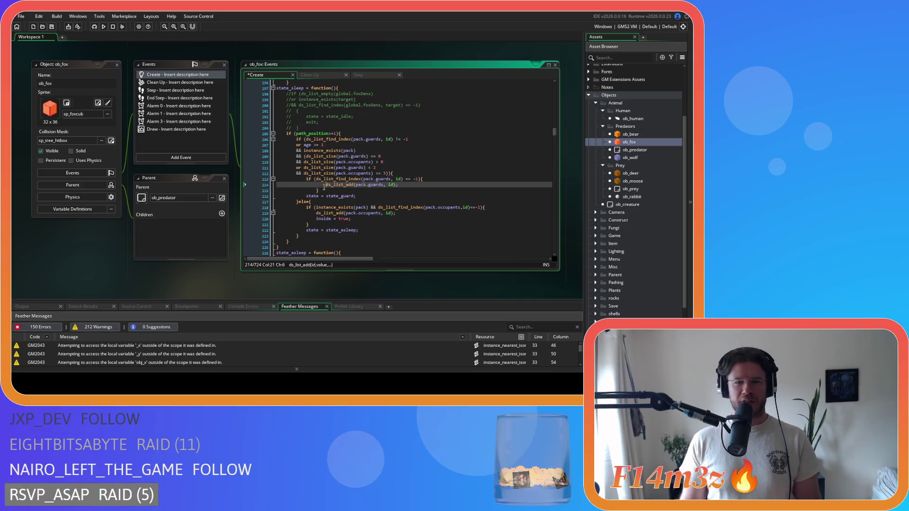
- Outdent lines 214–215 one level and save the Create event
left_click(326, 191)
left_click_drag(325, 191, 248, 183)
key("shift+Tab")
key("ctrl+s")
- Join state_wander's opening brace onto its function line, dedent its body, and save
left_click(339, 157)
scroll(341, 194, "up", 5)
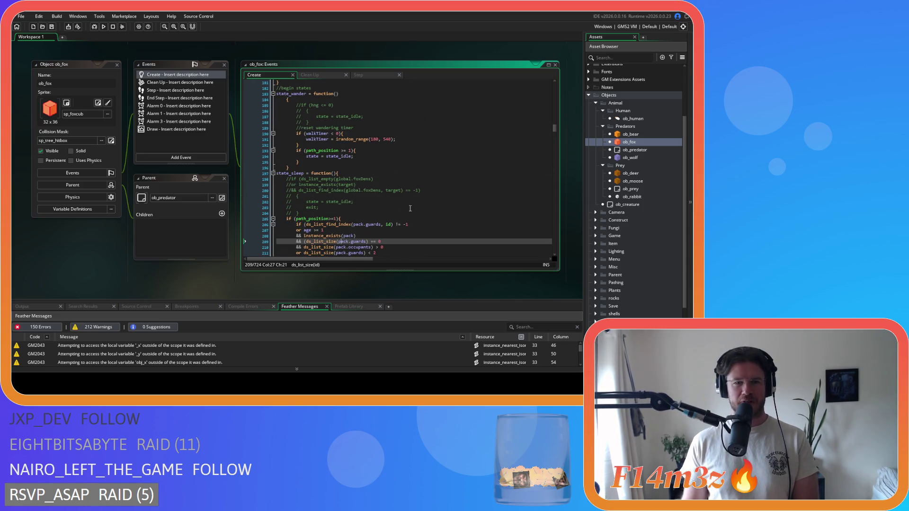
scroll(288, 170, "up", 3)
left_click_drag(288, 156, 276, 151)
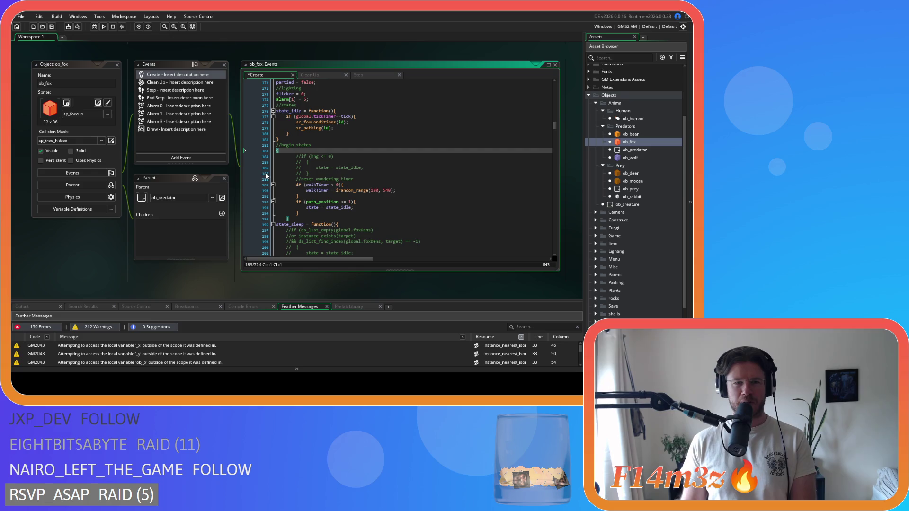
left_click(287, 157)
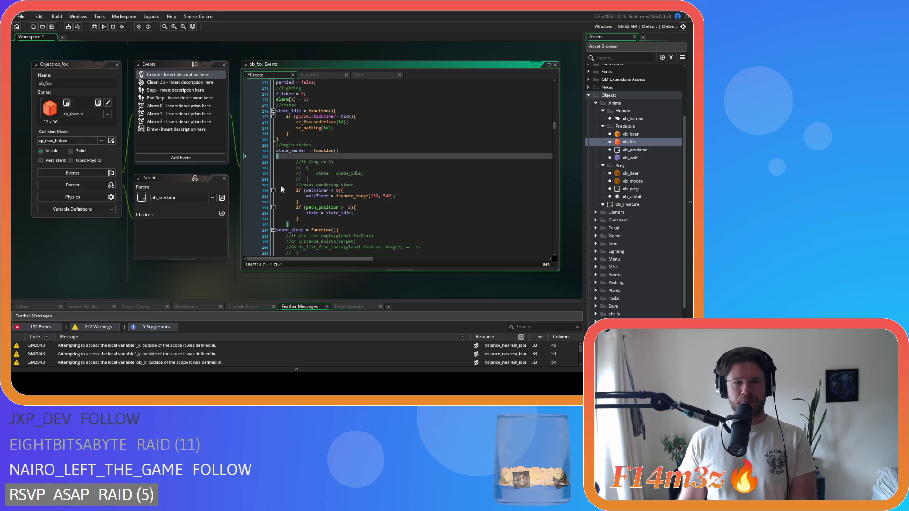
key("BackSpace")
key("BackSpace")
key("BackSpace")
left_click_drag(290, 219, 201, 157)
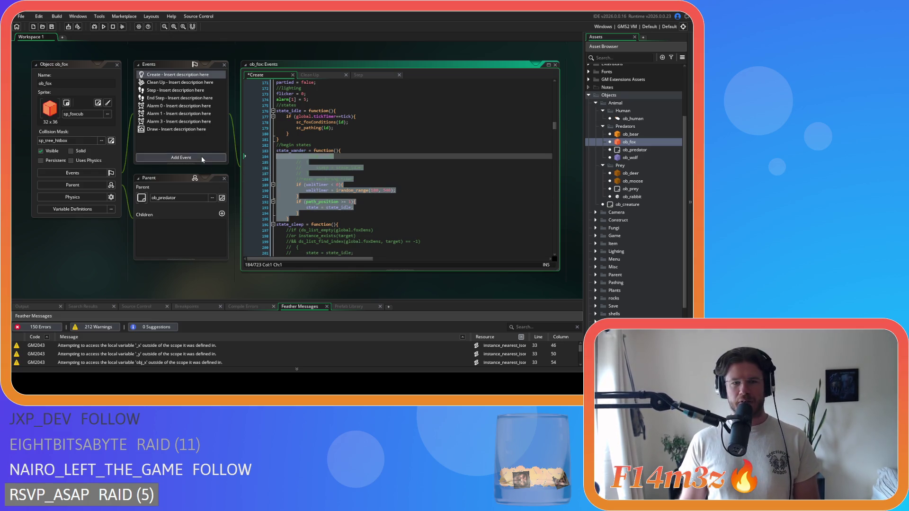
key("shift+Tab")
left_click(328, 195)
key("ctrl+s")
- Remove the spaces in state_sleep's guards condition on line 205
scroll(363, 194, "up", 2)
scroll(363, 193, "down", 7)
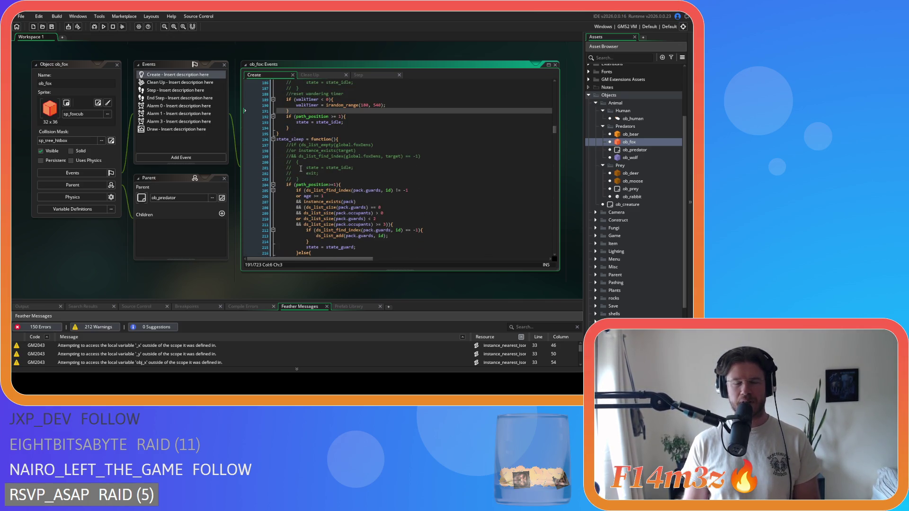
scroll(335, 196, "down", 2)
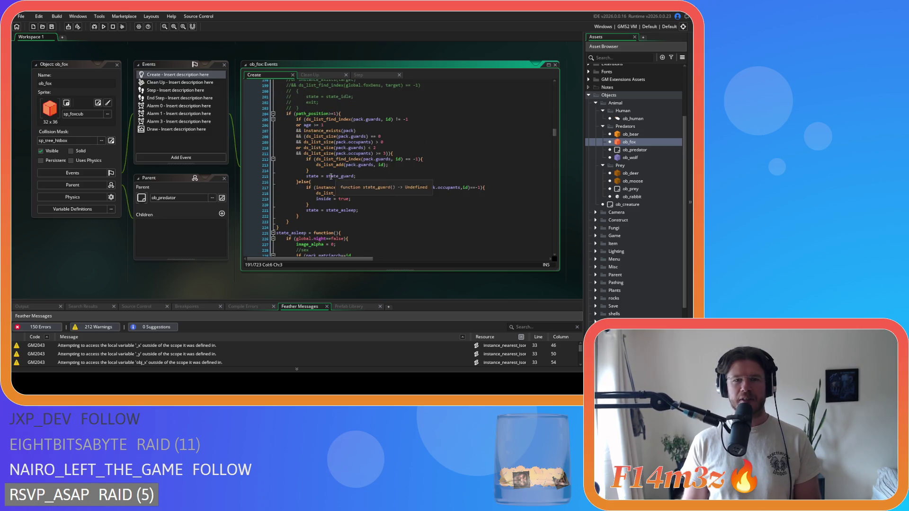
mouse_move(325, 174)
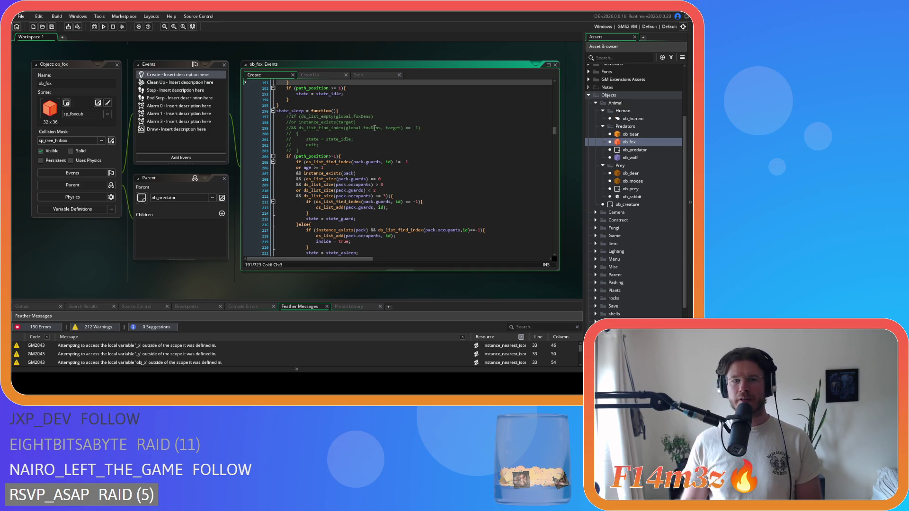
left_click(323, 145)
left_click(323, 151)
scroll(332, 151, "down", 3)
mouse_move(361, 159)
scroll(356, 204, "down", 3)
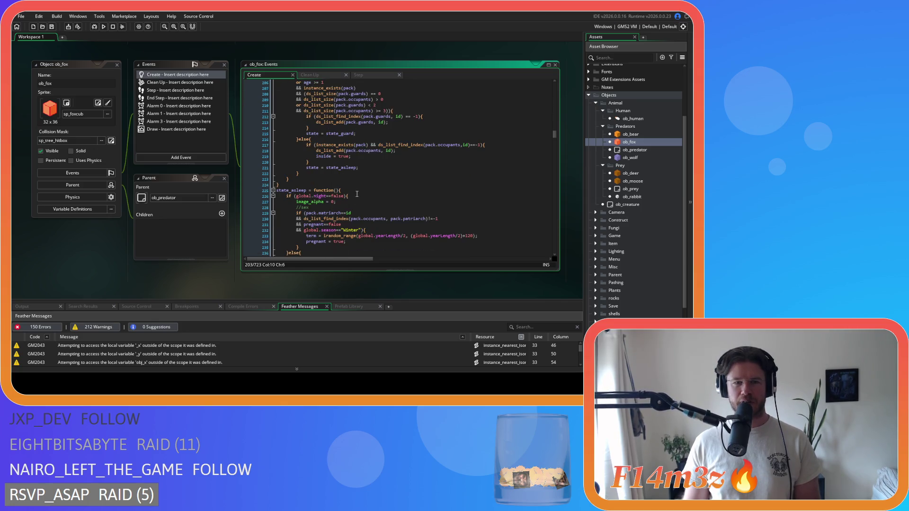
scroll(358, 192, "down", 3)
left_click(382, 174)
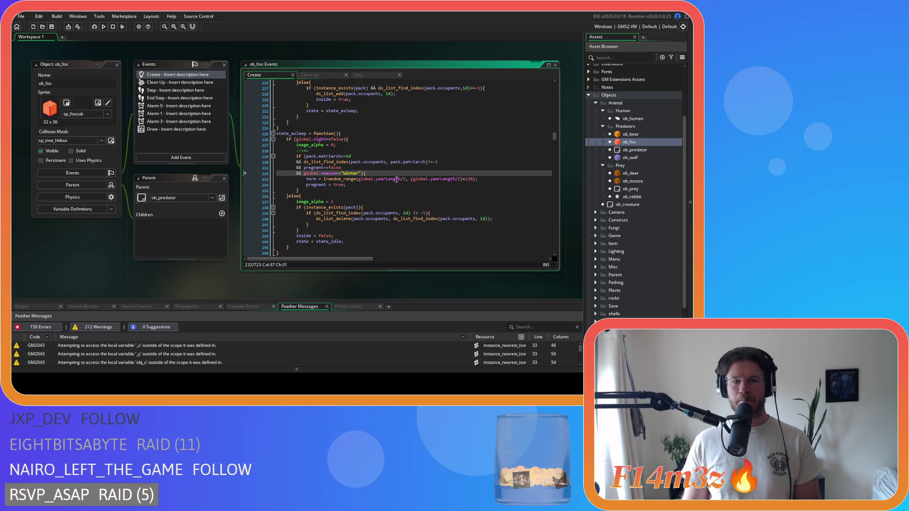
scroll(397, 179, "down", 3)
scroll(356, 190, "up", 5)
left_click(340, 129)
scroll(375, 179, "up", 3)
left_click(368, 180)
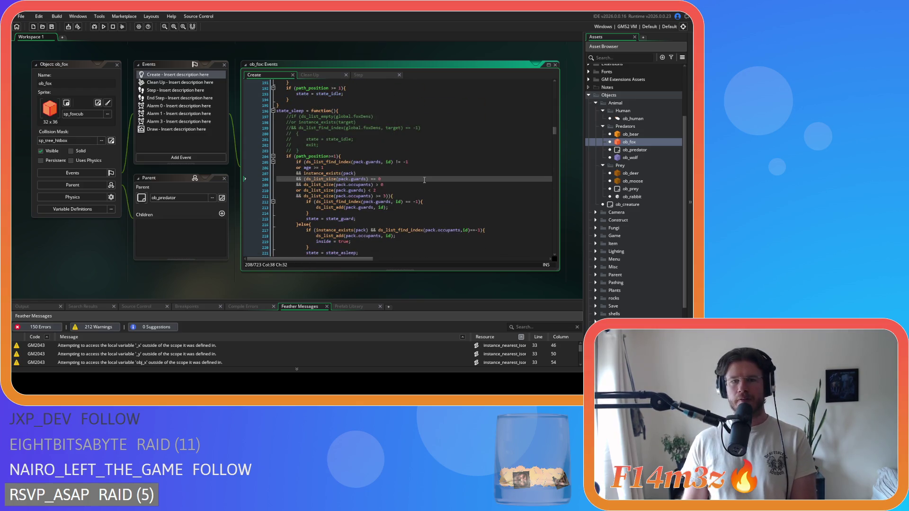
double_click(307, 167)
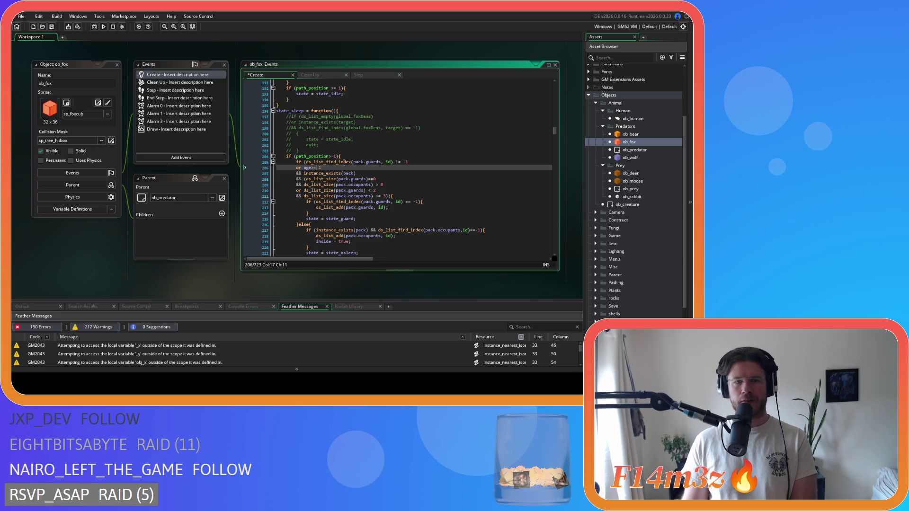
left_click(383, 162)
key("Delete")
key("Right")
key("Right")
key("Right")
key("Delete")
key("Right")
key("Right")
key("Delete")
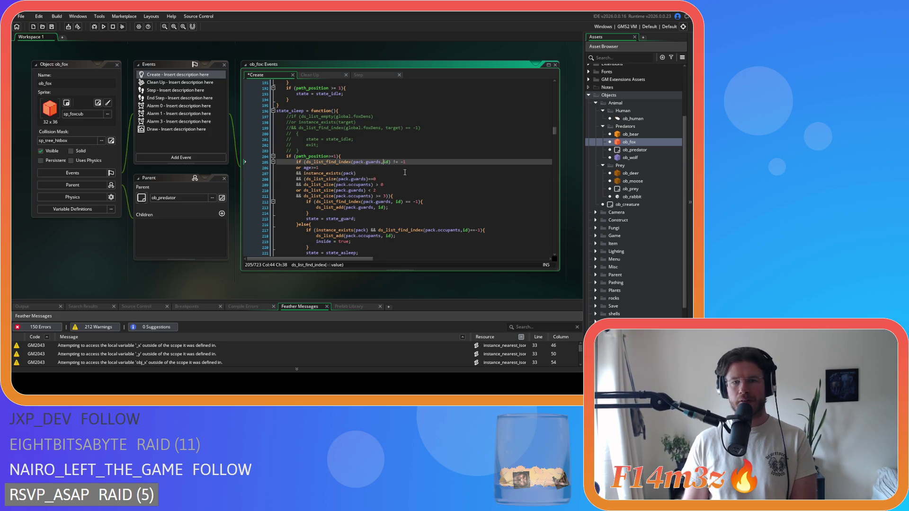
- Tighten the < 2 comparison, line 211's comparison, and line 212's id == spacing, then save
left_click(376, 184)
left_click(367, 190)
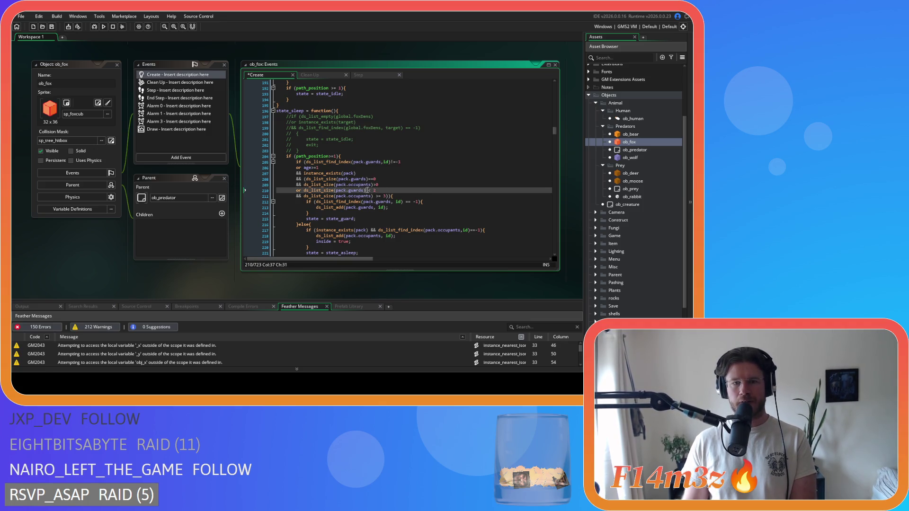
key("Delete")
key("Down")
key("Right")
key("Right")
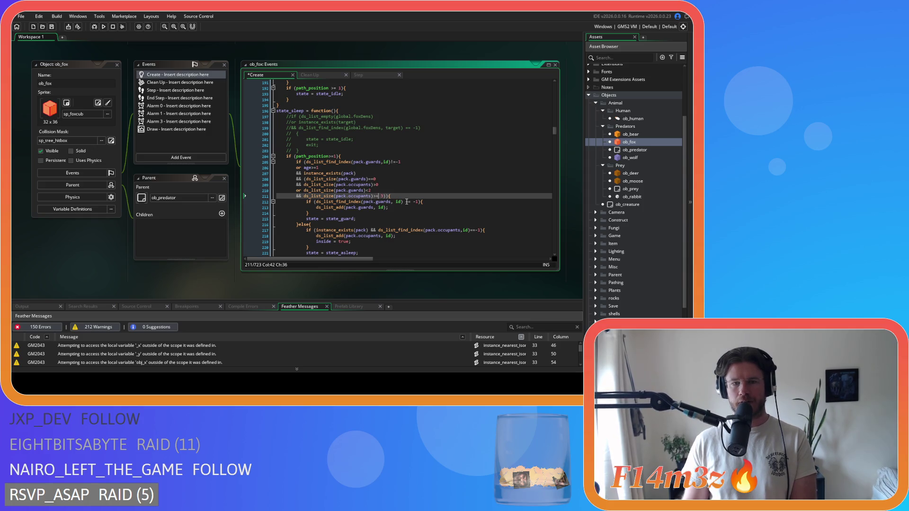
left_click(396, 201)
key("BackSpace")
key("Right")
key("Delete")
left_click(413, 213)
key("ctrl+s")
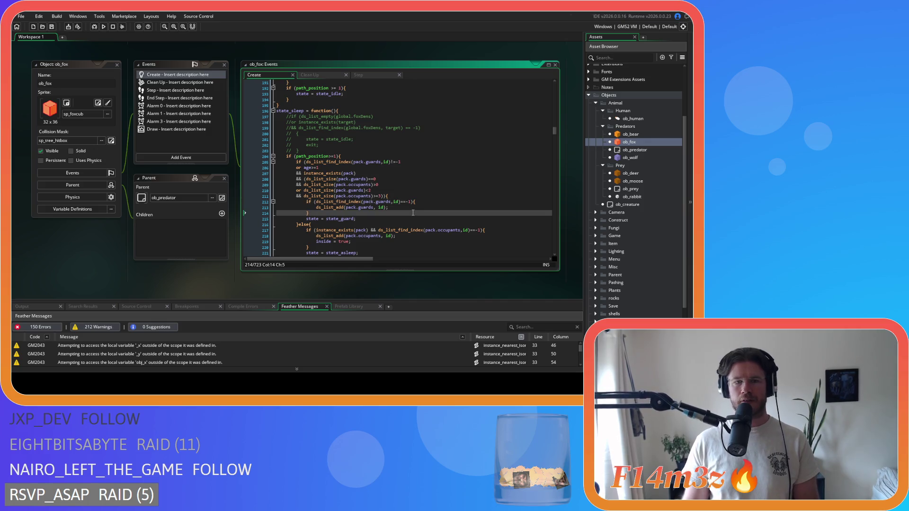
- Remove the spaces after 'pack.guards,' and 'pack.occupants,', then save
scroll(410, 211, "down", 4)
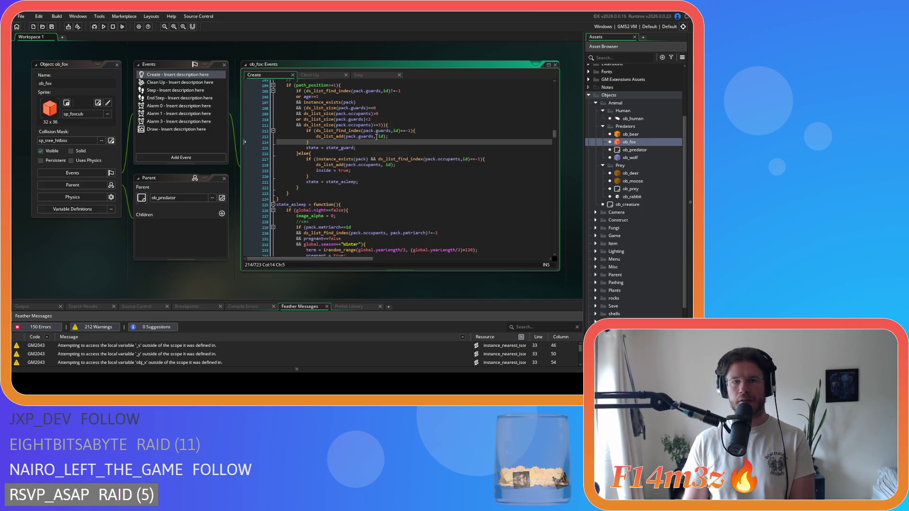
left_click(376, 137)
key("Delete")
left_click(384, 165)
key("Delete")
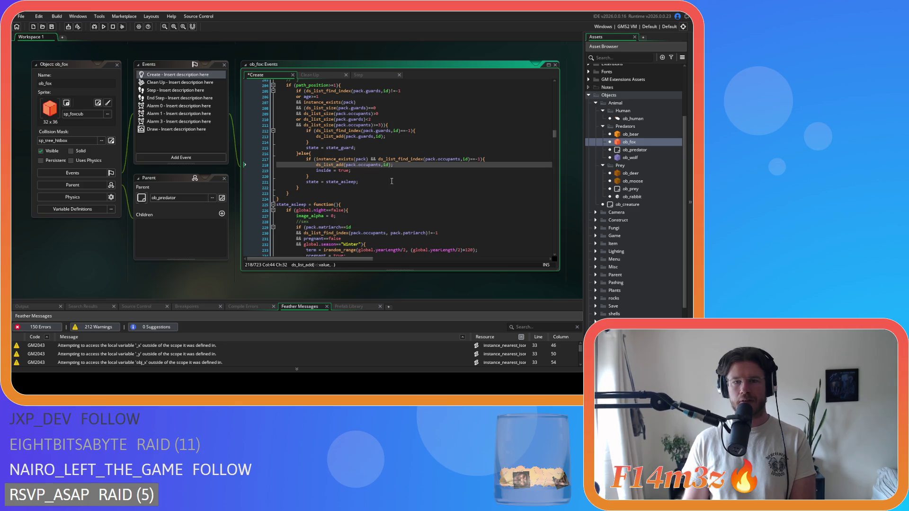
left_click(428, 170)
key("ctrl+s")
- Move the && condition after (pack) on line 217 onto its own line and save
left_click(368, 159)
key("Return")
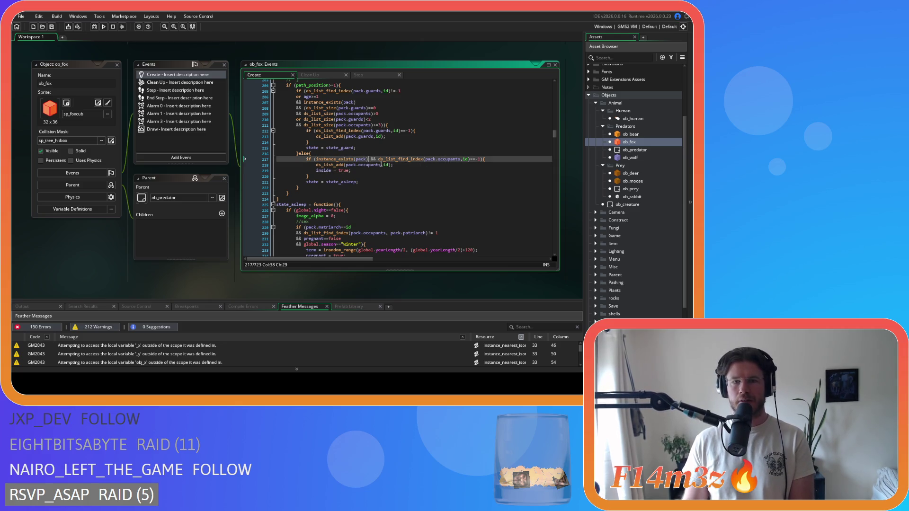
key("ctrl+s")
left_click(360, 191)
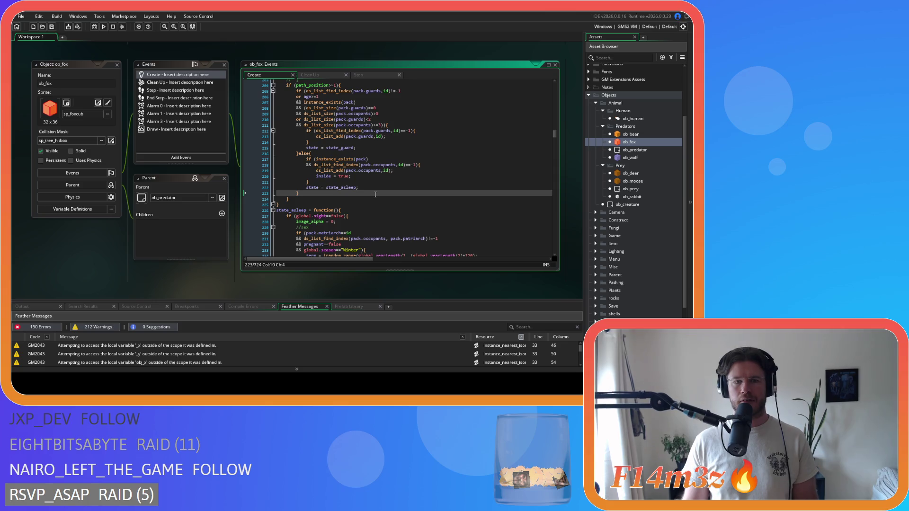
- Remove the space after 'pack.occupants,' on line 231 and save
scroll(367, 189, "down", 5)
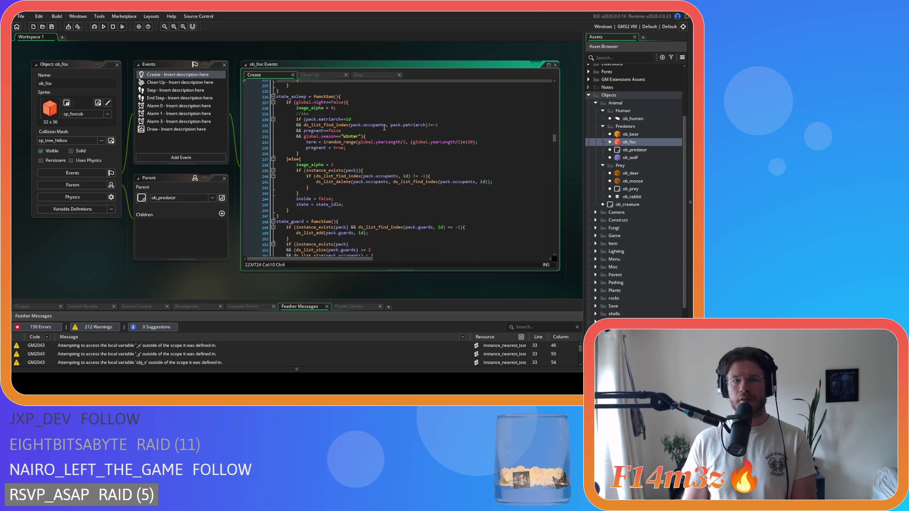
scroll(384, 136, "up", 1)
left_click(387, 157)
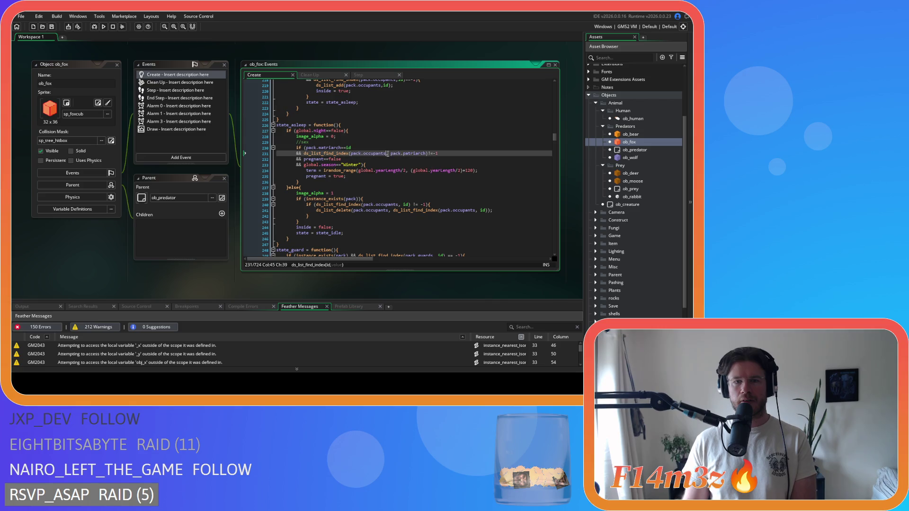
key("Return")
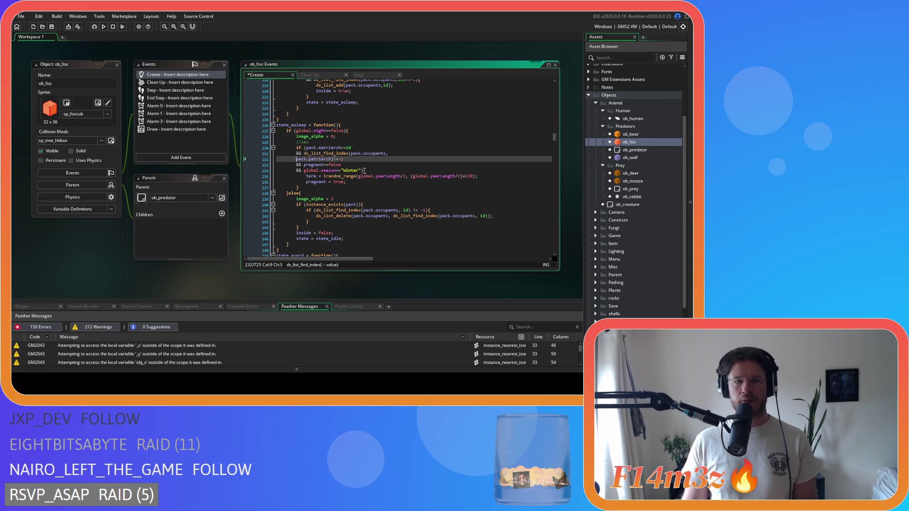
key("ctrl+z")
key("Delete")
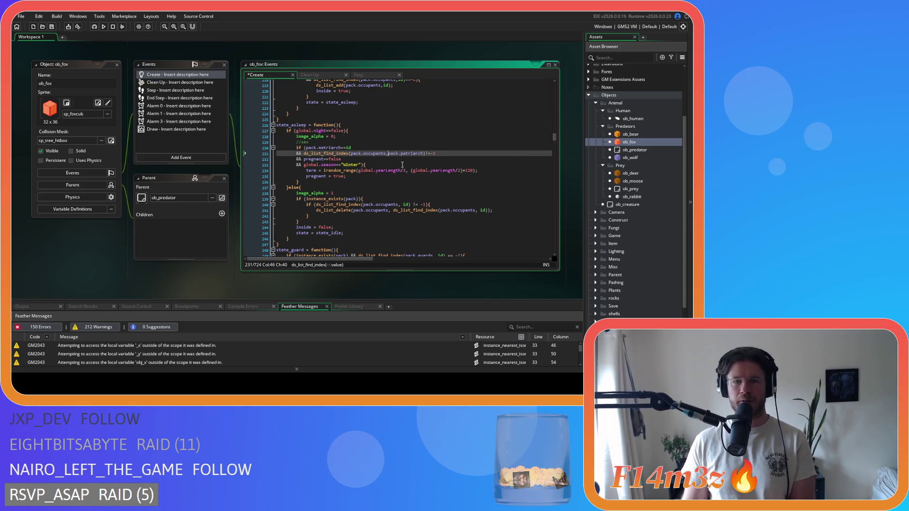
key("ctrl+s")
- Remove the space around the != comparison on line 240 and save
left_click(343, 165)
left_click(325, 194)
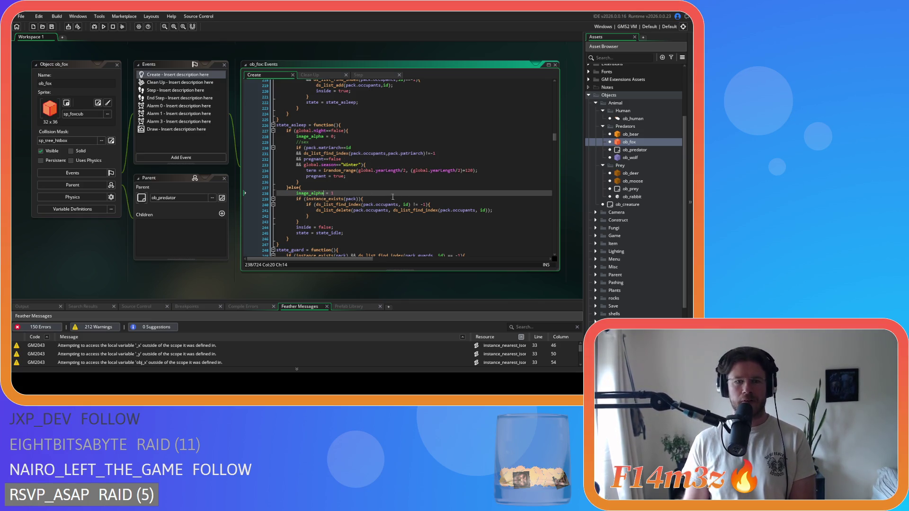
scroll(407, 167, "down", 3)
left_click(398, 162)
key("Return")
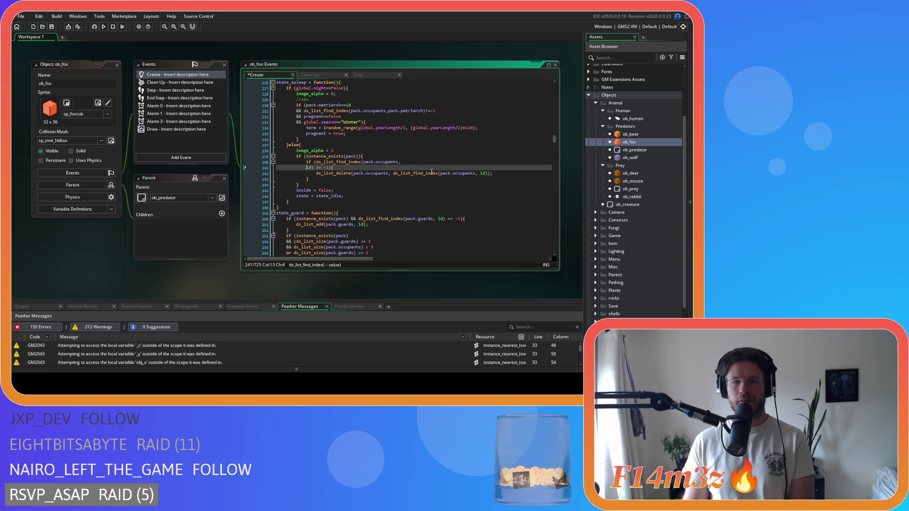
key("BackSpace")
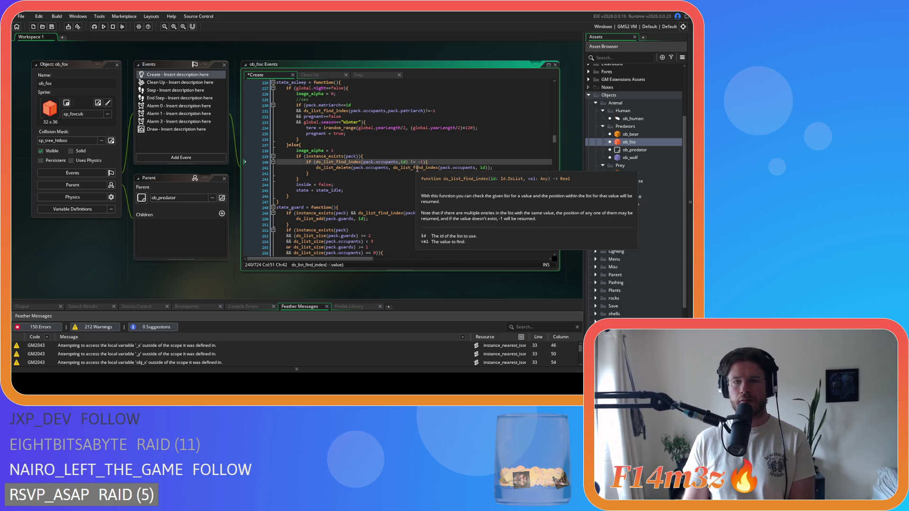
key("Right")
key("Right")
key("Right")
- Tighten line 249's id, != and == spacing, move its && condition to a new line, save
key("Right")
key("Delete")
key("ctrl+s")
scroll(439, 177, "down", 3)
left_click(438, 171)
key("BackSpace")
key("Right")
key("Right")
key("Right")
key("Delete")
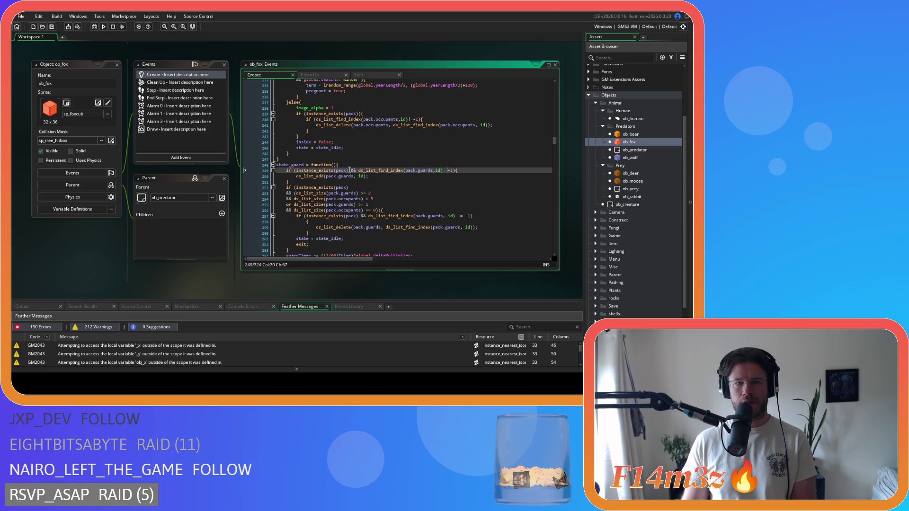
left_click(352, 171)
key("Return")
key("ctrl+s")
- Tighten the < 3, == 0 and != -1 comparisons and split the && after (pack), then save
scroll(367, 170, "down", 4)
left_click(359, 128)
left_click(364, 134)
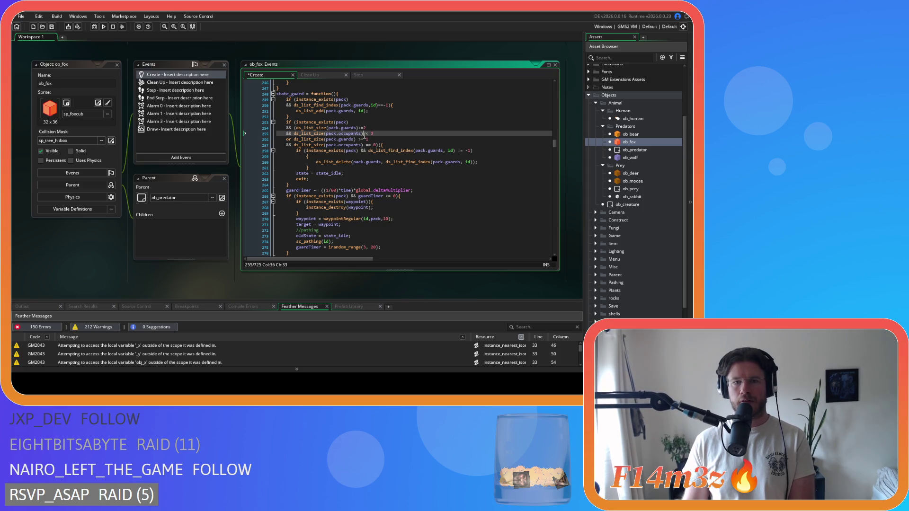
key("Right")
key("Delete")
left_click(357, 139)
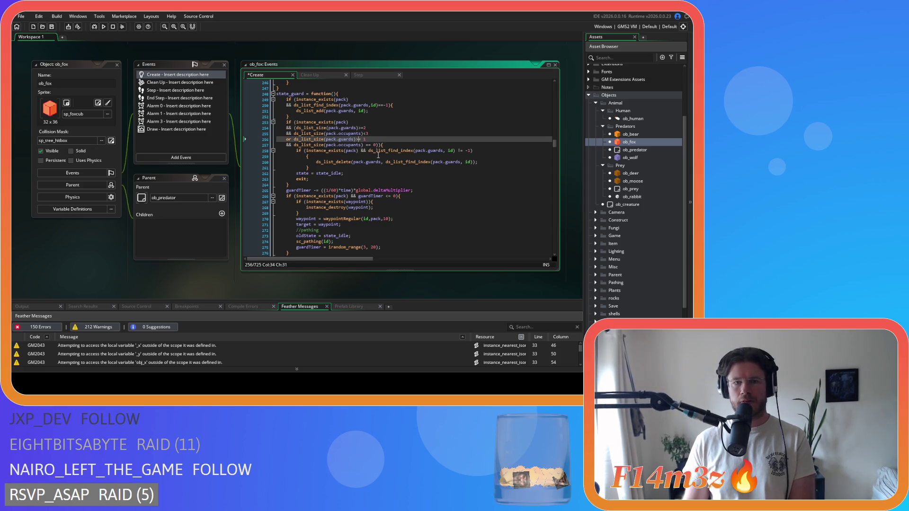
left_click(366, 145)
key("Left")
key("Left")
key("Left")
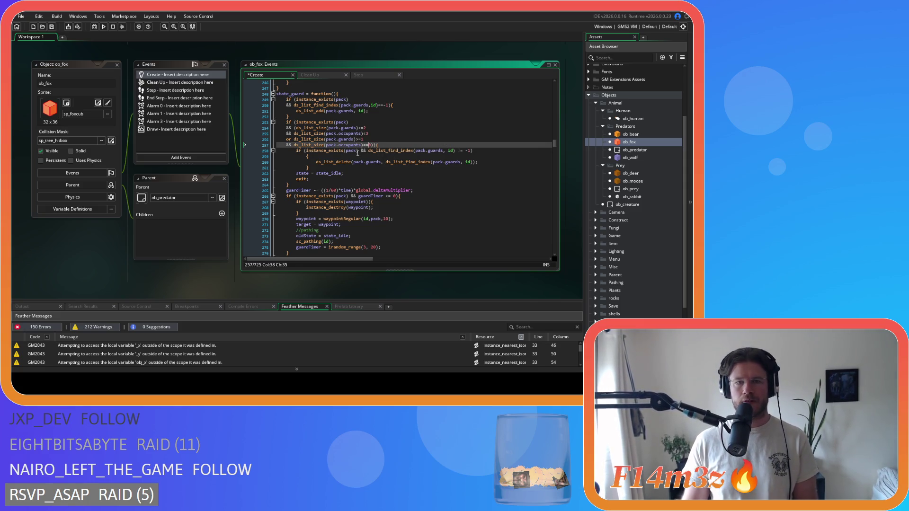
left_click(358, 151)
key("Return")
left_click(382, 156)
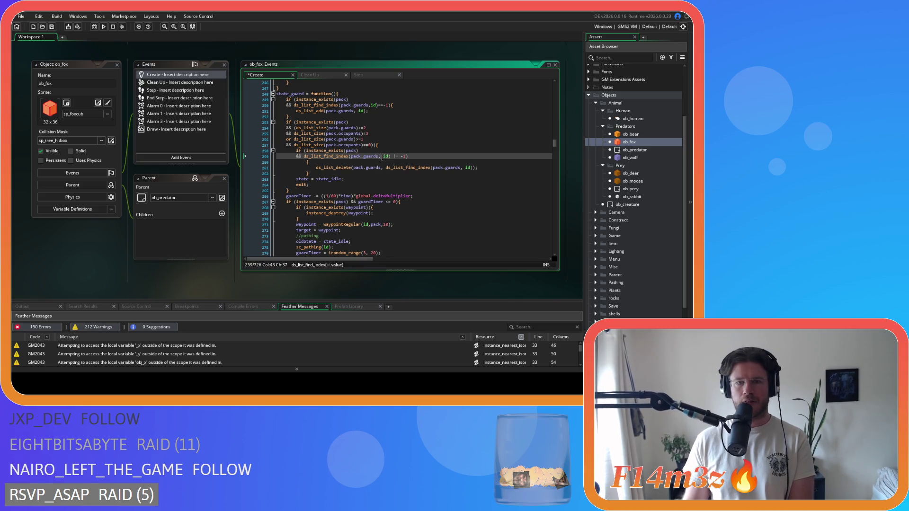
key("Right")
key("Right")
key("Delete")
key("Right")
key("Right")
key("Delete")
key("ctrl+s")
- Put the guardTimer condition on its own line without comparison spaces, then save
scroll(421, 182, "down", 3)
left_click(410, 182)
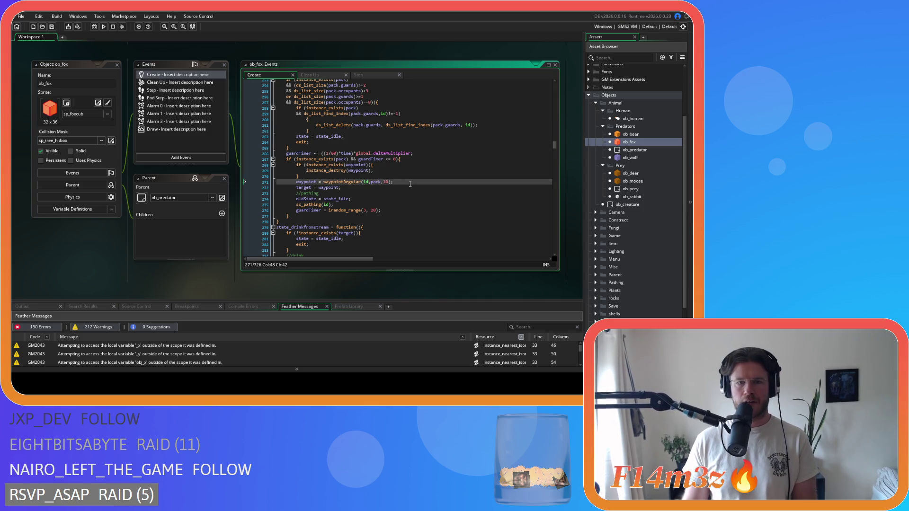
left_click(349, 159)
key("Return")
left_click(320, 165)
key("Right")
key("Right")
key("Delete")
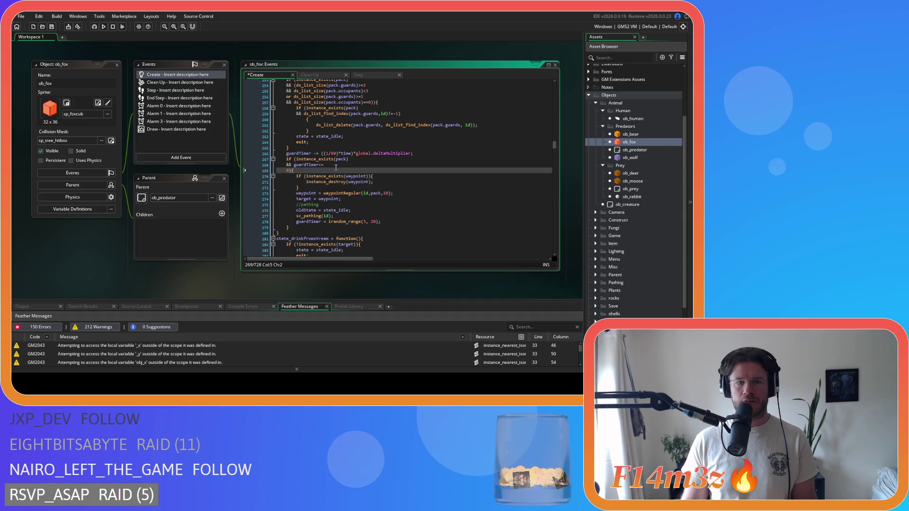
key("ctrl+s")
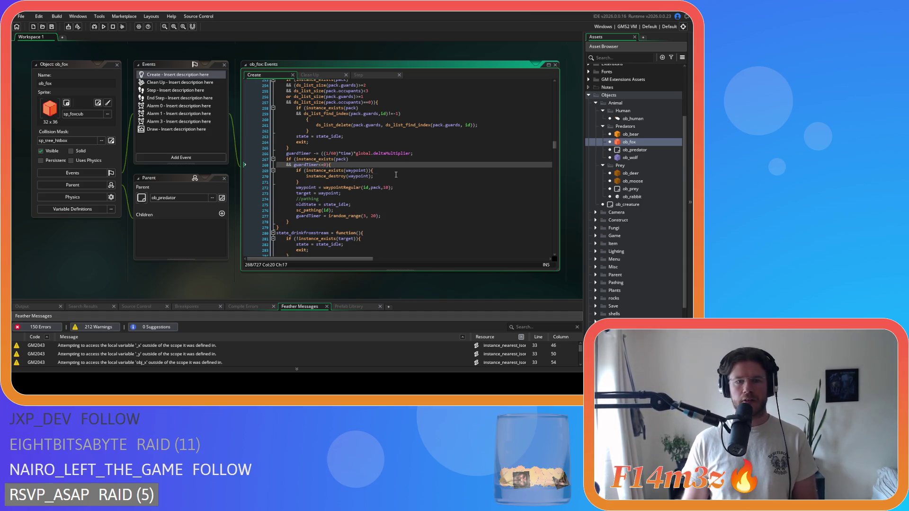
- Rewrite the state_eat conditions as hng<100 and food>0 and save
scroll(406, 186, "down", 5)
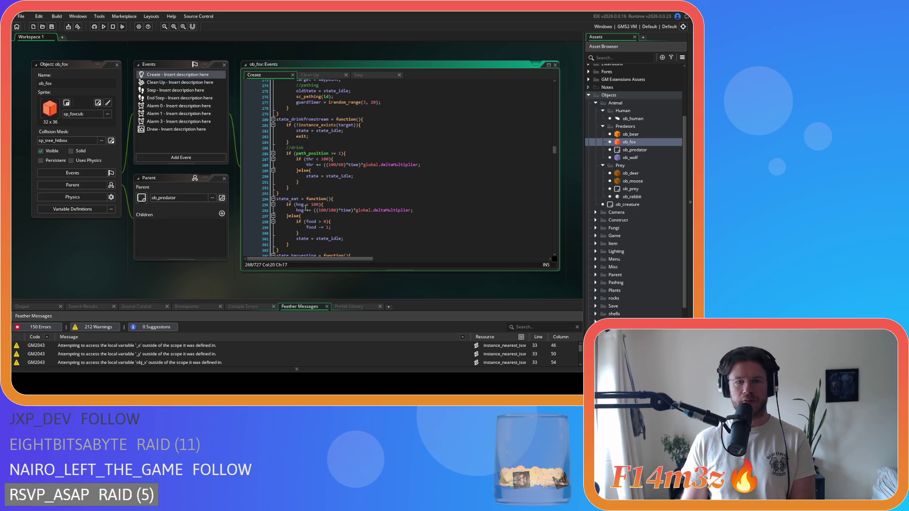
left_click(306, 204)
key("BackSpace")
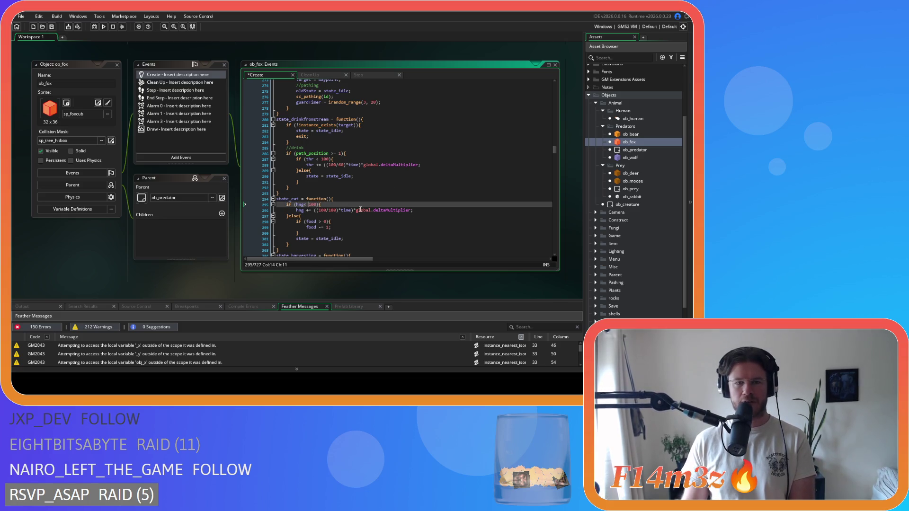
scroll(322, 207, "down", 3)
left_click(318, 179)
key("BackSpace")
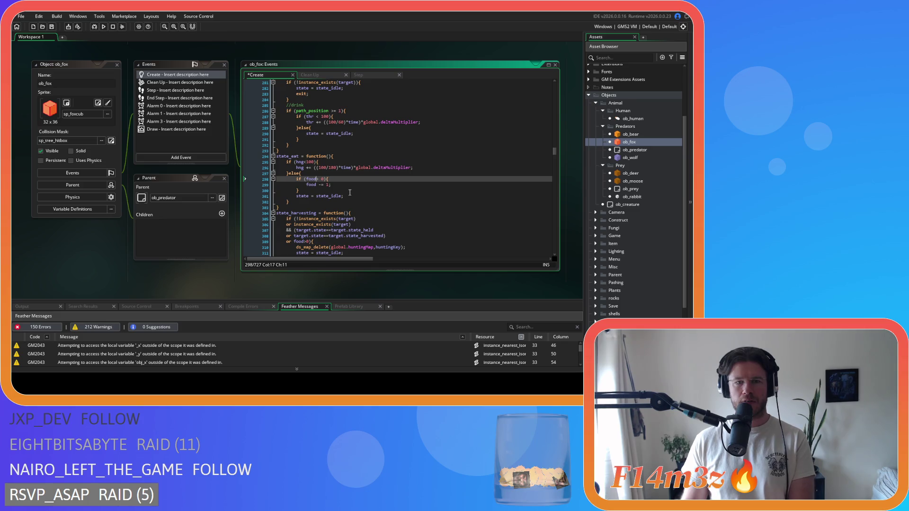
key("ctrl+s")
- Return to the state_idle code and open the find bar
scroll(372, 177, "down", 5)
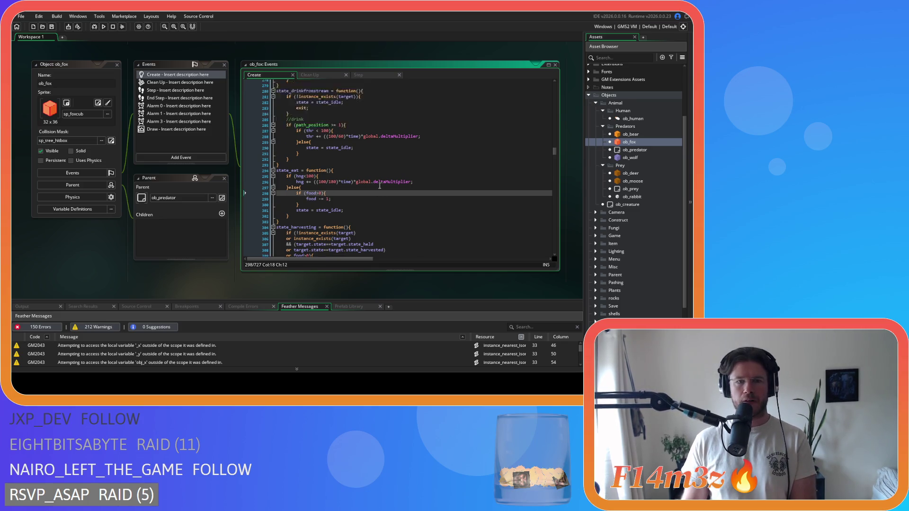
scroll(381, 179, "down", 3)
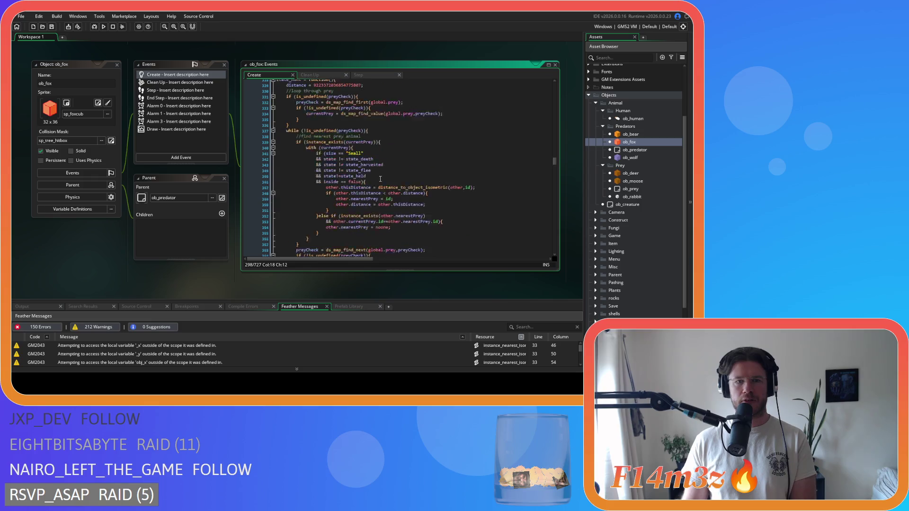
scroll(378, 167, "up", 20)
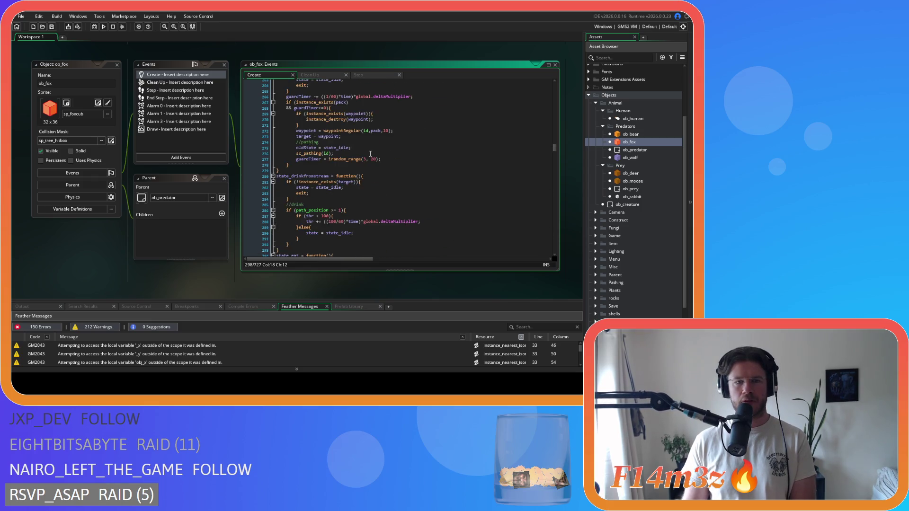
scroll(371, 154, "up", 15)
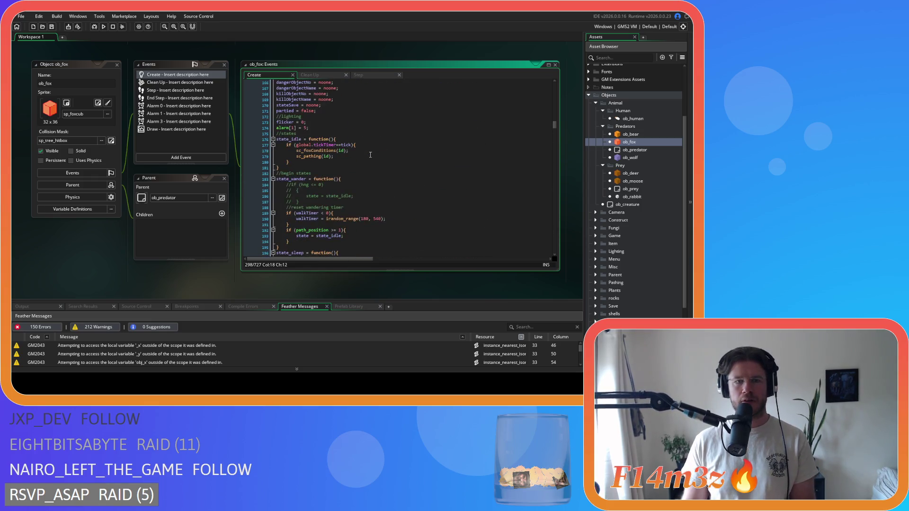
left_click(411, 179)
key("ctrl+f")
- Search for 'state_attack' and scroll down to its actionTimer check
type("state_attack")
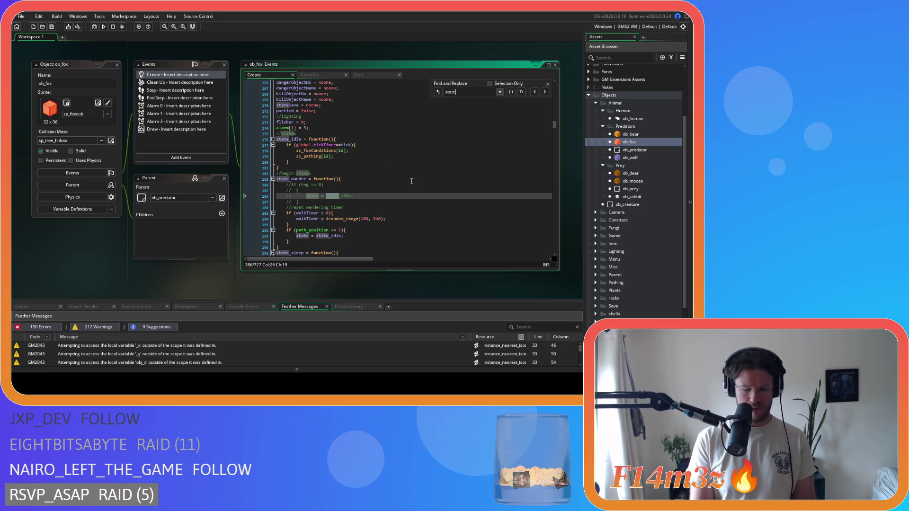
scroll(412, 181, "down", 4)
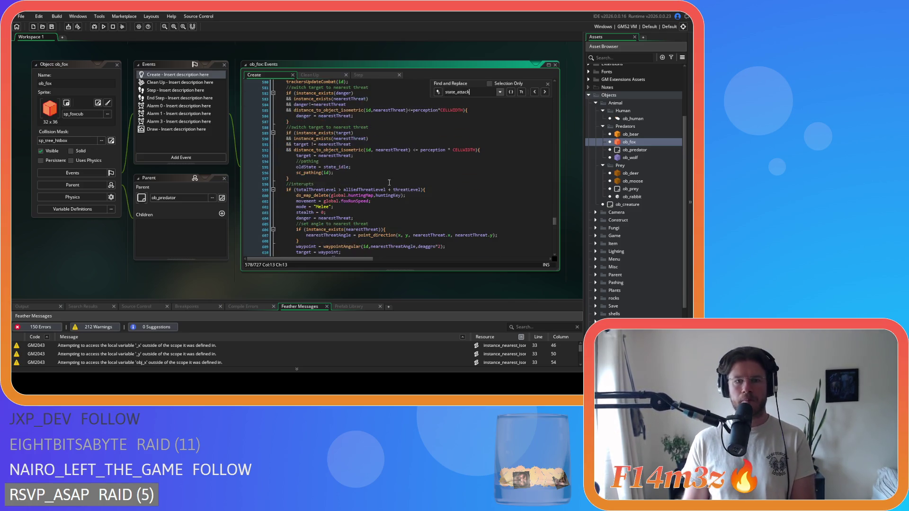
left_click(413, 170)
scroll(417, 176, "down", 3)
scroll(418, 179, "down", 4)
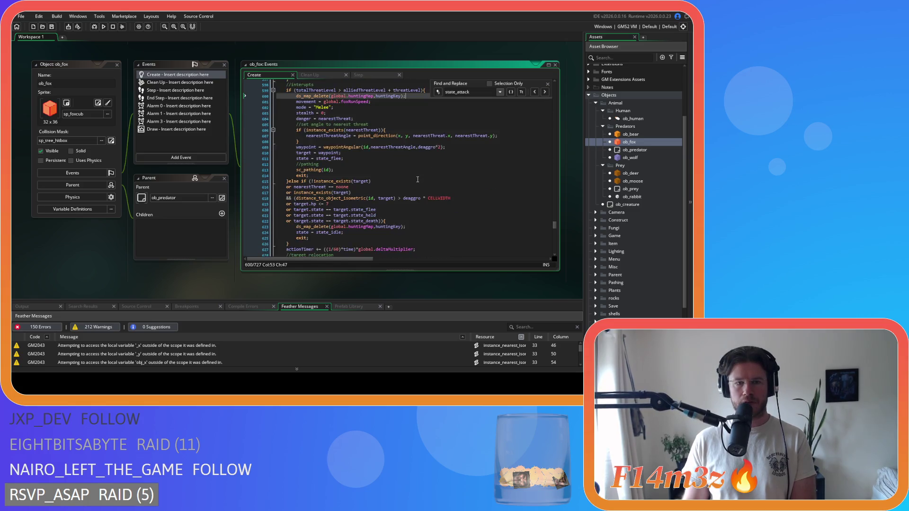
left_click(418, 181)
scroll(418, 181, "down", 7)
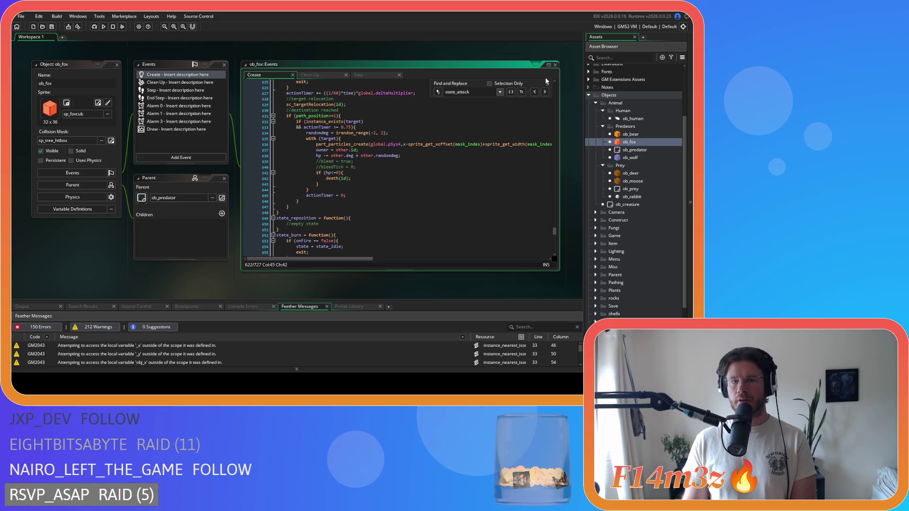
- Change the check to actionTimer>=0.75, save, and close the find bar
left_click(330, 128)
key("Delete")
key("Right")
key("Right")
key("Delete")
left_click(374, 144)
key("ctrl+s")
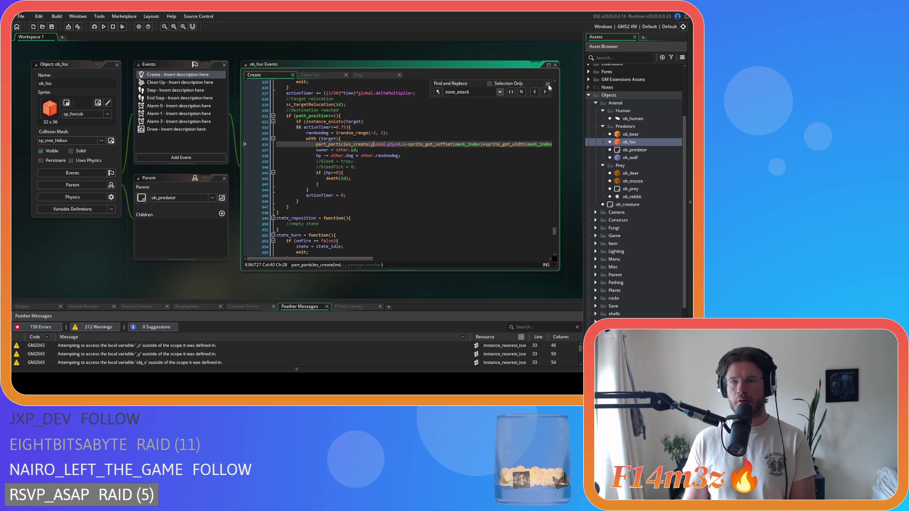
key("Escape")
key("Up")
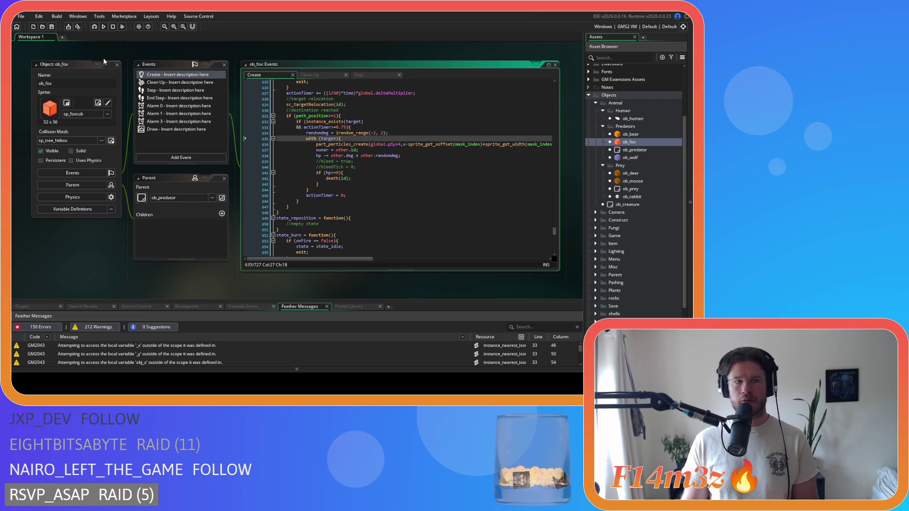
- Close all editor windows and open ob_wolf from the Asset Browser
key("ctrl+shift+w")
left_click(638, 160)
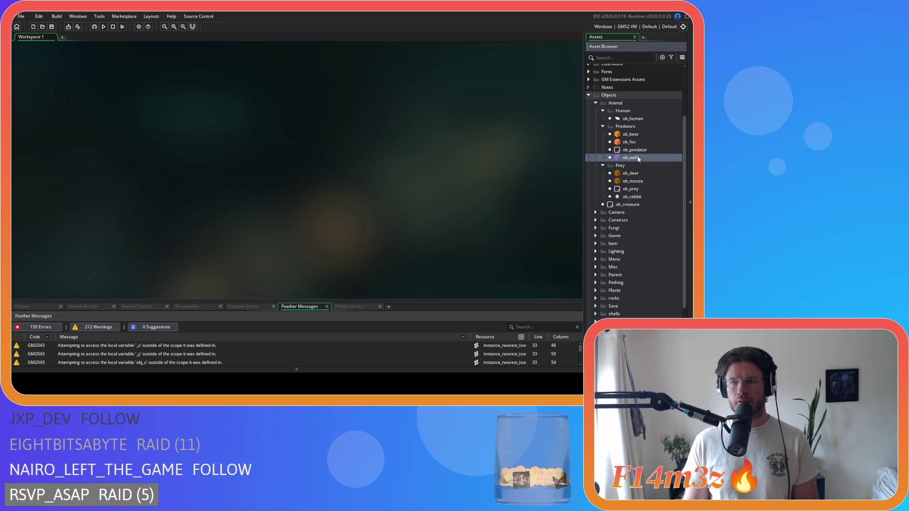
double_click(639, 160)
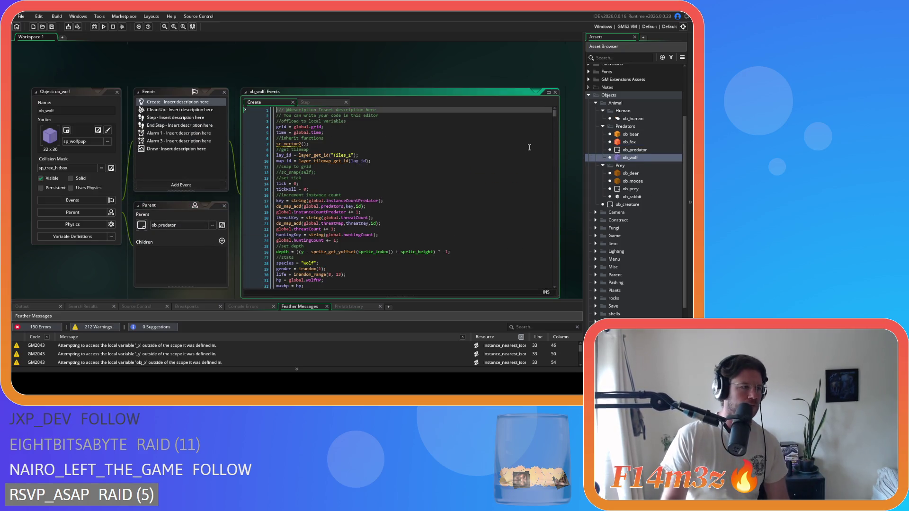
- Move to the tickRoll line in ob_wolf's Create code and open the find bar
left_click(352, 162)
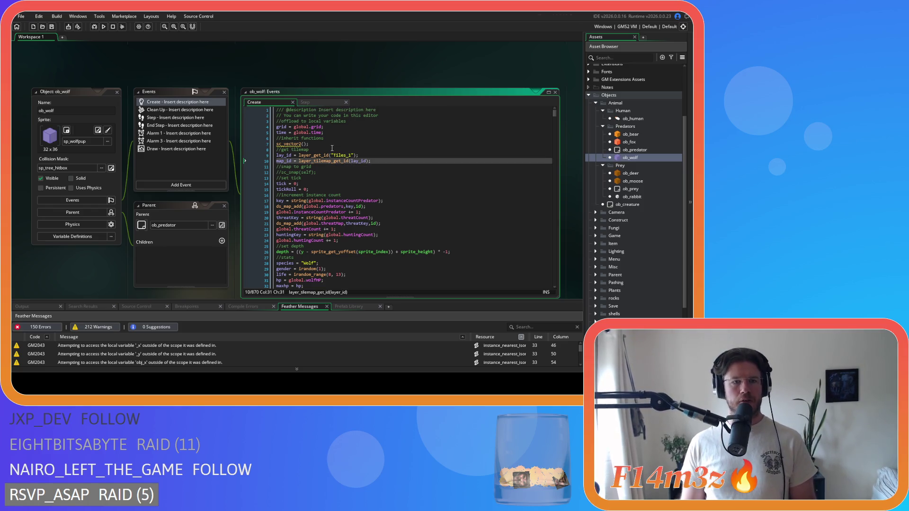
scroll(373, 162, "down", 3)
left_click(376, 153)
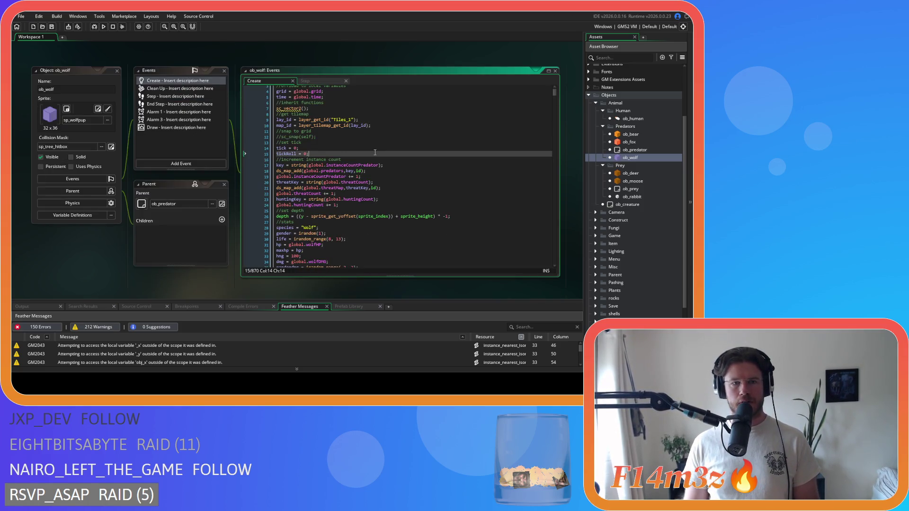
key("ctrl+f")
- Search for state_attack and join its opening brace onto the function header line
type("state_attack")
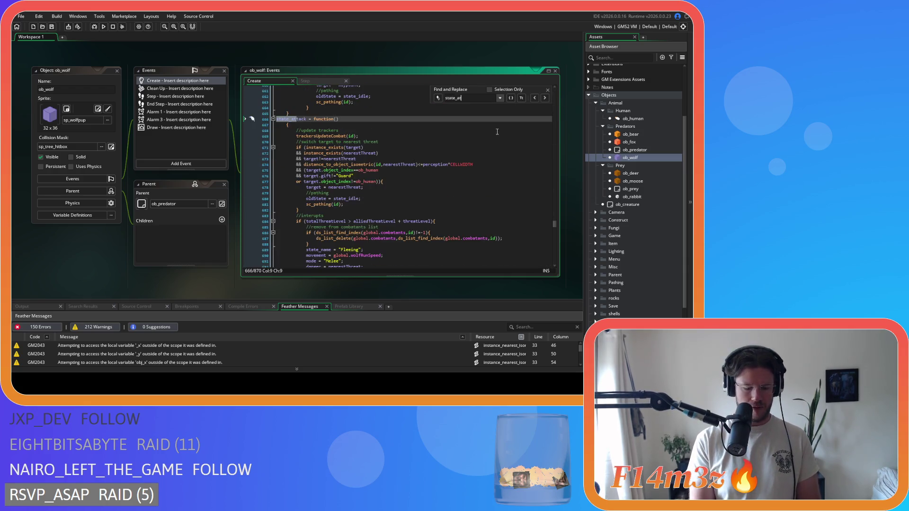
left_click(281, 126)
key("BackSpace")
key("BackSpace")
scroll(314, 146, "down", 7)
scroll(314, 147, "down", 20)
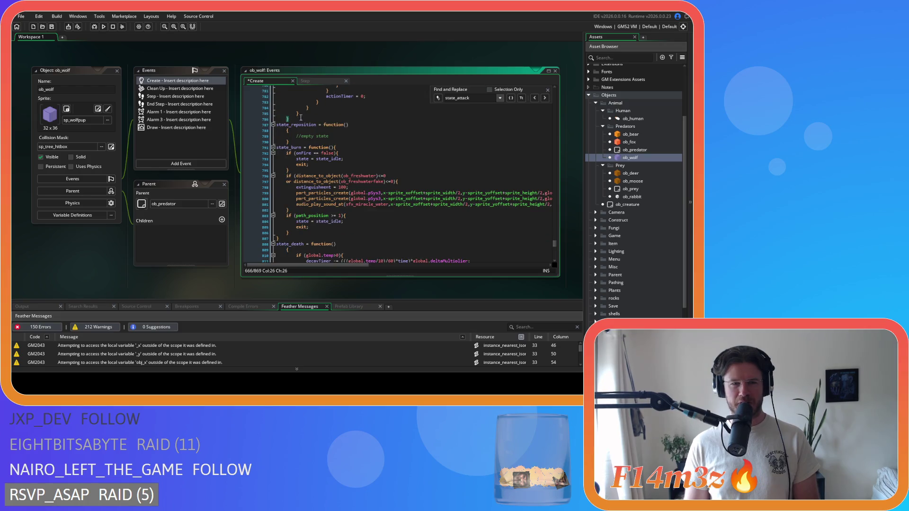
scroll(282, 150, "up", 20)
scroll(280, 164, "up", 9)
left_click(277, 139, "shift")
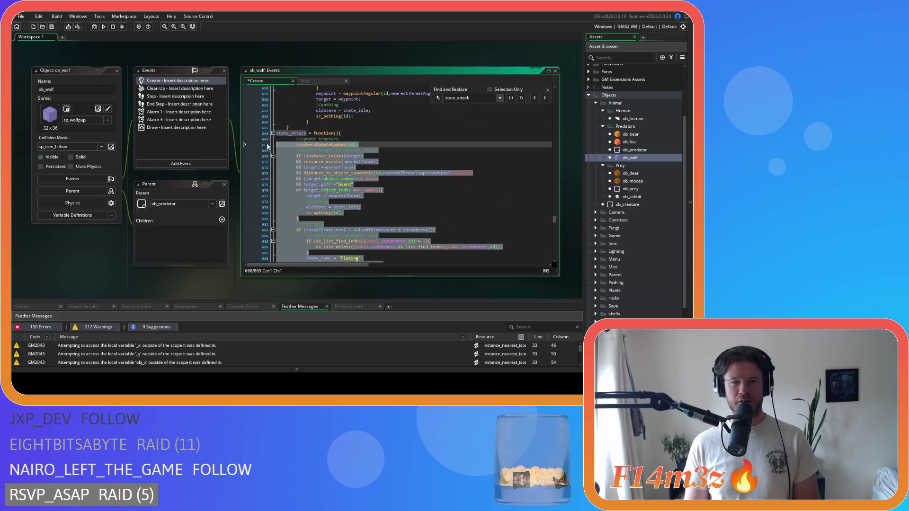
left_click(341, 156)
scroll(381, 155, "down", 20)
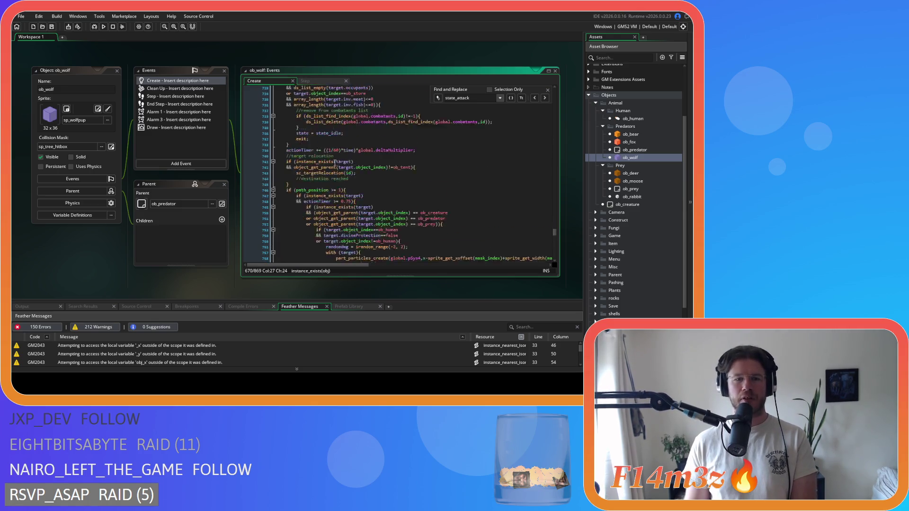
- Join state_reposition's brace onto its header, remove spaces around == after onFire, and save
left_click(283, 121)
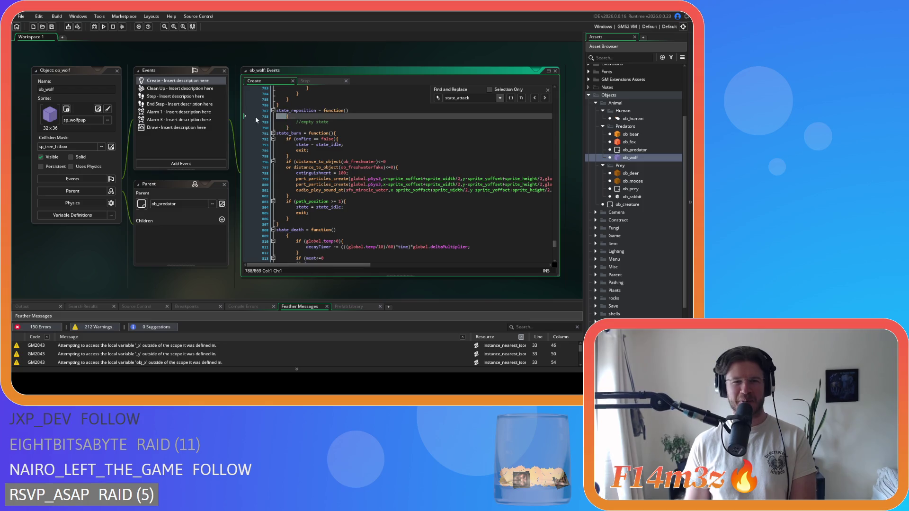
key("BackSpace")
key("BackSpace")
key("Return")
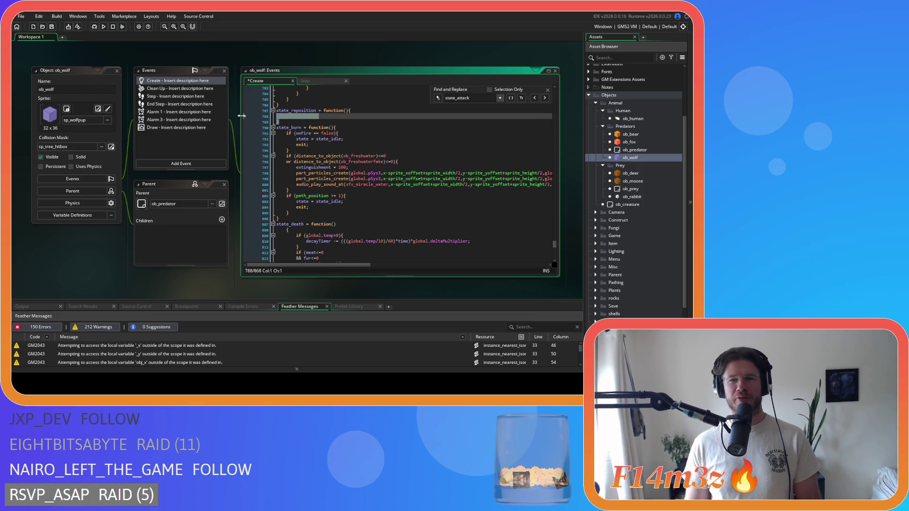
key("ctrl+z")
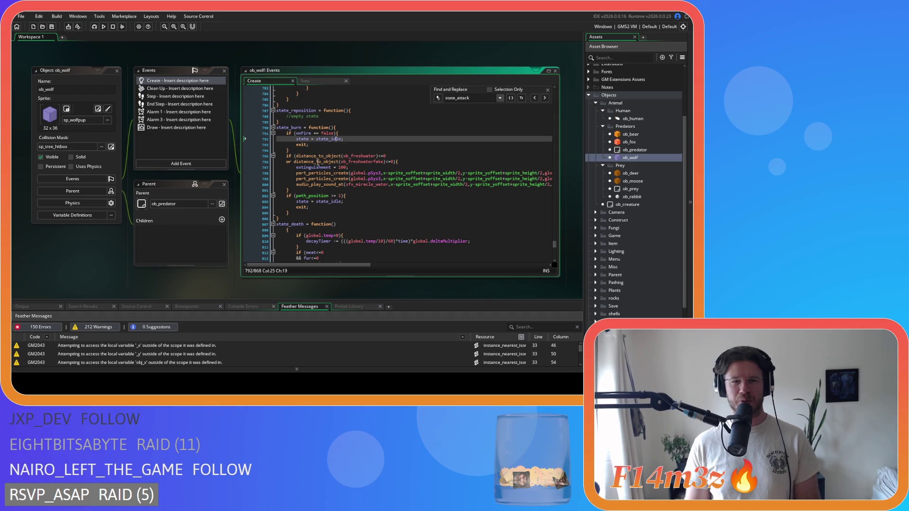
scroll(342, 139, "down", 2)
left_click(313, 105)
key("BackSpace")
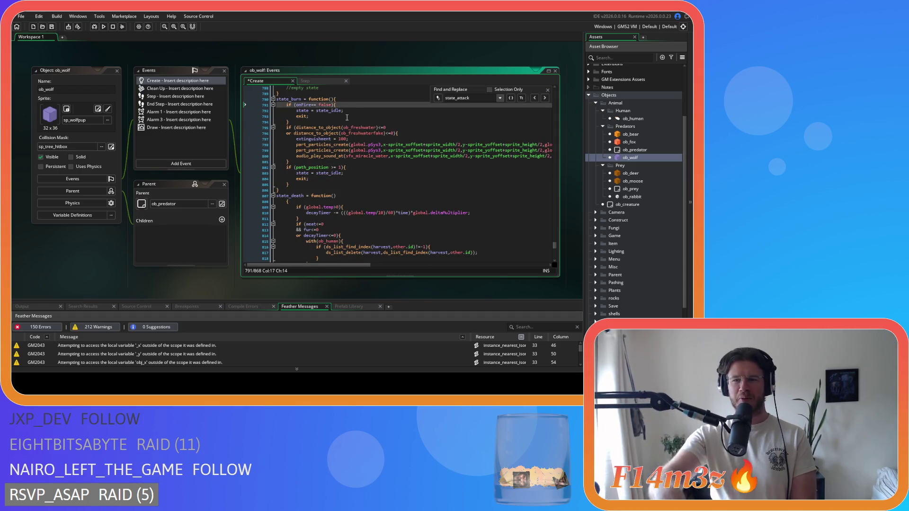
key("Right")
key("Right")
key("Delete")
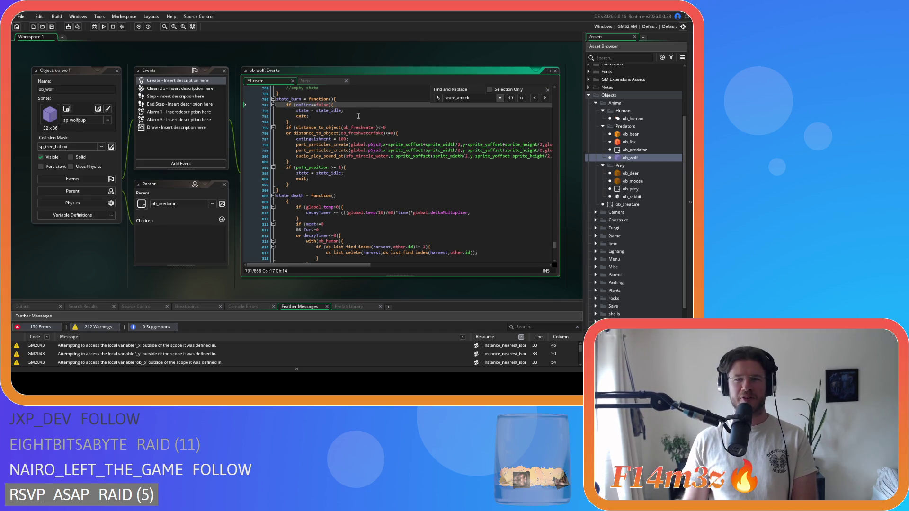
key("ctrl+s")
- Move the state_death opening brace up onto its header line
left_click(324, 121)
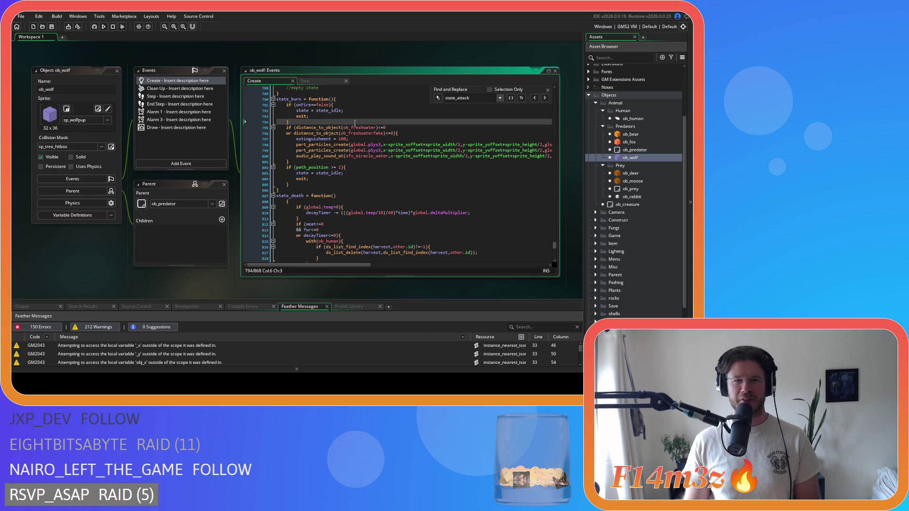
scroll(316, 170, "down", 3)
left_click(287, 161)
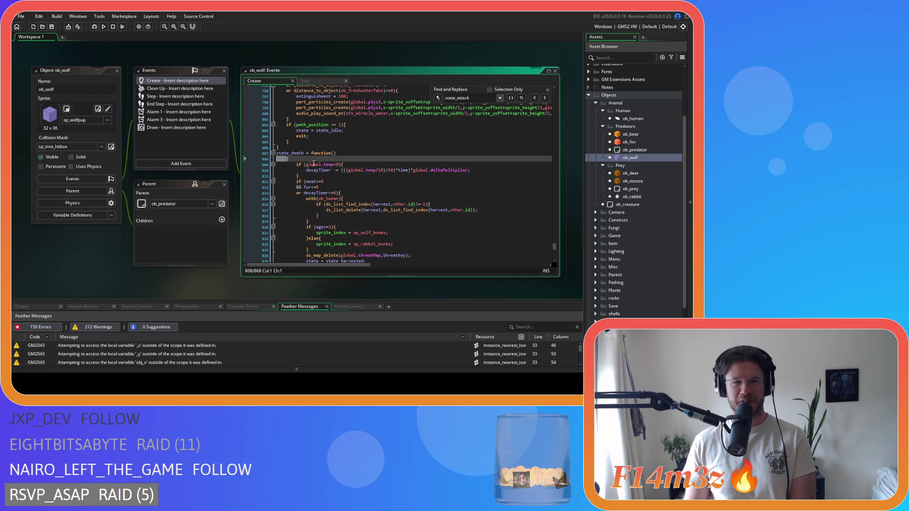
key("BackSpace")
scroll(322, 166, "down", 3)
mouse_move(297, 225)
left_mouse_down()
mouse_move(223, 143)
mouse_move(218, 115)
left_mouse_up()
scroll(287, 172, "down", 5)
- Join state_harvested's brace onto its header and unindent its body one level
left_click(287, 164)
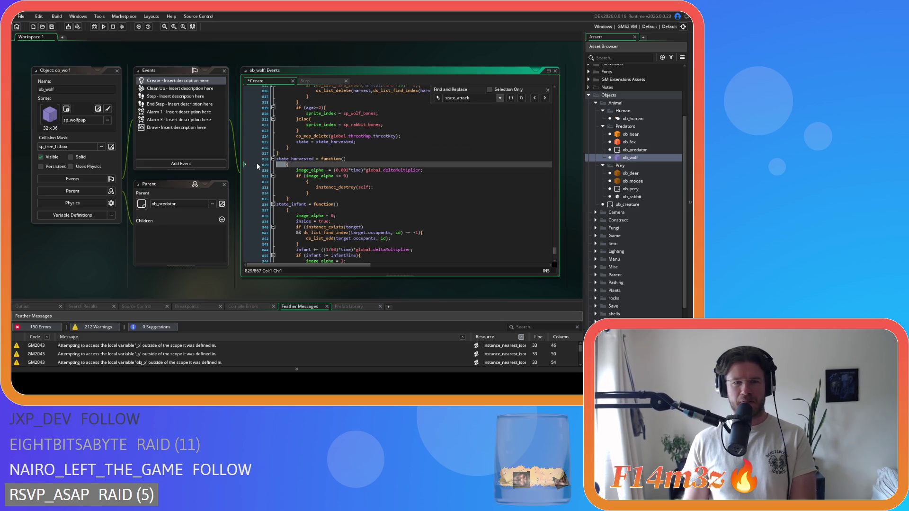
key("BackSpace")
left_click_drag(290, 193, 223, 163)
key("shift+Tab")
scroll(282, 186, "down", 3)
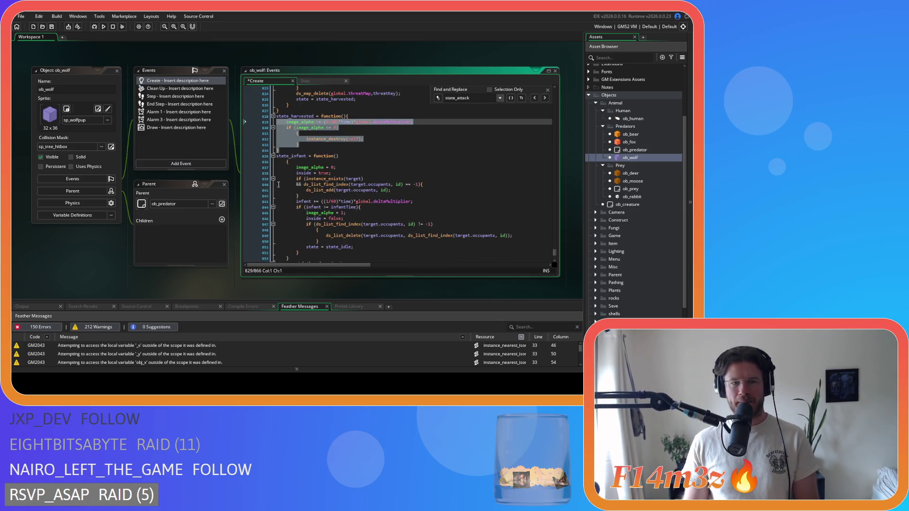
- Join state_infant's brace onto its header and unindent its body one level
left_click(286, 163)
key("BackSpace")
scroll(306, 185, "down", 5)
mouse_move(295, 184)
left_mouse_down()
mouse_move(244, 147)
mouse_move(241, 132)
left_mouse_up()
scroll(244, 147, "up", 3)
key("shift+Tab")
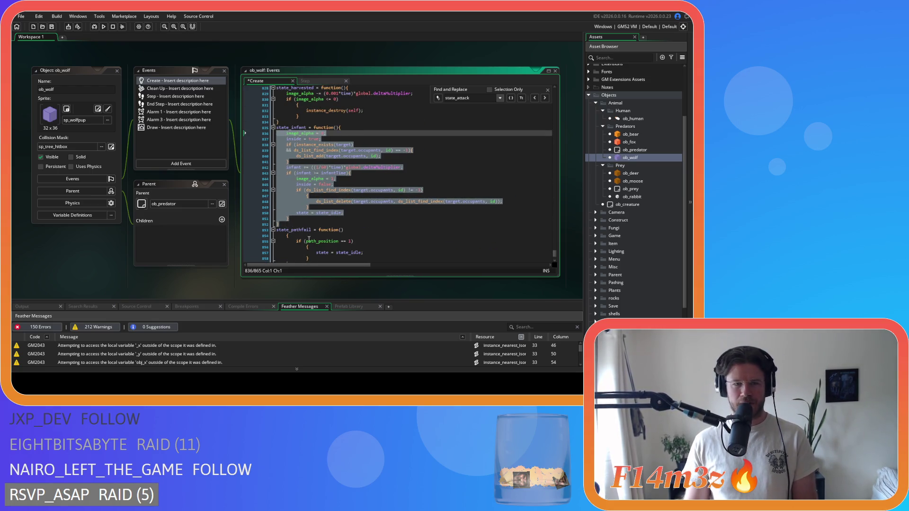
- Reformat state_pathfail: brace onto header, body unindented, path_position if brace joined, then save
left_click(280, 236)
key("BackSpace")
scroll(280, 223, "down", 3)
left_click_drag(290, 214, 252, 192)
key("shift+Tab")
left_click(331, 191)
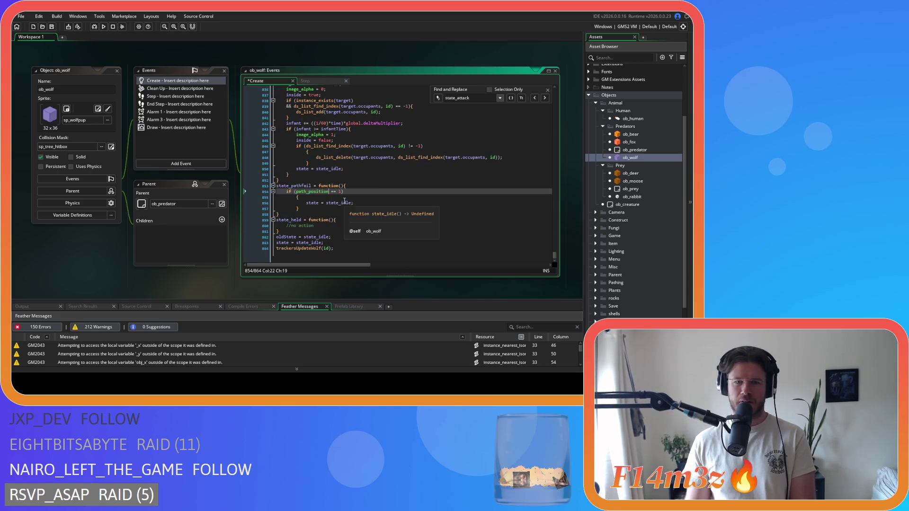
left_click(296, 197)
key("BackSpace")
key("BackSpace")
key("BackSpace")
left_click_drag(299, 208, 242, 204)
key("ctrl+s")
- Remove the space before >= in the state_infant comparison and save
left_click(289, 180)
scroll(383, 190, "up", 4)
left_click(383, 190)
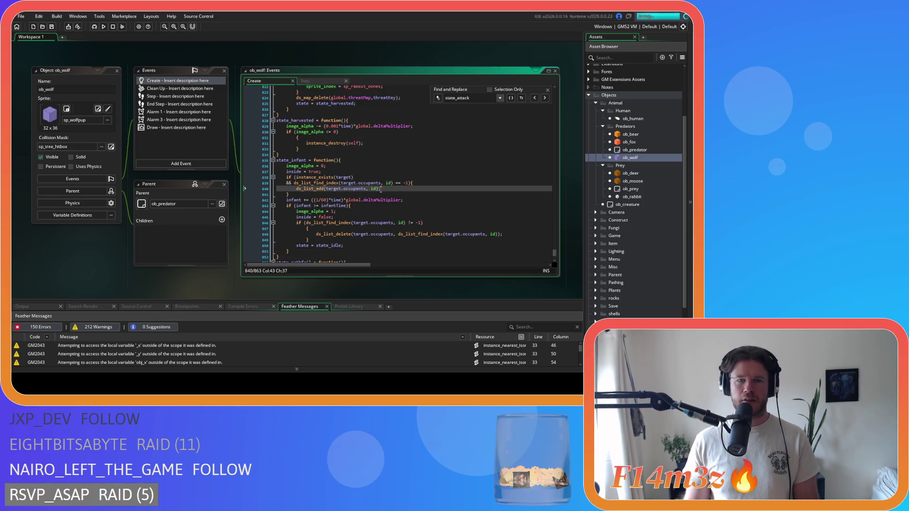
left_click(314, 205)
key("BackSpace")
key("Right")
key("Right")
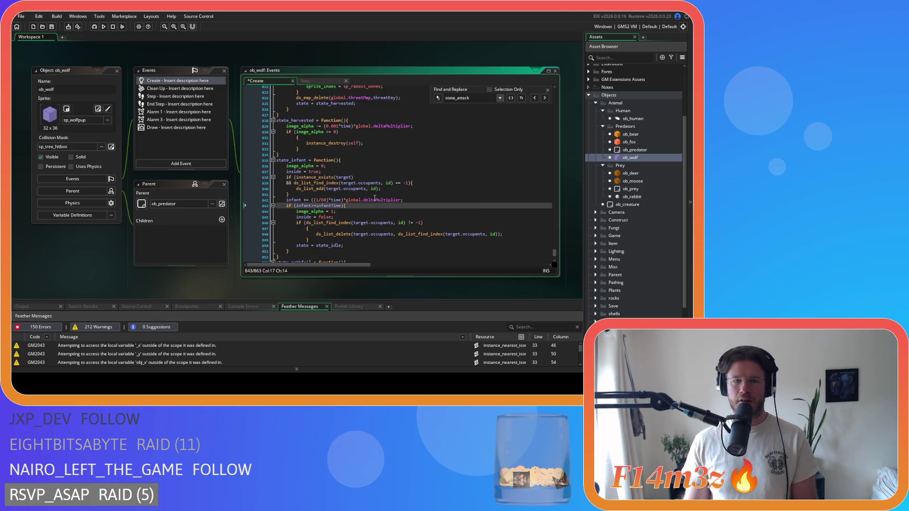
left_click(373, 200)
key("ctrl+s")
- Review the state_death header and the surrounding reformatted code
scroll(372, 187, "up", 8)
scroll(372, 187, "down", 1)
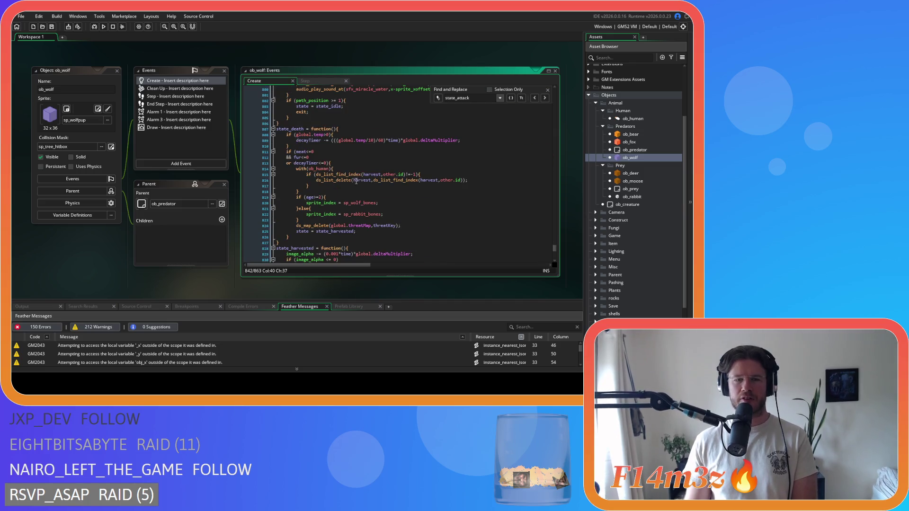
left_click(369, 129)
key("Left")
scroll(379, 157, "up", 2)
scroll(389, 175, "down", 4)
scroll(395, 184, "up", 2)
scroll(395, 183, "up", 8)
scroll(403, 180, "down", 5)
scroll(410, 175, "up", 1)
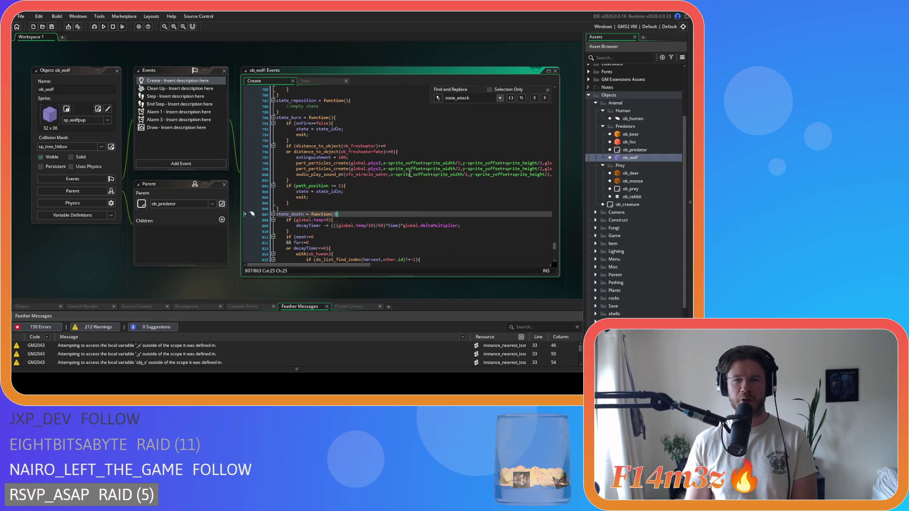
- Close the Find and Replace bar and move up through the code toward line 666
left_click(548, 90)
left_click(355, 186)
scroll(354, 194, "up", 8)
scroll(362, 197, "up", 7)
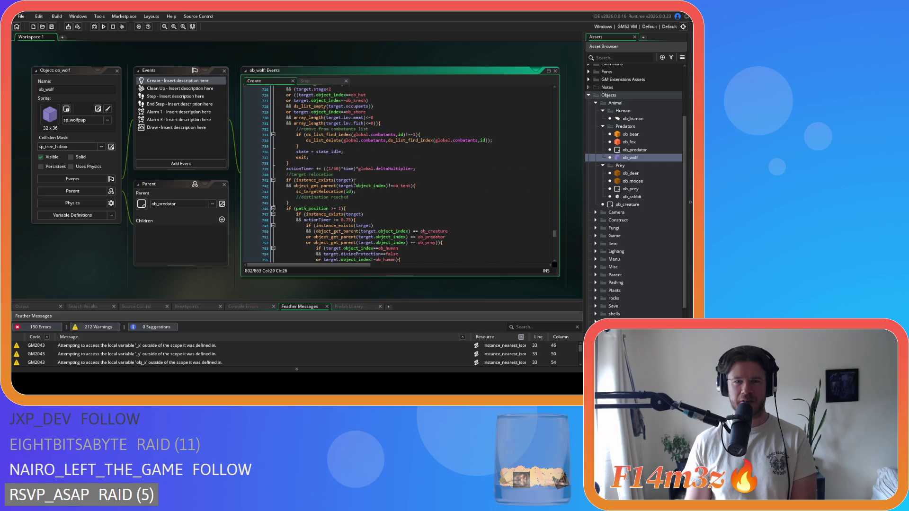
left_click(379, 169)
scroll(423, 211, "up", 8)
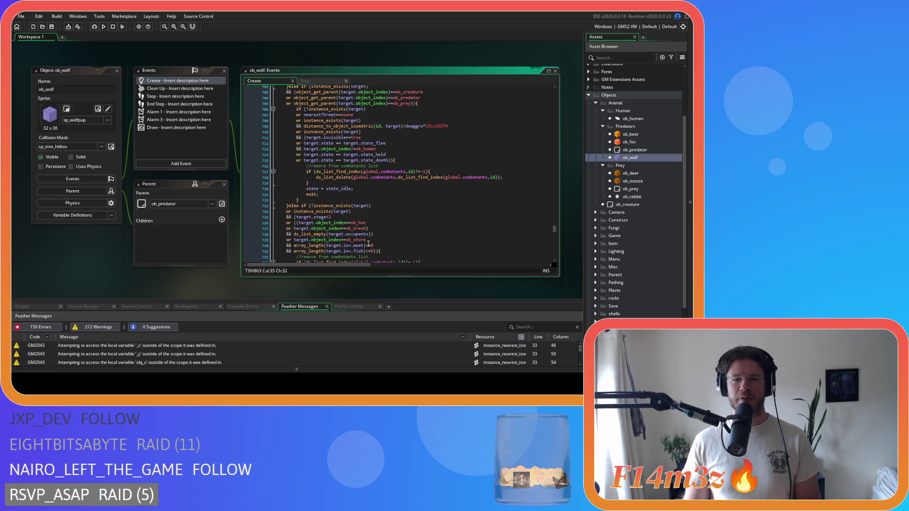
left_click(390, 250)
scroll(391, 177, "up", 7)
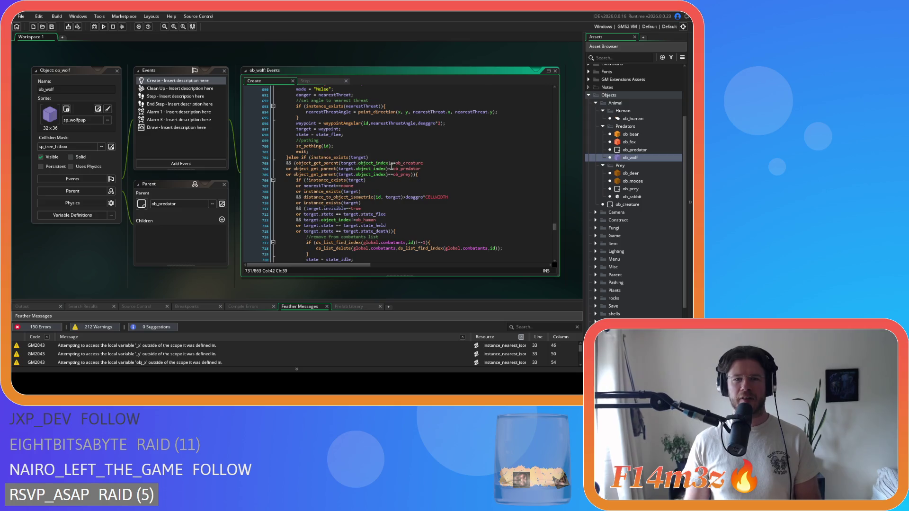
left_click(361, 131)
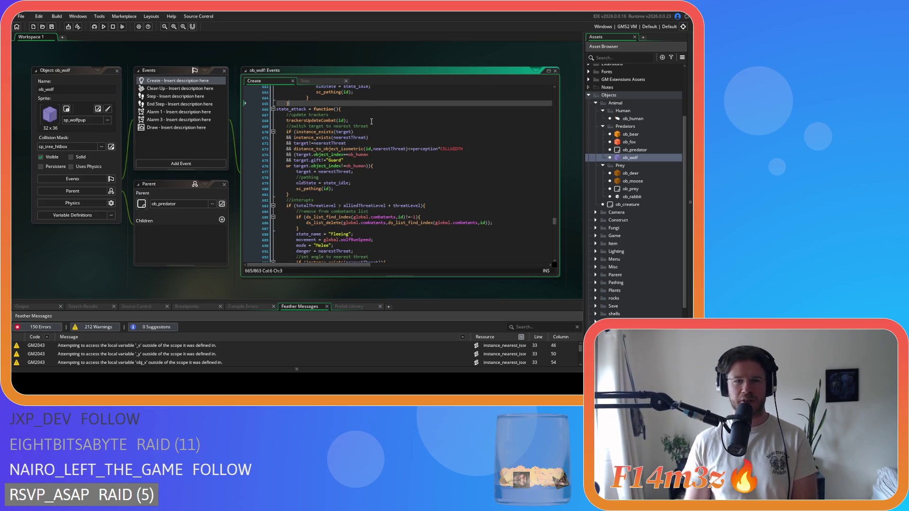
left_click(372, 120)
key("Up")
key("Up")
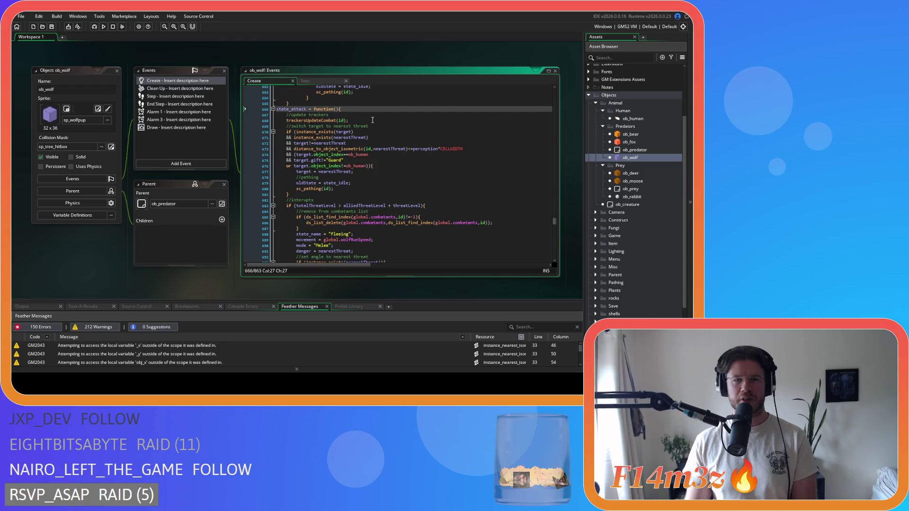
- Tighten path_position>=1 spacing, pull its brace onto the if line, unindent the body, and save
scroll(362, 149, "up", 6)
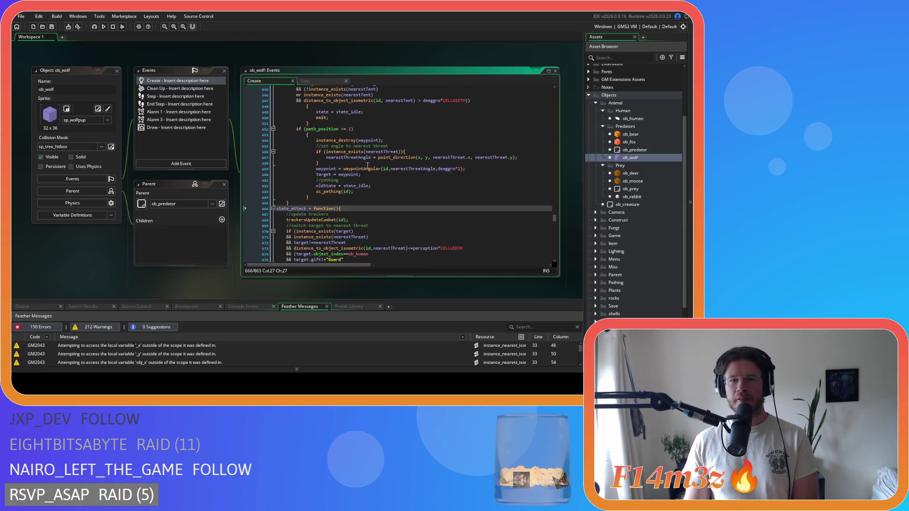
left_click(340, 129)
key("Delete")
key("Right")
key("Right")
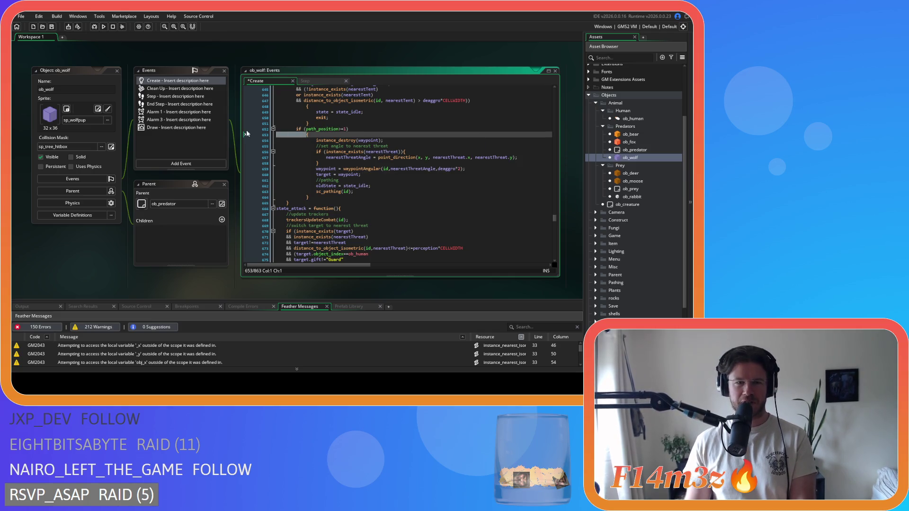
key("Delete")
key("Delete")
key("Delete")
mouse_move(312, 192)
left_mouse_down()
mouse_move(284, 187)
mouse_move(218, 132)
left_mouse_up()
key("shift+Tab")
key("ctrl+s")
left_click(331, 175)
- Join the brace under line 647 onto its condition, unindent the three lines, and save
scroll(274, 163, "up", 3)
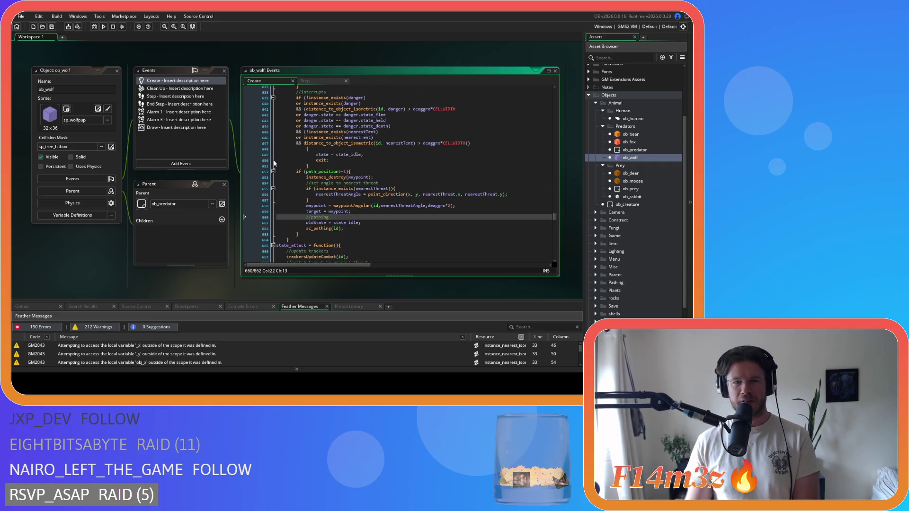
left_click(307, 150)
key("BackSpace")
key("BackSpace")
key("BackSpace")
left_click_drag(319, 155, 252, 146)
key("shift+Tab")
key("ctrl+s")
- Delete the blank line below the state_flee header
scroll(331, 159, "up", 4)
left_click(363, 175)
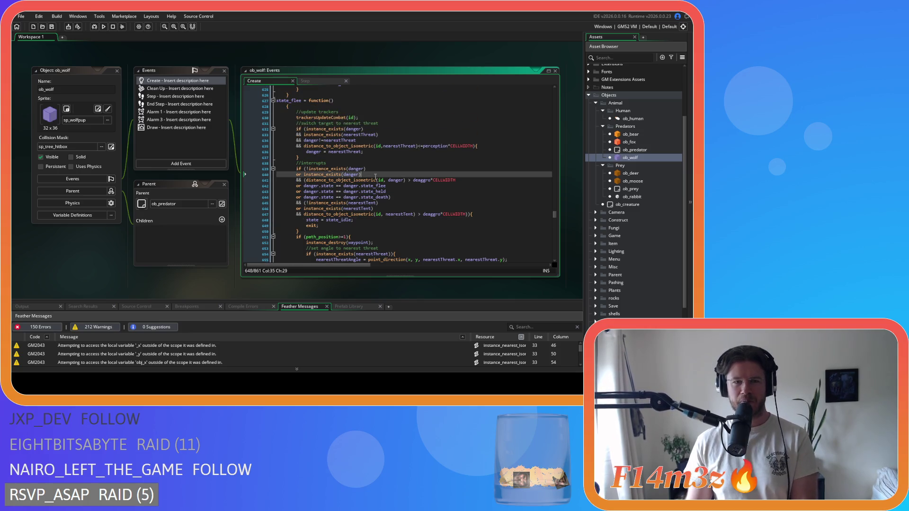
left_click(368, 135)
scroll(354, 173, "up", 5)
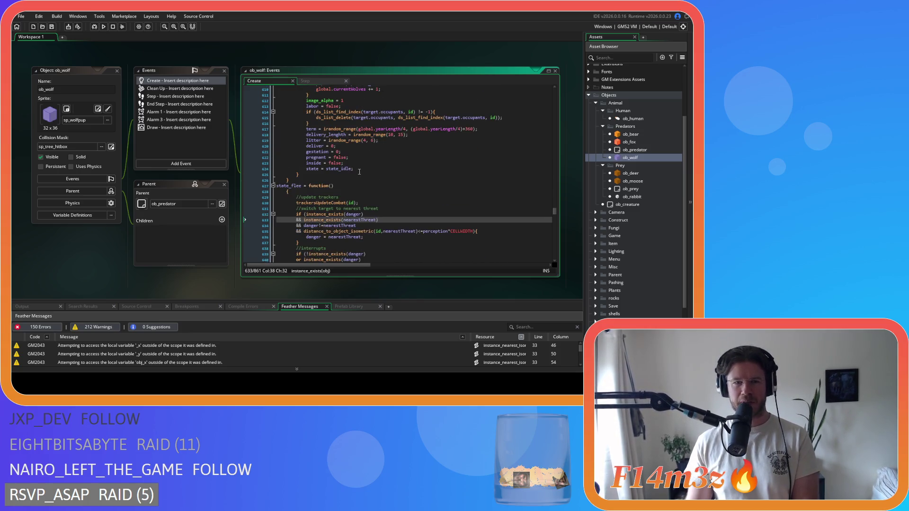
left_click(266, 192)
key("BackSpace")
- Join state_labor's brace onto its header and unindent its body one level
scroll(291, 189, "down", 12)
left_click_drag(295, 186, 242, 121)
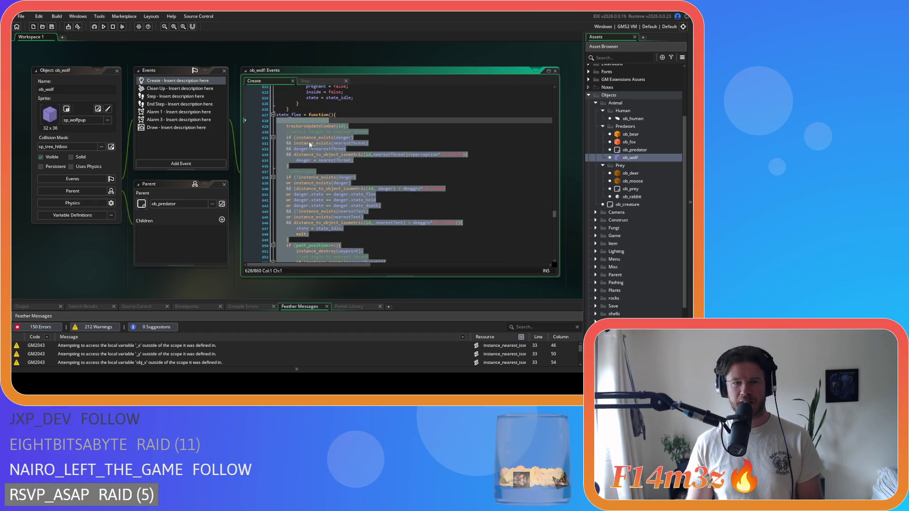
scroll(305, 143, "up", 12)
left_click(284, 176)
key("BackSpace")
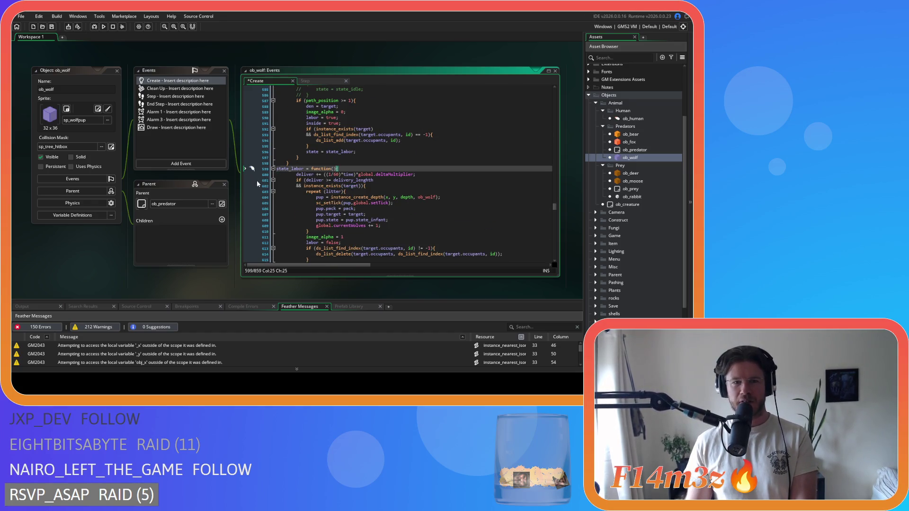
scroll(284, 190, "down", 6)
left_click(295, 211)
mouse_move(295, 212)
left_mouse_down()
mouse_move(259, 163)
mouse_move(231, 147)
left_mouse_up()
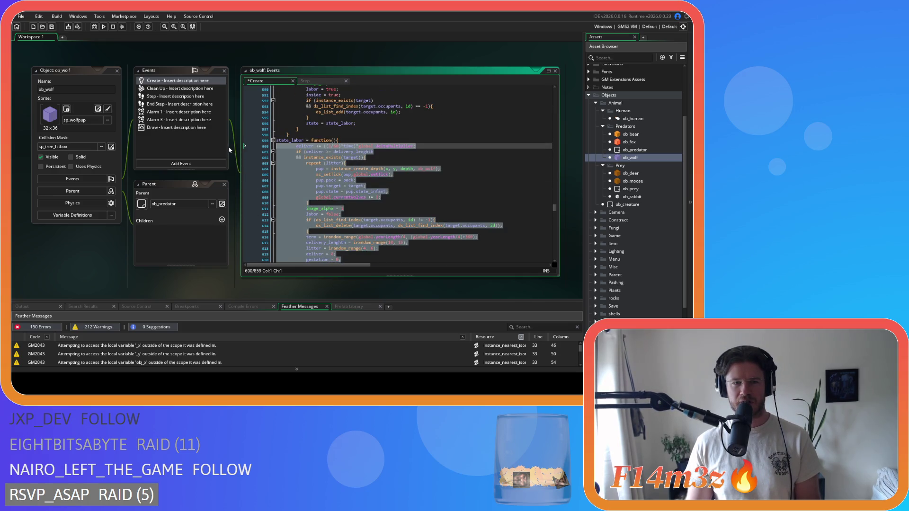
key("shift+Tab")
left_click(327, 181)
scroll(351, 187, "up", 7)
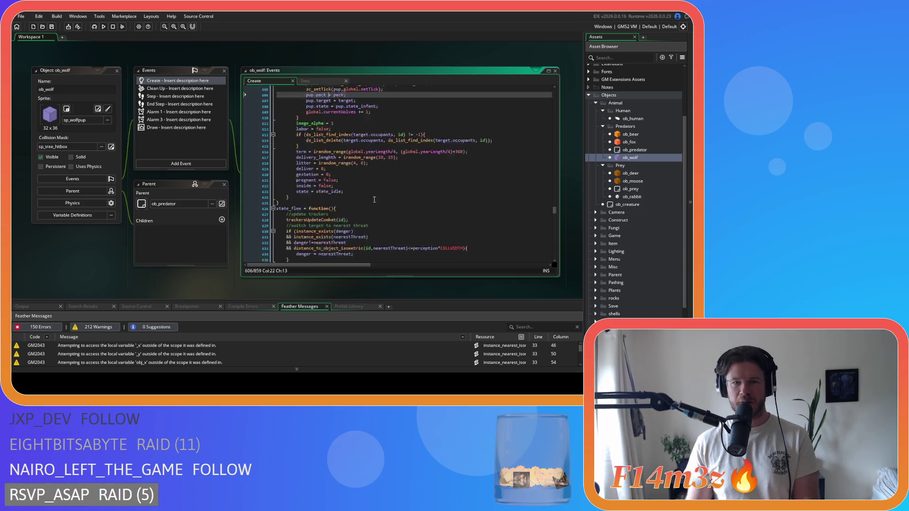
left_click(280, 158)
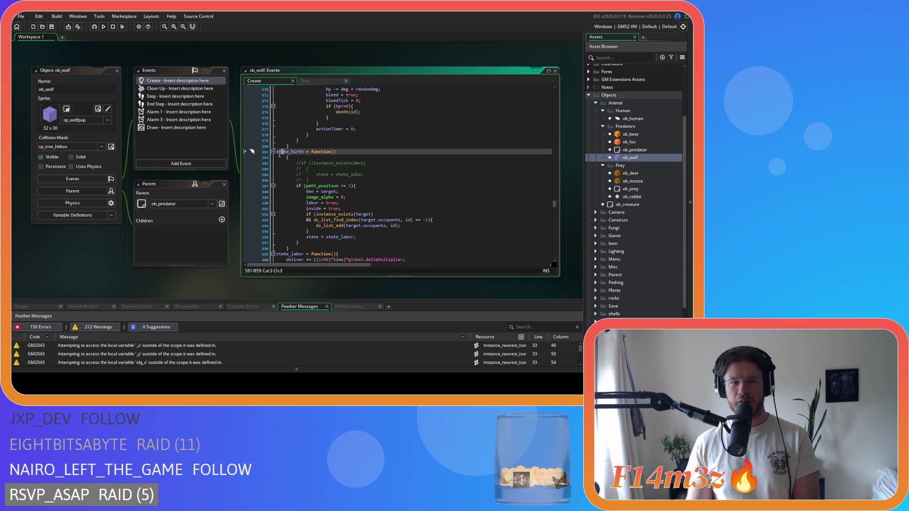
- Pull the state_birth and state_pounce braces onto their lines and dedent both bodies one level
key("BackSpace")
key("BackSpace")
key("BackSpace")
left_click_drag(302, 242, 211, 153)
key("shift+Tab")
scroll(365, 183, "up", 13)
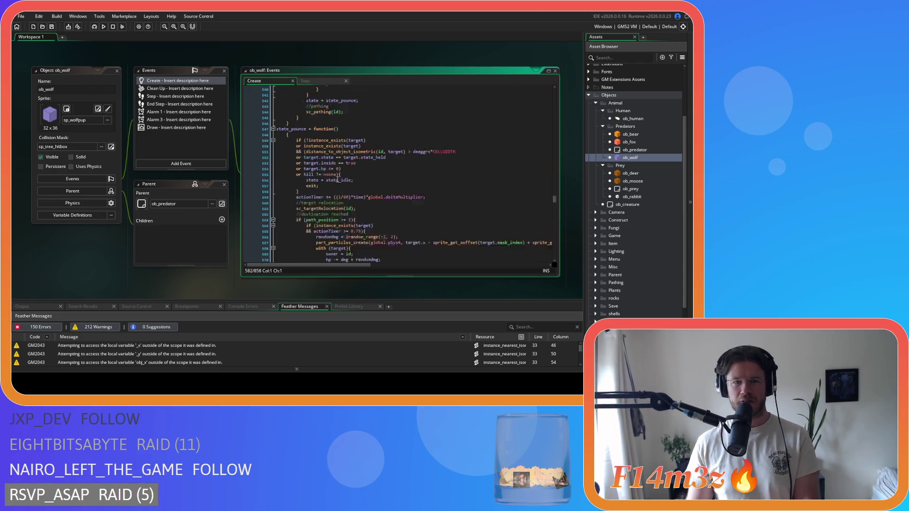
left_click(286, 191)
key("BackSpace")
scroll(366, 183, "down", 3)
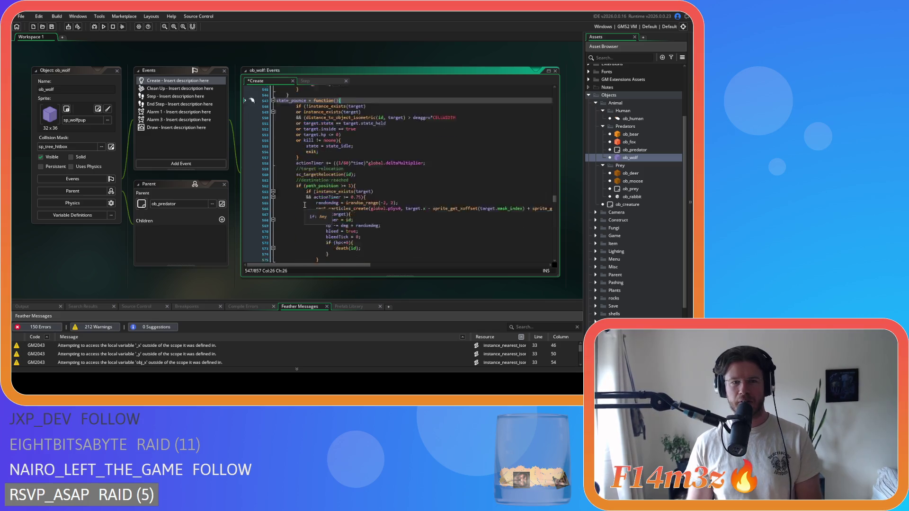
mouse_move(265, 258)
left_mouse_down()
mouse_move(250, 141)
mouse_move(247, 149)
left_mouse_up()
key("shift+Tab")
scroll(316, 169, "down", 14)
scroll(316, 168, "up", 20)
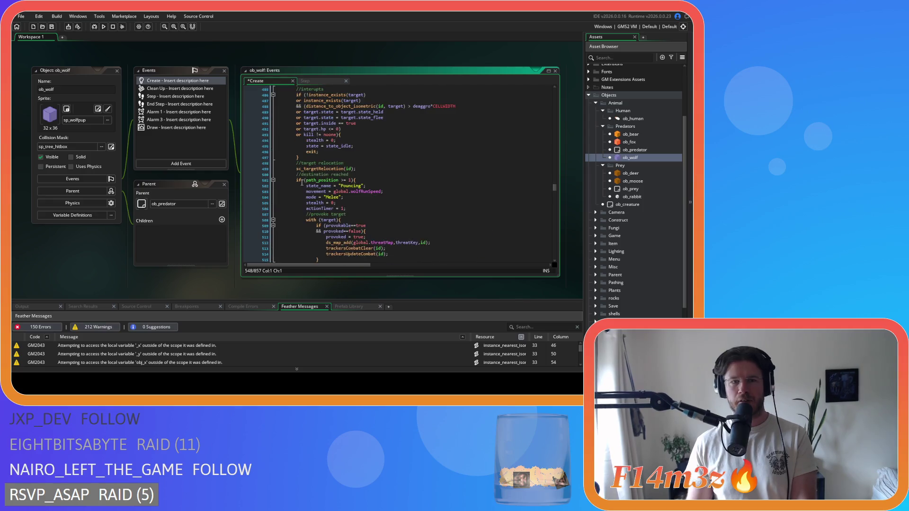
- Join the brace under state_stalk onto its line and select the state_stalk body
left_click(286, 197)
key("BackSpace")
key("BackSpace")
scroll(324, 174, "down", 10)
scroll(323, 173, "down", 20)
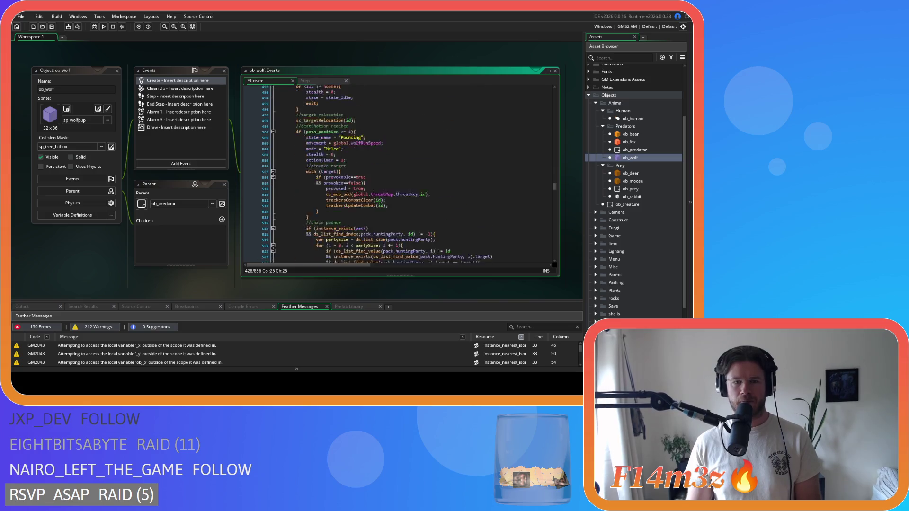
left_click(297, 118)
mouse_move(297, 118)
left_mouse_down()
mouse_move(282, 123)
mouse_move(290, 132)
mouse_move(279, 151)
mouse_move(255, 126)
left_mouse_up()
scroll(284, 132, "up", 20)
scroll(279, 150, "up", 8)
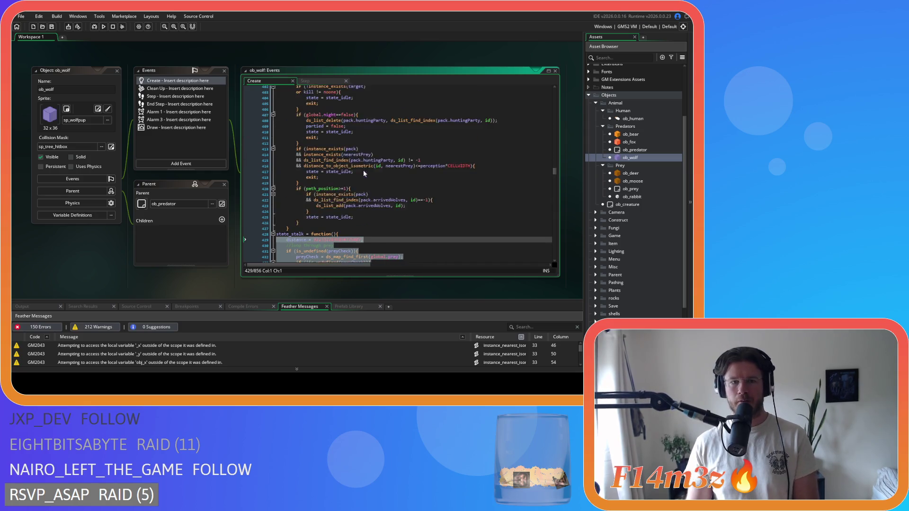
scroll(310, 181, "up", 20)
- Join the brace under state_hunt onto its line and save the Create event
left_click(286, 165)
key("BackSpace")
key("BackSpace")
scroll(303, 161, "down", 20)
left_click_drag(308, 158, 279, 144)
scroll(280, 144, "up", 20)
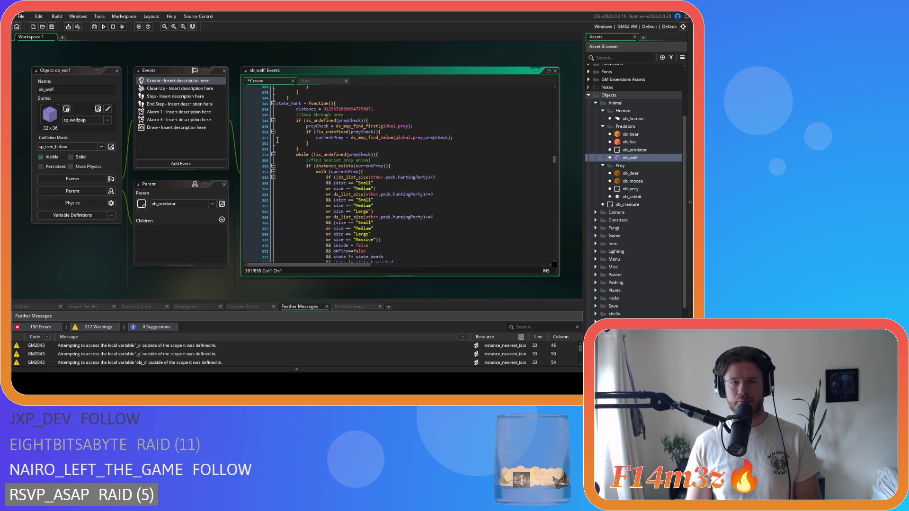
scroll(278, 142, "up", 3)
left_click(277, 165, "shift")
key("ctrl+s")
- Join the brace under state_harvesting onto its line and save the code
scroll(287, 189, "up", 8)
left_click(287, 114)
key("BackSpace")
scroll(305, 189, "down", 5)
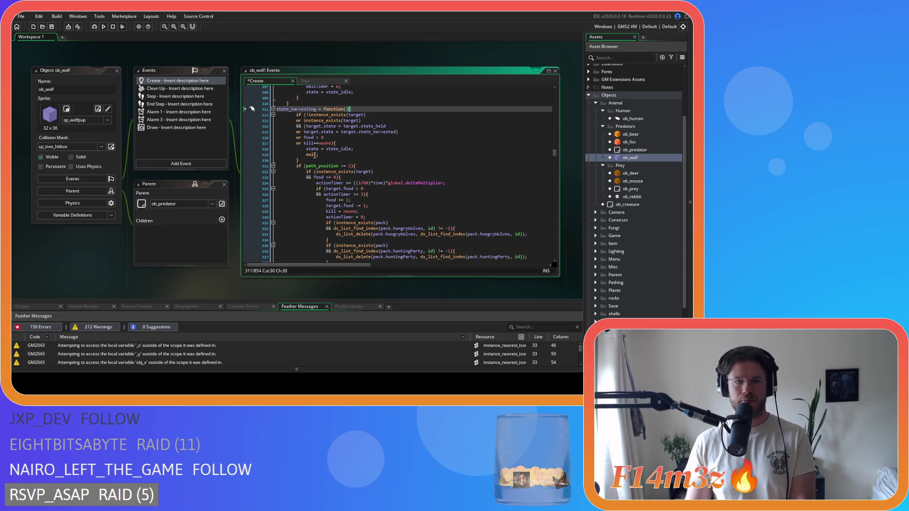
mouse_move(292, 204)
left_mouse_down()
mouse_move(277, 90)
mouse_move(275, 161)
left_mouse_up()
key("ctrl+s")
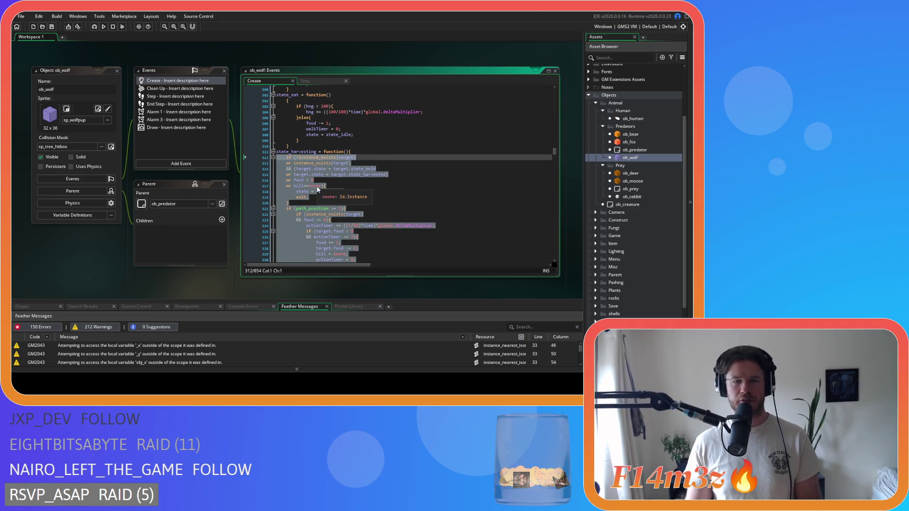
scroll(321, 206, "down", 8)
left_click(302, 192)
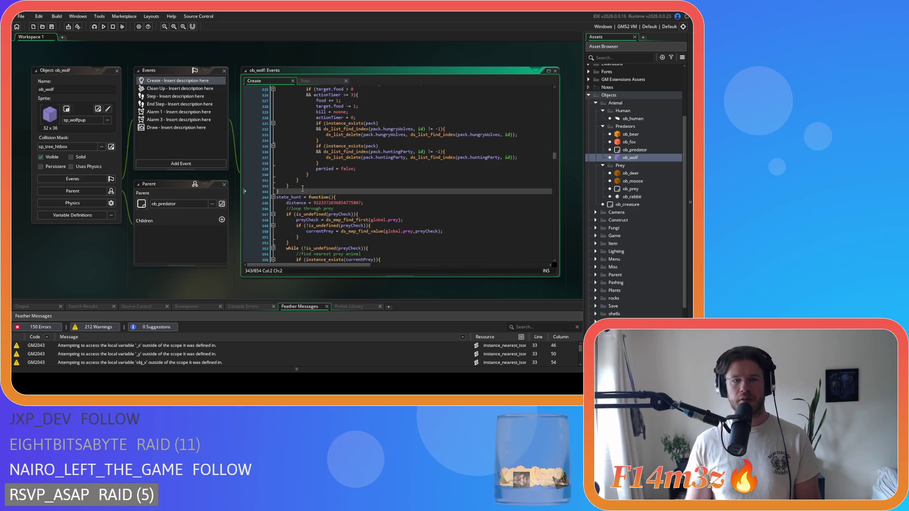
- Pull the state_eat brace onto its line and dedent the state_eat body one level
scroll(341, 182, "up", 10)
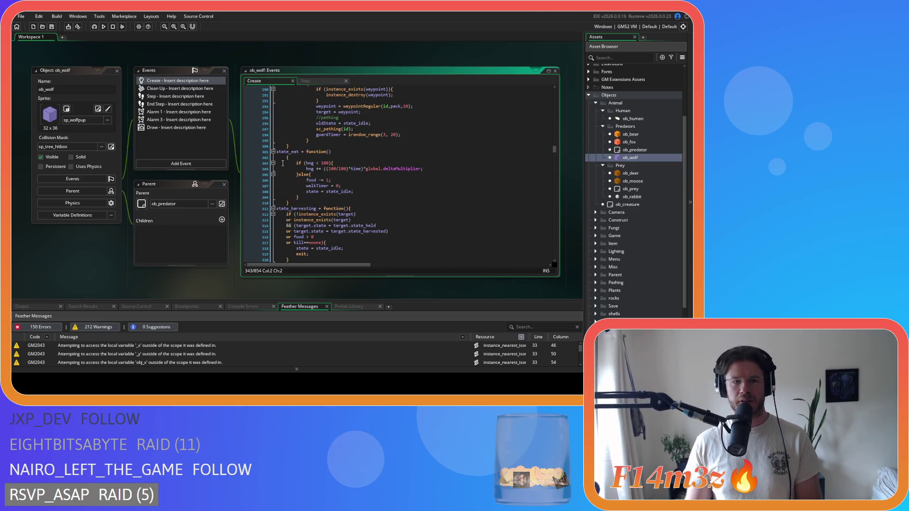
left_click(285, 157)
key("BackSpace")
left_click_drag(288, 194, 248, 160)
key("shift+Tab")
- Join the brace onto the state_guard declaration, dedent its lines, and delete a lone brace line
scroll(327, 165, "up", 12)
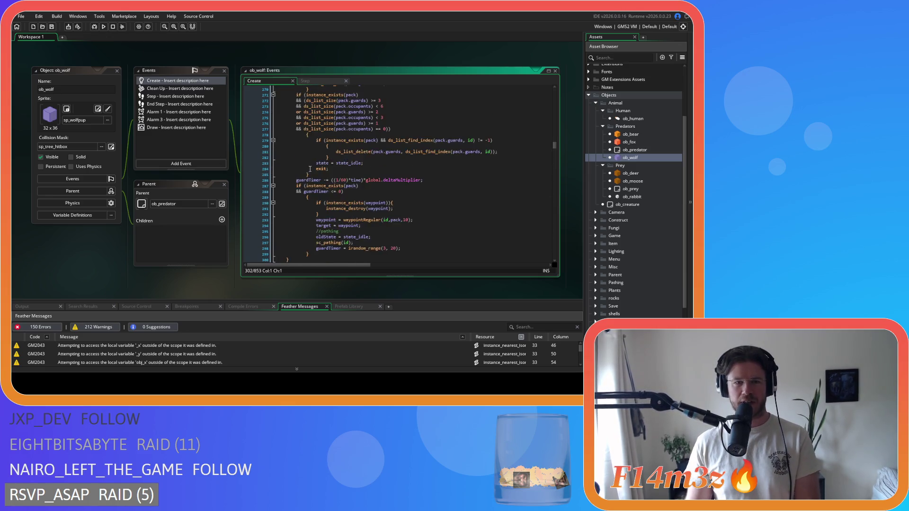
left_click(282, 176)
key("BackSpace")
scroll(294, 210, "down", 7)
mouse_move(284, 256)
left_mouse_down()
mouse_move(265, 170)
mouse_move(240, 138)
mouse_move(232, 151)
left_mouse_up()
scroll(245, 139, "up", 3)
scroll(245, 143, "up", 2)
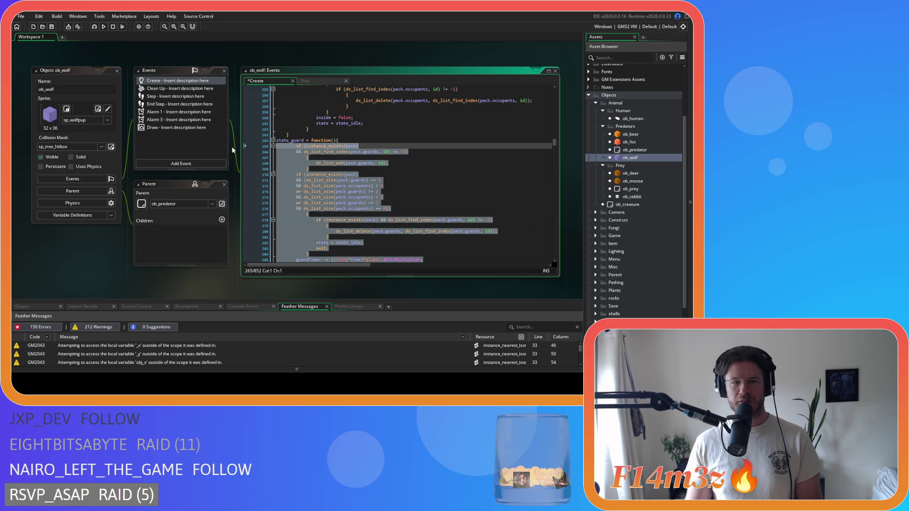
key("shift+Tab")
scroll(293, 142, "down", 2)
left_click_drag(296, 128, 243, 130)
key("Delete")
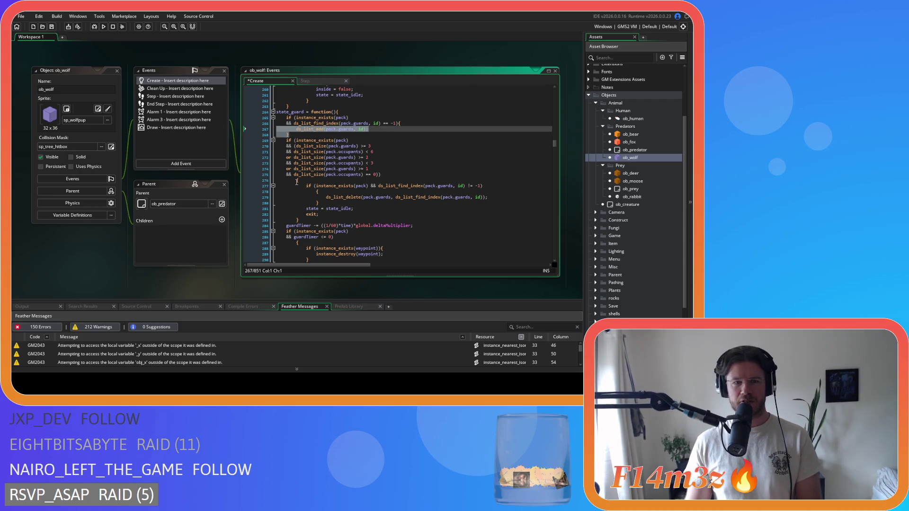
- Remove the next lone brace line and dedent the block under the guard conditions
left_click(282, 180)
key("shift+Home")
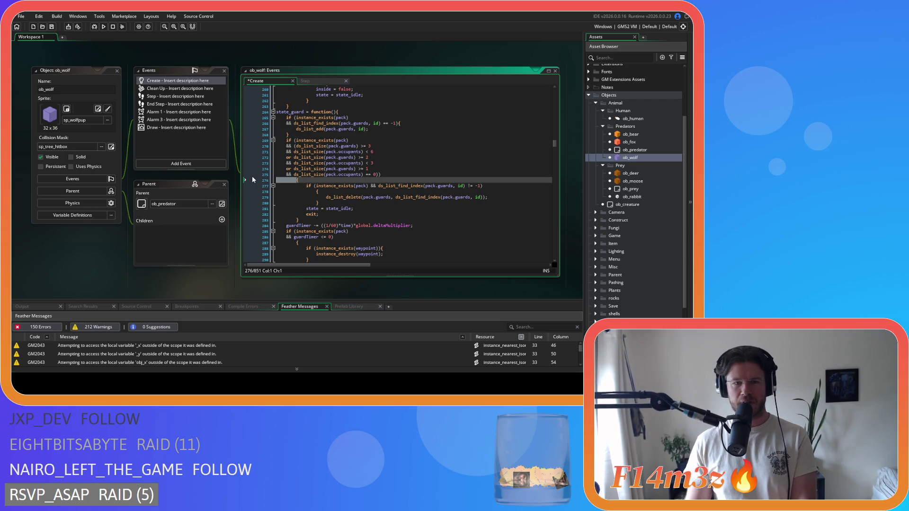
key("Delete")
key("Delete")
mouse_move(299, 215)
left_mouse_down()
mouse_move(265, 204)
mouse_move(242, 180)
left_mouse_up()
key("shift+Tab")
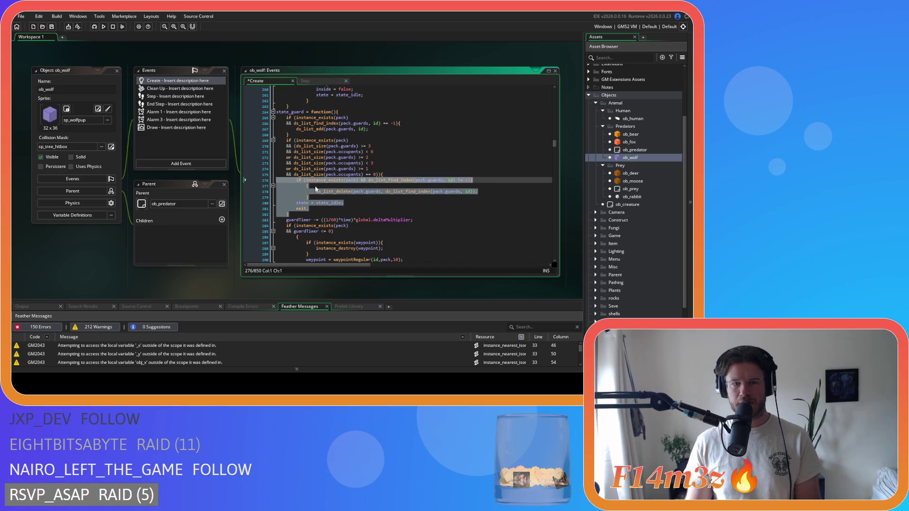
- Pull the list-find and guardTimer condition braces up and dedent their inner blocks
left_click(299, 187)
key("BackSpace")
key("shift+Down")
key("shift+Tab")
scroll(303, 199, "down", 3)
left_click(297, 174)
key("BackSpace")
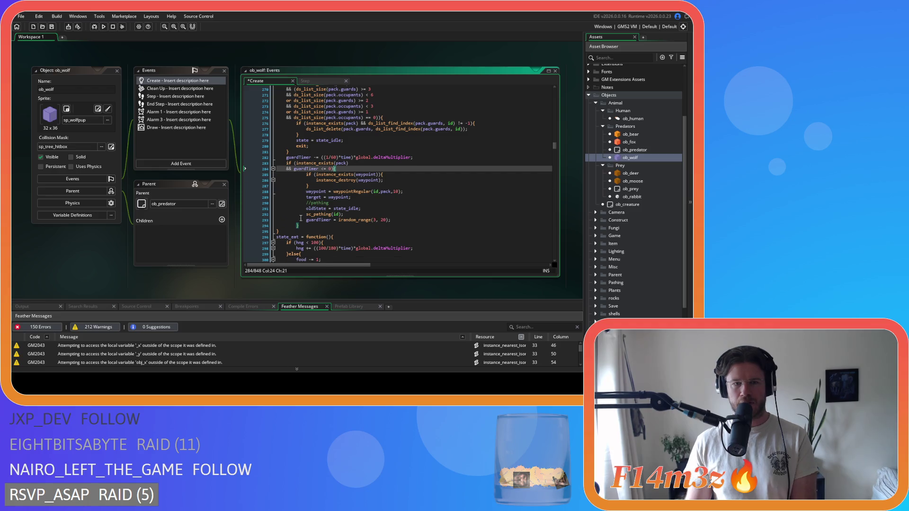
left_click(303, 229)
left_click_drag(303, 230, 277, 179)
key("shift+Tab")
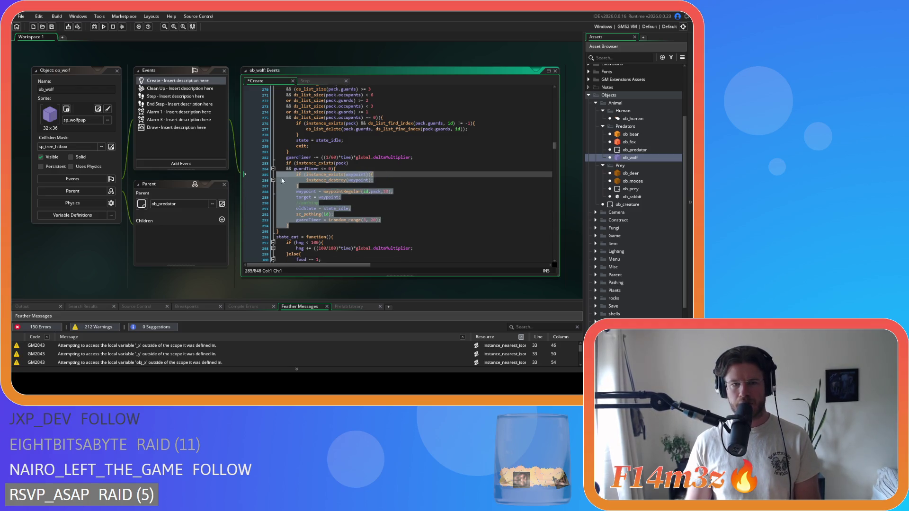
left_click(363, 166)
- Join the brace onto the state_asleep declaration line
scroll(391, 188, "up", 15)
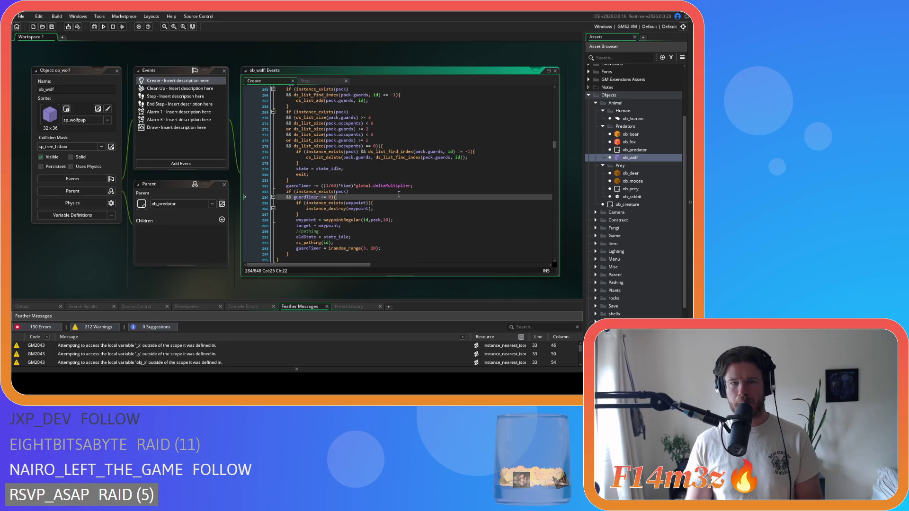
left_click(276, 143)
key("BackSpace")
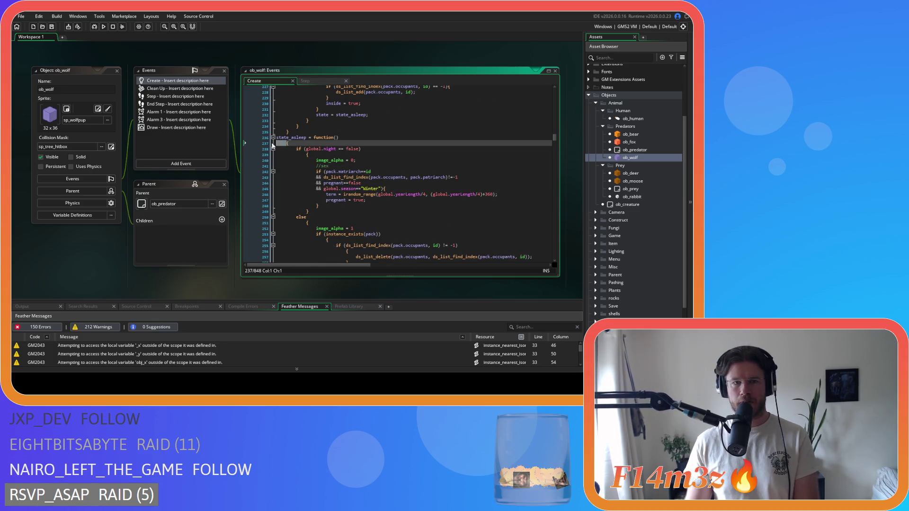
- Pull the brace onto the global.night condition and dedent the night-time block one level
scroll(285, 164, "down", 8)
mouse_move(299, 159)
left_mouse_down()
mouse_move(248, 126)
mouse_move(238, 100)
left_mouse_up()
left_click(292, 106)
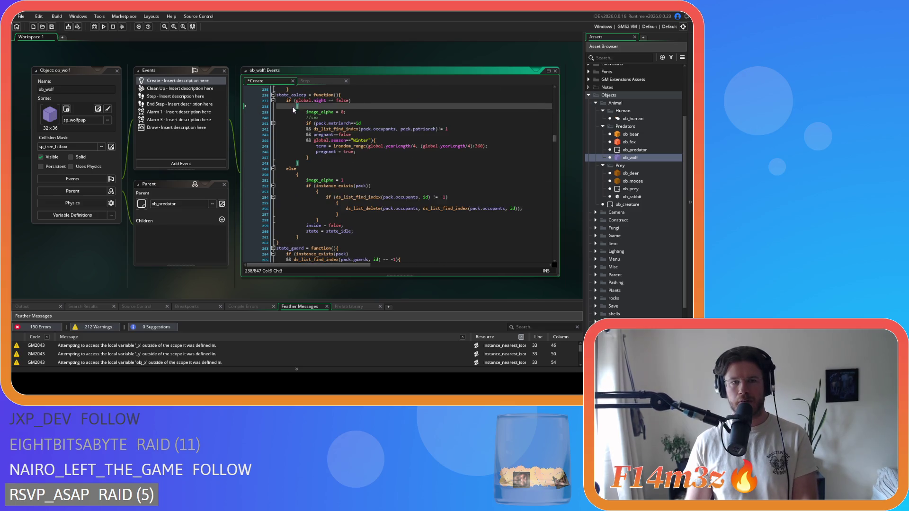
key("BackSpace")
left_click_drag(310, 153, 212, 105)
key("shift+Tab")
left_click(325, 100)
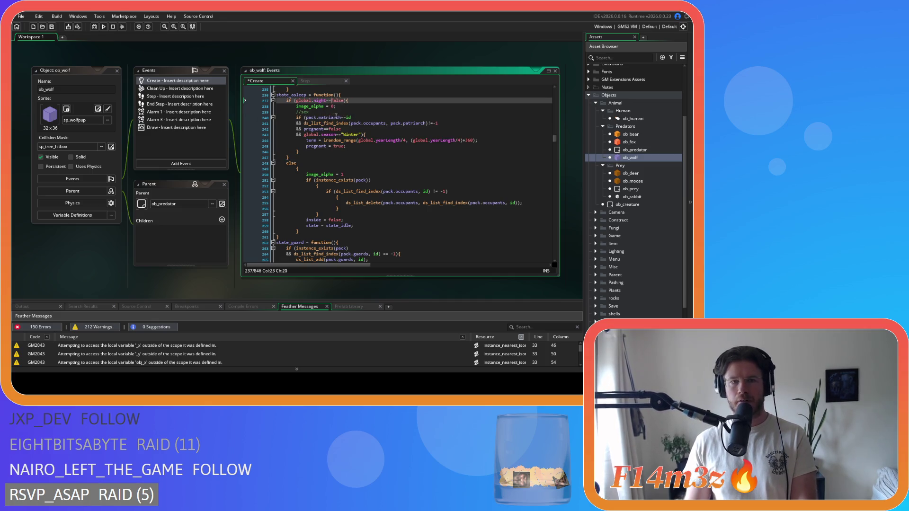
- Merge the else and its brace into '}else{' and dedent the else block
left_click(283, 163)
key("BackSpace")
key("BackSpace")
left_click(296, 164)
key("BackSpace")
key("BackSpace")
key("BackSpace")
mouse_move(312, 220)
left_mouse_down()
mouse_move(293, 167)
mouse_move(226, 174)
left_mouse_up()
key("shift+Tab")
- Join braces onto the instance_exists(pack) and list-find conditions, dedent their lines, and save
key("BackSpace")
mouse_move(331, 199)
left_mouse_down()
mouse_move(284, 175)
mouse_move(269, 180)
left_mouse_up()
key("shift+Tab")
left_click(317, 180)
key("BackSpace")
key("BackSpace")
key("shift+Tab")
key("ctrl+s")
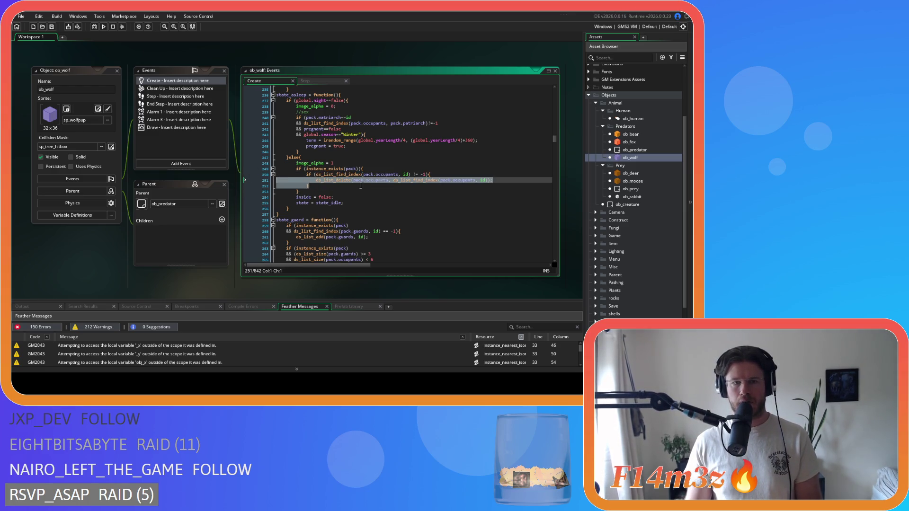
- Join the lone brace on line 199 onto the function line and select its body
scroll(282, 187, "up", 15)
left_click(284, 196)
key("BackSpace")
key("BackSpace")
scroll(284, 189, "down", 12)
left_click(294, 183)
mouse_move(295, 183)
left_mouse_down()
mouse_move(238, 128)
mouse_move(232, 143)
left_mouse_up()
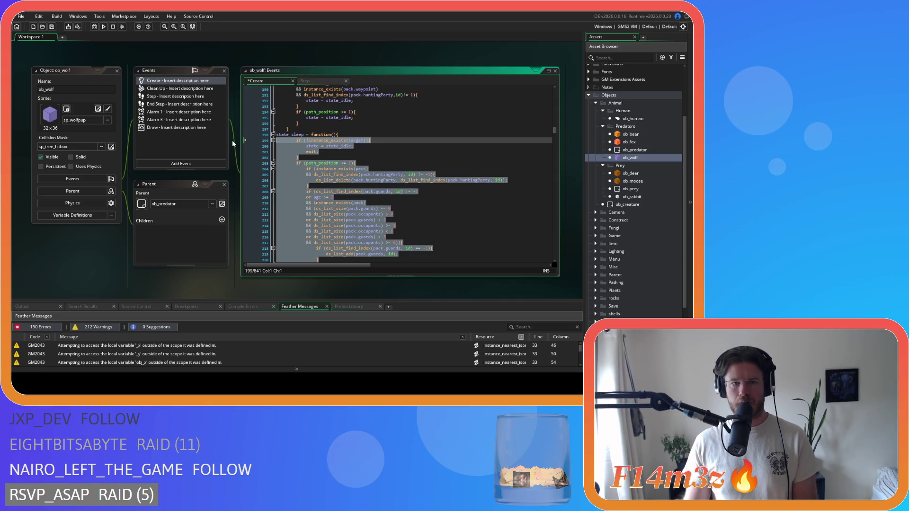
scroll(314, 152, "down", 8)
left_click(355, 140)
- Replace the blank line after function() with '{', dedent the function body, and save
scroll(331, 166, "up", 13)
left_click(286, 164)
key("BackSpace")
type("{")
left_click_drag(360, 208, 221, 166)
key("shift+Tab")
key("ctrl+s")
left_click(350, 152)
scroll(355, 142, "down", 14)
scroll(355, 125, "down", 20)
scroll(354, 122, "down", 6)
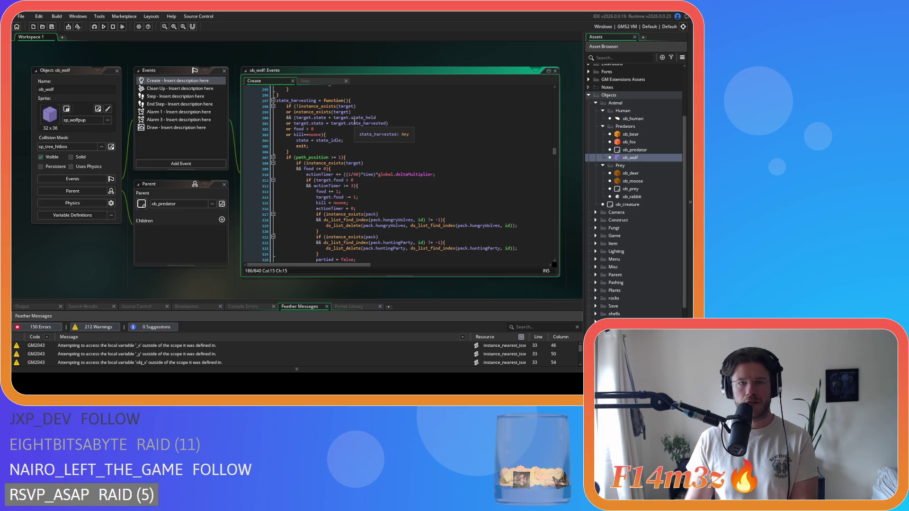
- Add ds_map_delete(global.huntingMap,huntingKey); under the kill==noone check and save the Create code
left_click(349, 134)
key("Return")
type("ds_map_delete(global.huntingMap,huntingKey);")
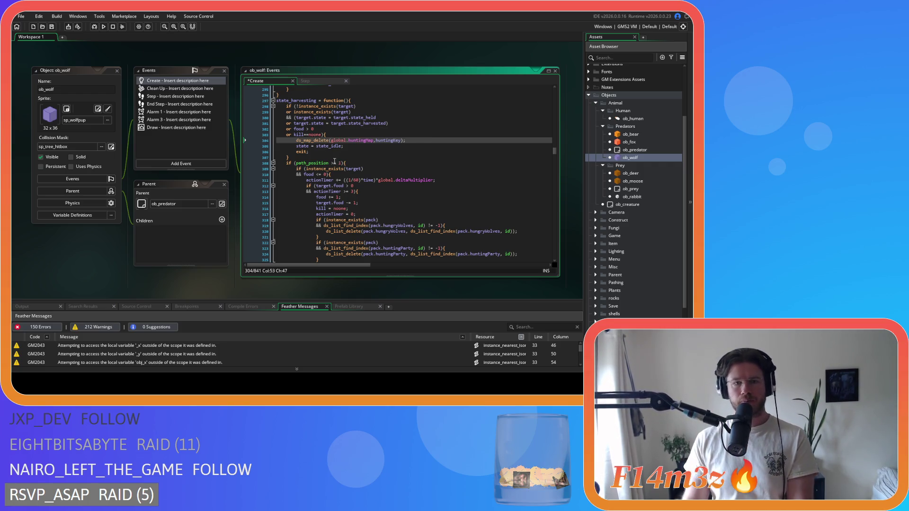
left_click(333, 162)
scroll(368, 175, "down", 5)
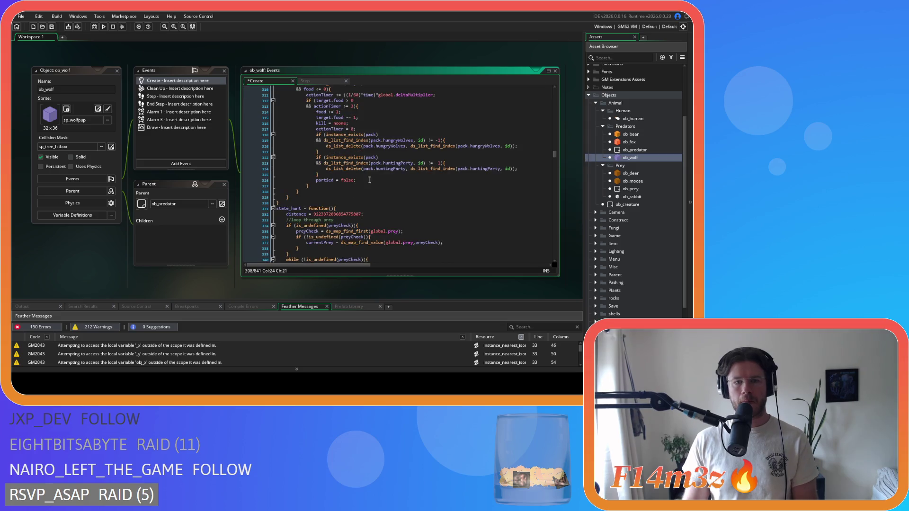
scroll(372, 185, "up", 3)
key("ctrl+s")
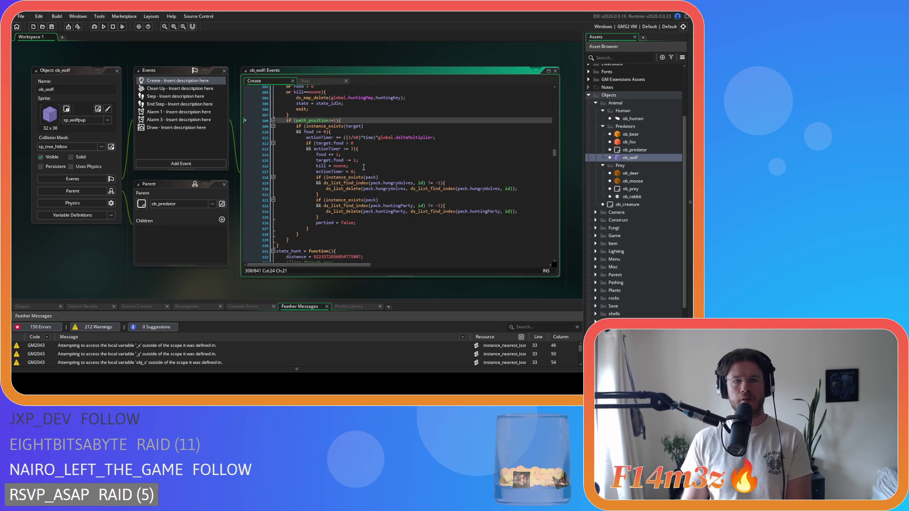
- Insert the ds_map_delete line in the kill != noone branch and tidy that condition's spacing
scroll(363, 167, "down", 3)
scroll(364, 154, "up", 5)
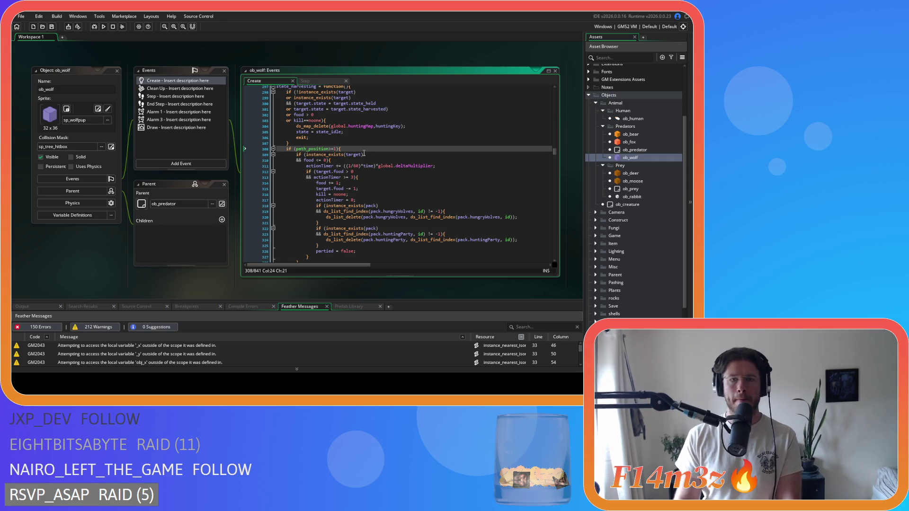
scroll(364, 154, "down", 10)
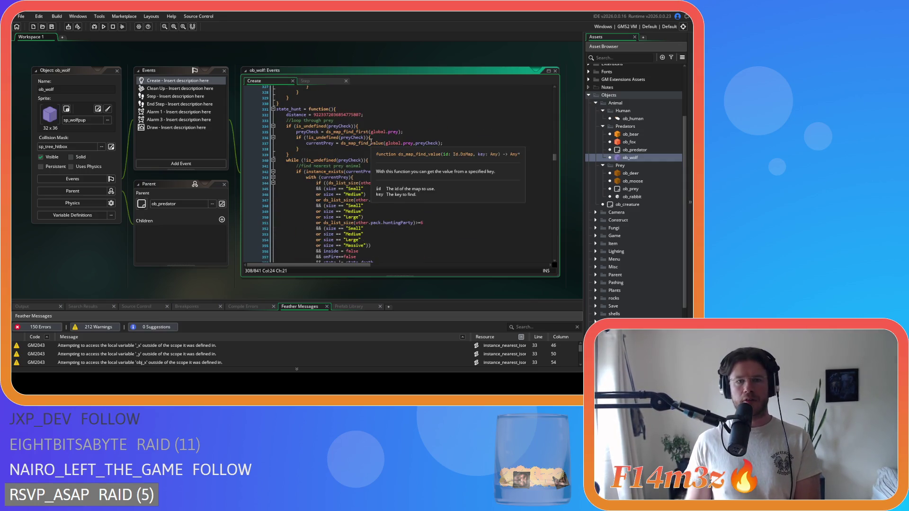
scroll(397, 151, "down", 12)
scroll(396, 151, "down", 3)
scroll(386, 156, "down", 3)
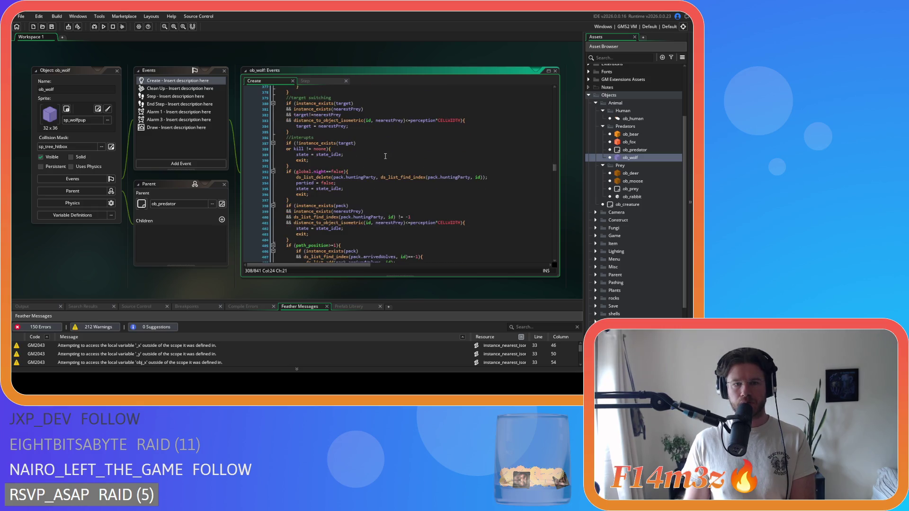
left_click(346, 150)
key("Return")
type("ds_map_delete(global.huntingMap,huntingKey);")
left_click(307, 151)
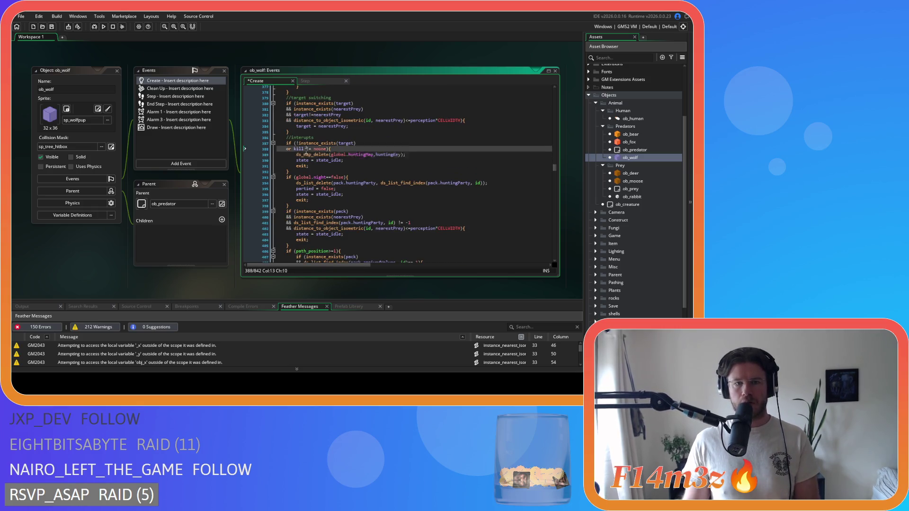
key("Right")
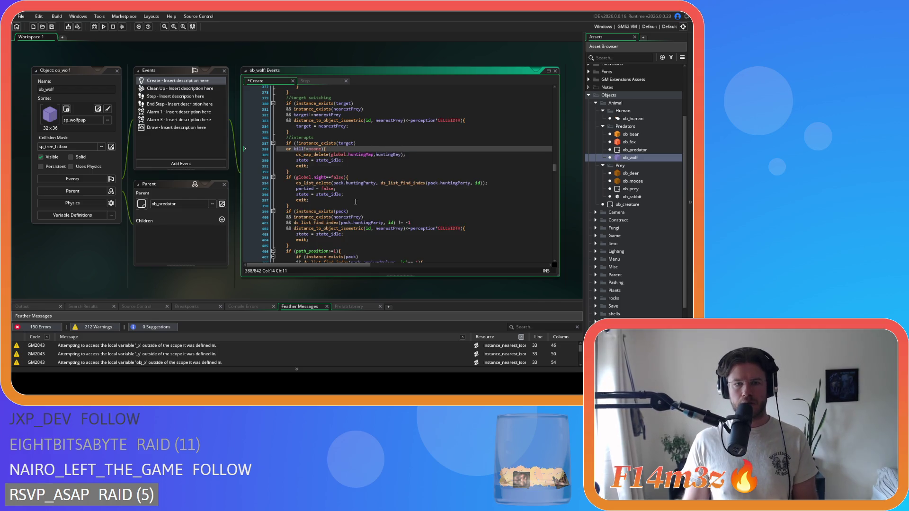
- Add the ds_map_delete line inside the night-check branch
left_click(358, 195)
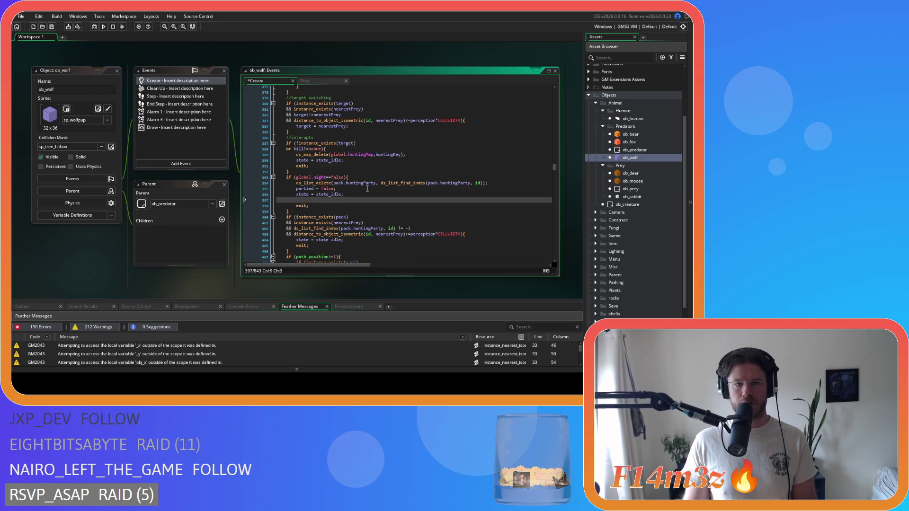
left_click(362, 177)
key("Return")
type("ds_map_delete(global.huntingMap,huntingKey);")
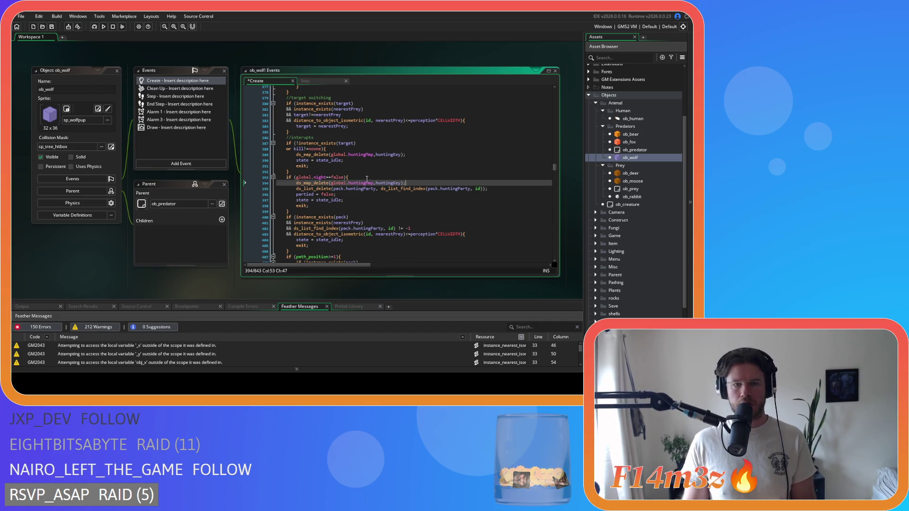
scroll(399, 193, "down", 3)
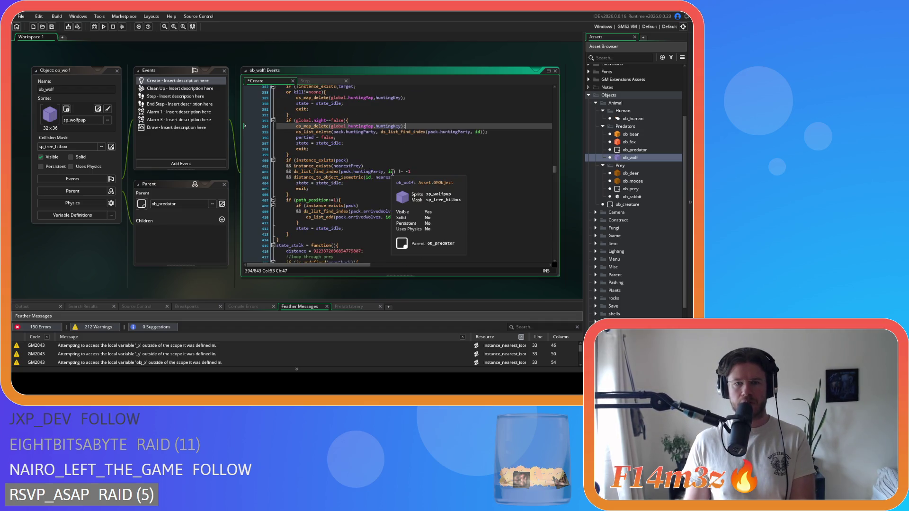
- Remove the space in 'id, nearestPrey' and add the ds_map_delete line under the distance check
left_click(394, 172)
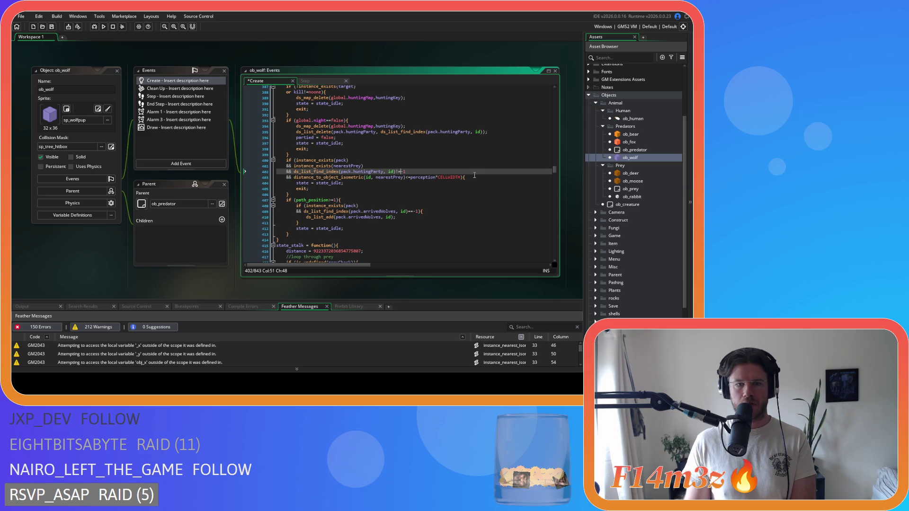
left_click(376, 177)
key("BackSpace")
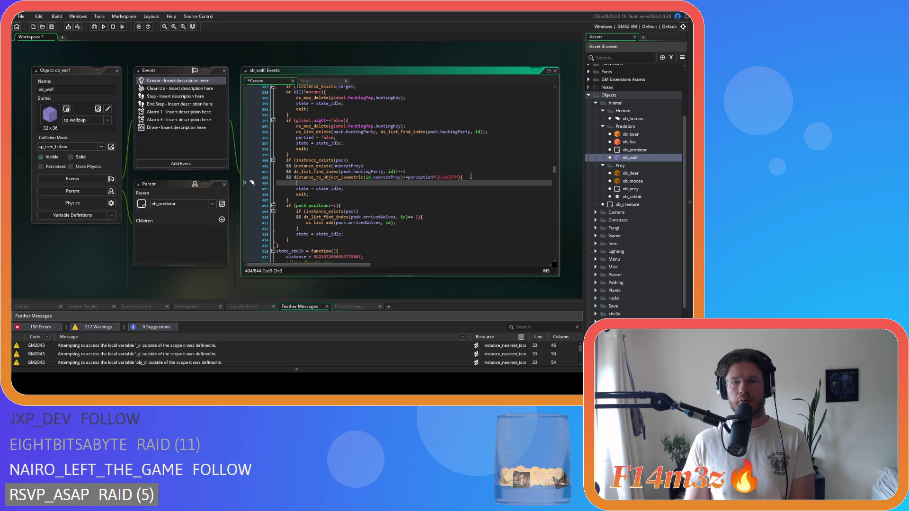
key("End")
key("Return")
type("ds_map_delete(global.huntingMap,huntingKey);")
scroll(455, 171, "down", 2)
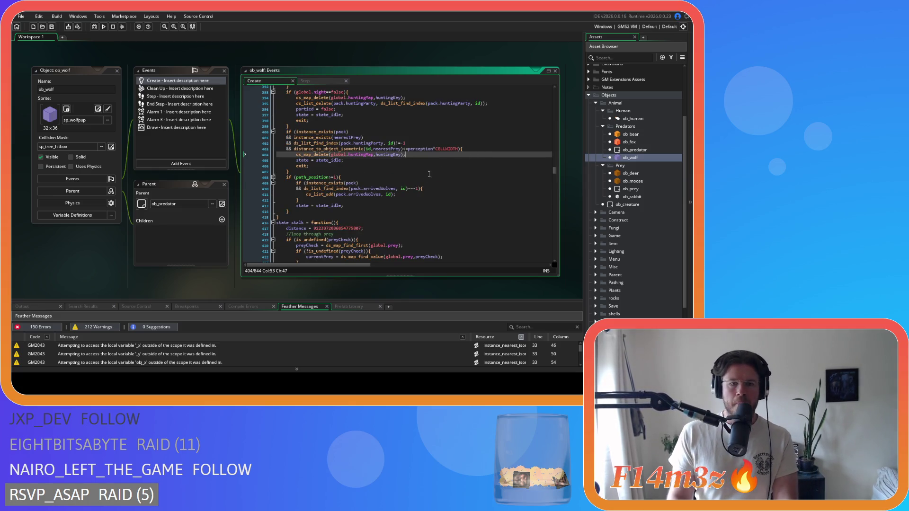
- Add the ds_map_delete line under the path_position check, then open ob_fox
left_click(418, 184)
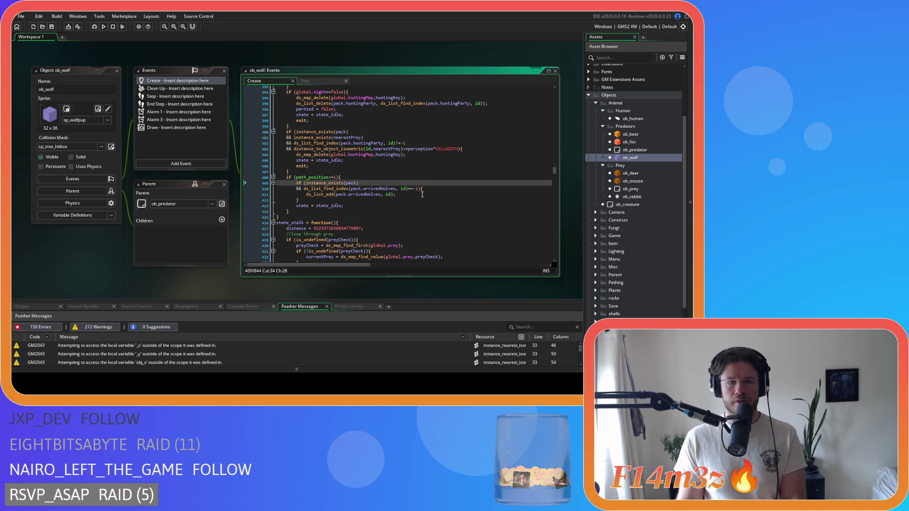
left_click(392, 178)
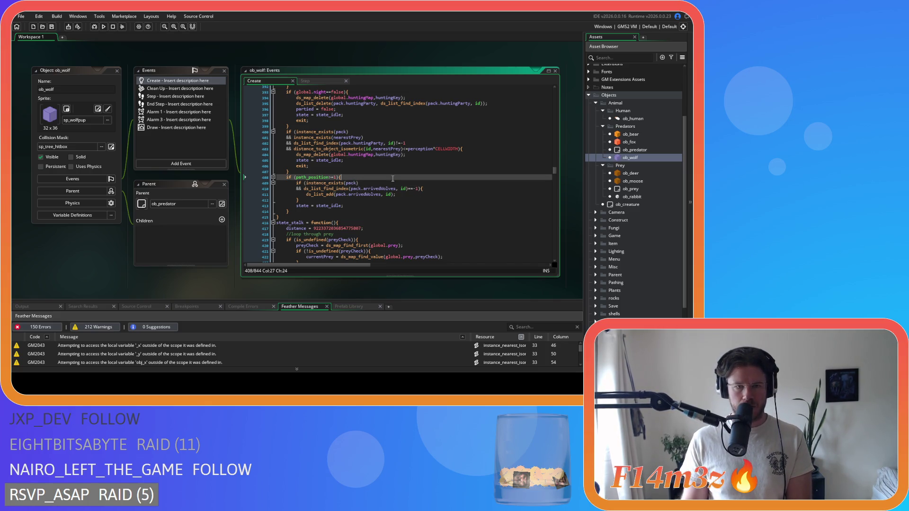
key("Return")
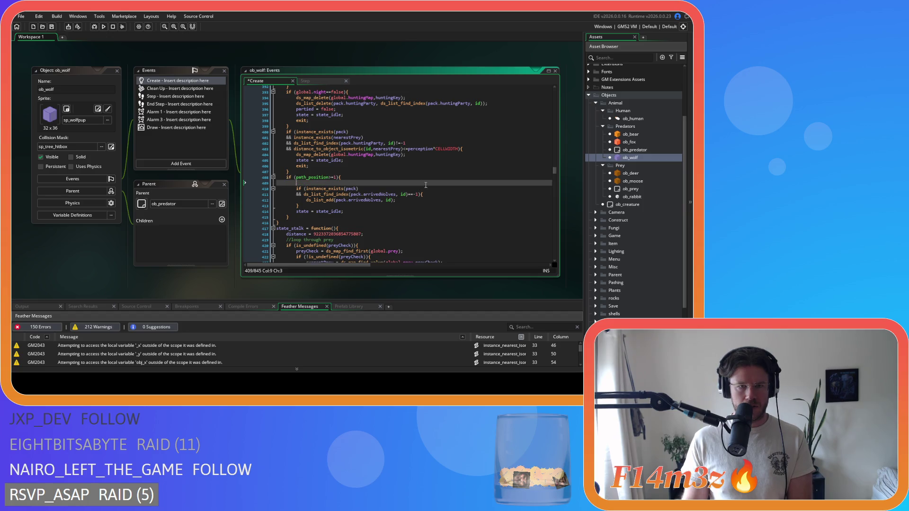
type("ds_map_delete(global.huntingMap,huntingKey);")
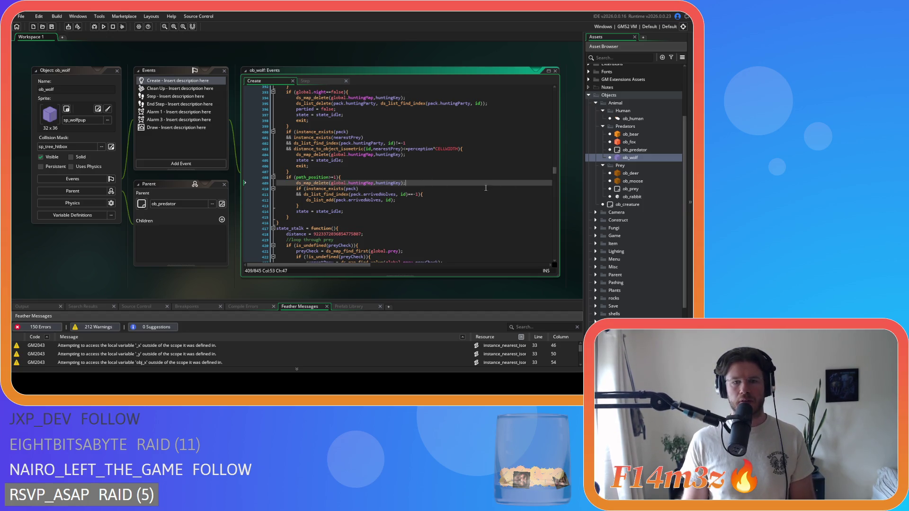
left_click(634, 143)
double_click(634, 143)
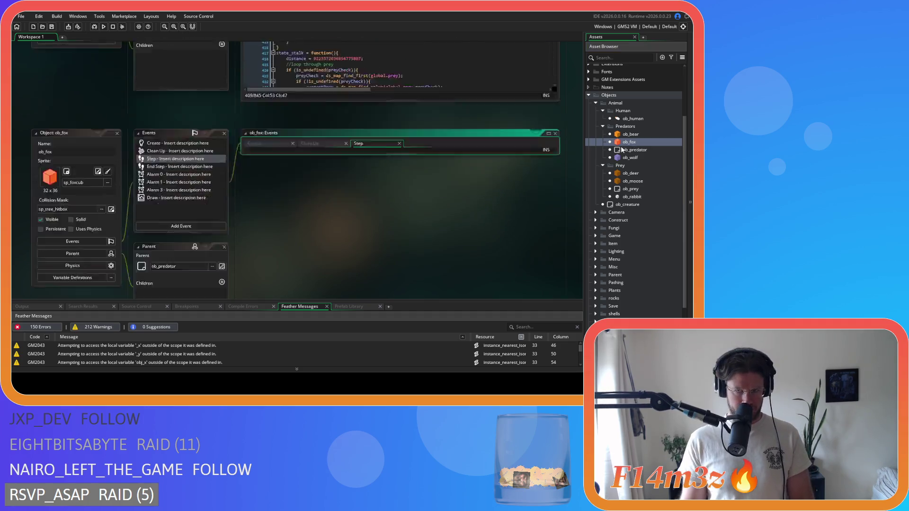
- Search ob_fox's code for its hunt state and scroll through it
key("ctrl+f")
type("state_")
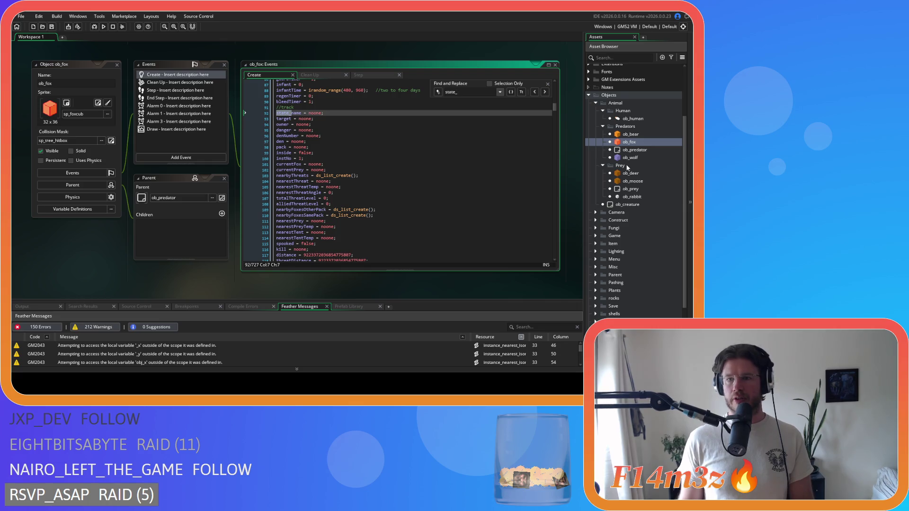
type("h")
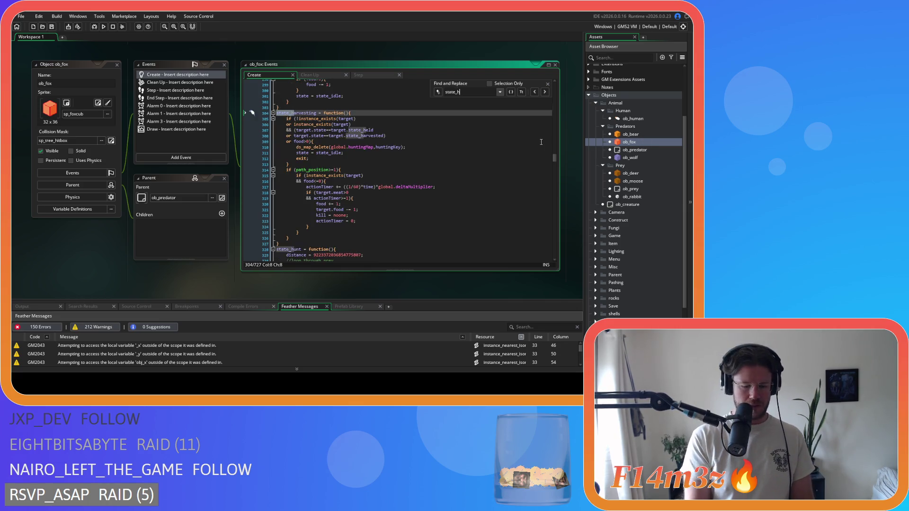
type("untnt")
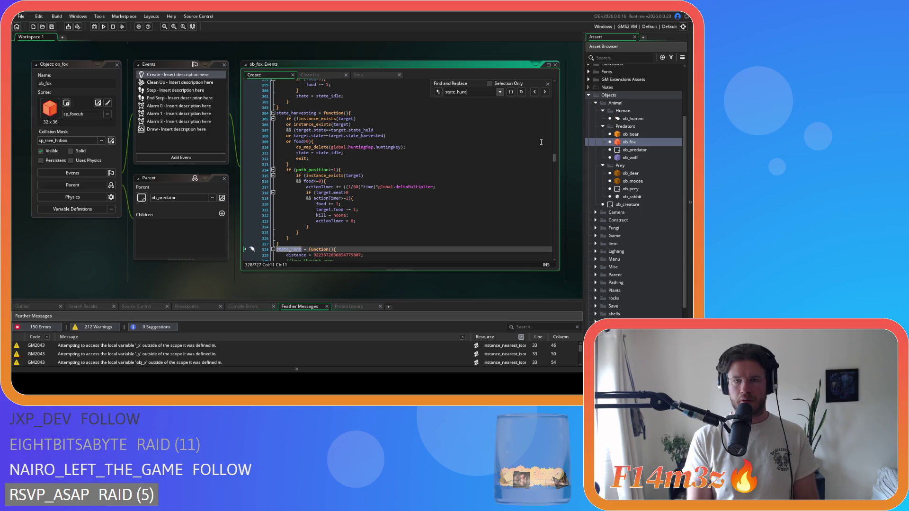
scroll(482, 160, "down", 10)
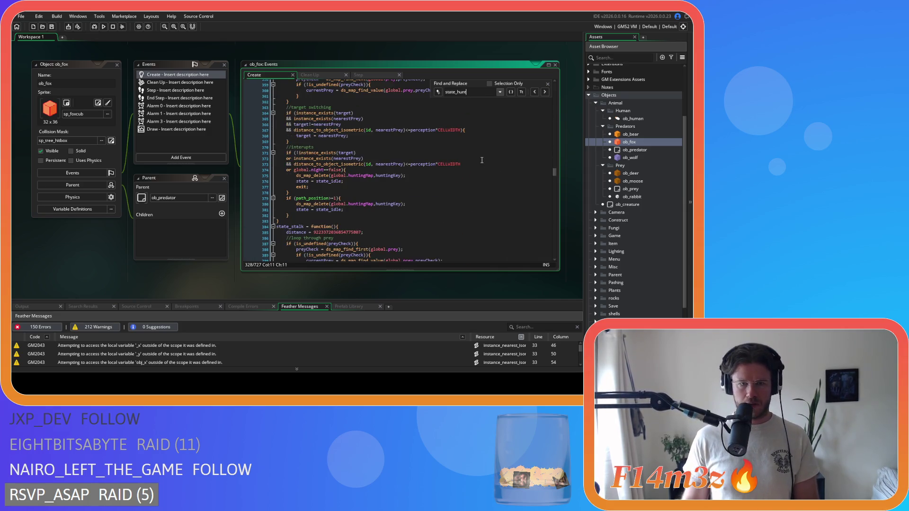
scroll(482, 160, "down", 2)
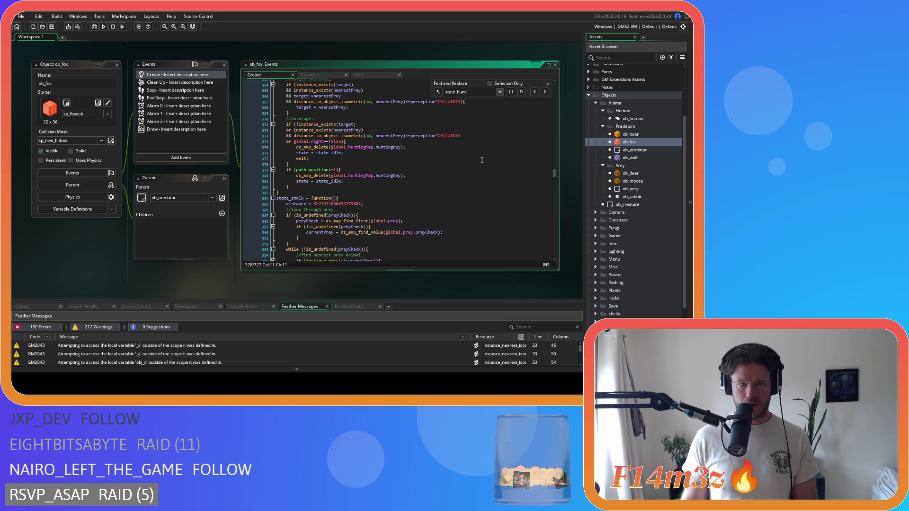
scroll(483, 160, "up", 1)
- Open ob_bear and search its Create code for state_hunt
left_click(548, 84)
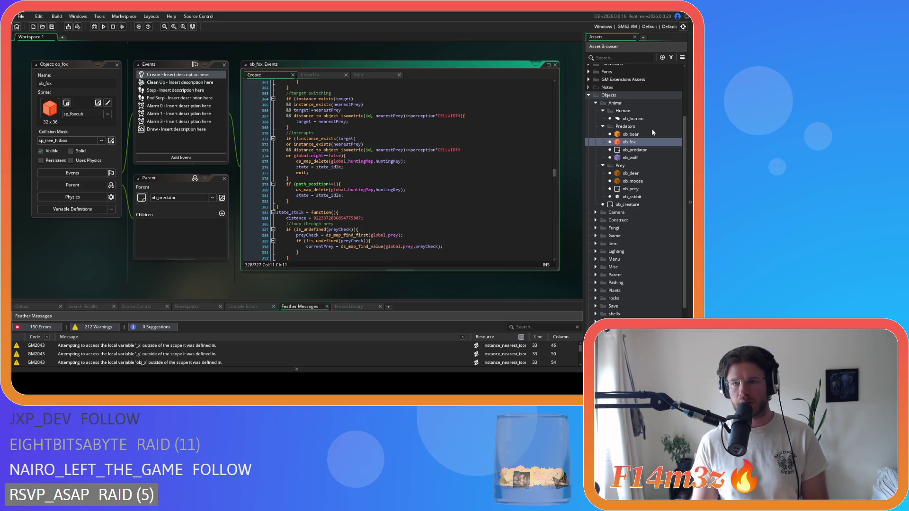
double_click(631, 134)
key("ctrl+f")
type("state_")
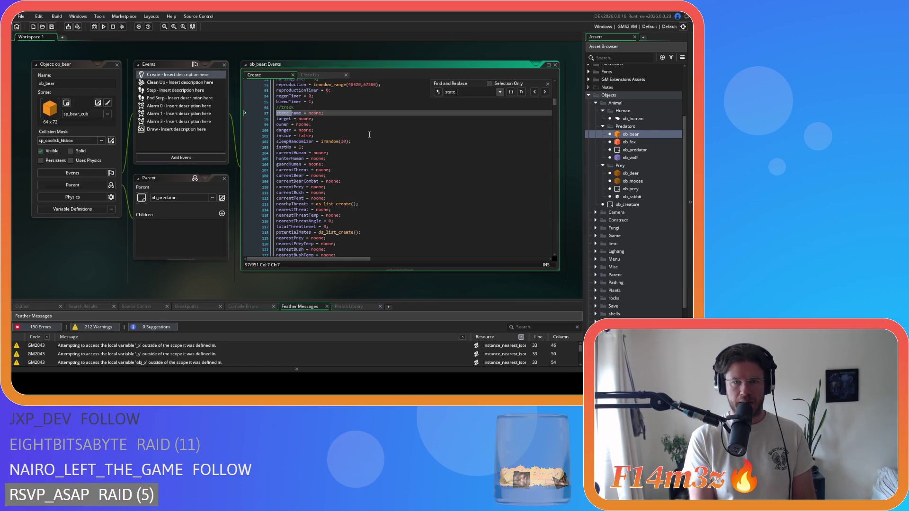
type("hunt")
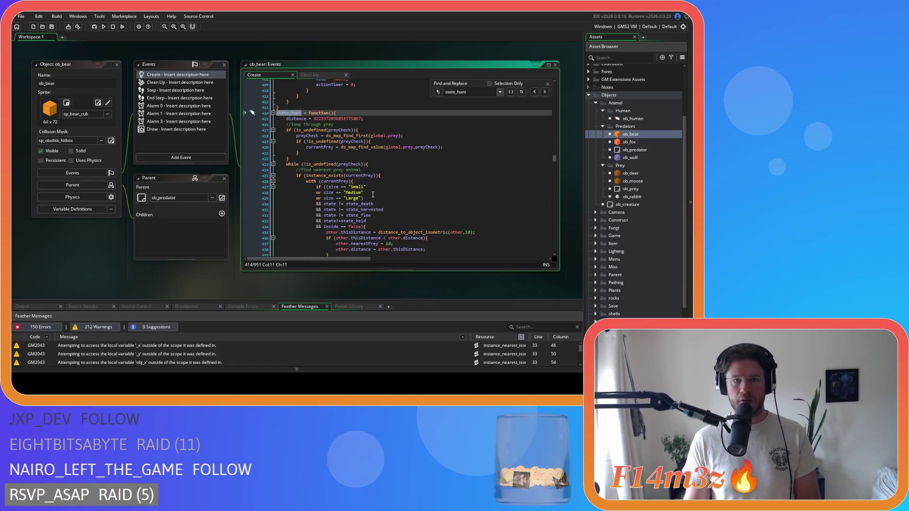
- Look over ob_bear's state_hunt, dismiss the search, close the ob_bear editor and open ob_deer
scroll(407, 201, "down", 2)
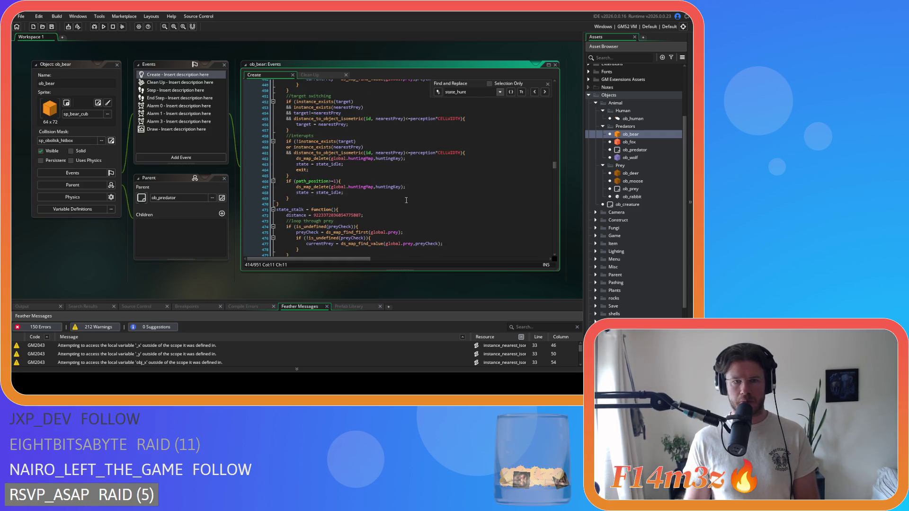
scroll(450, 197, "up", 3)
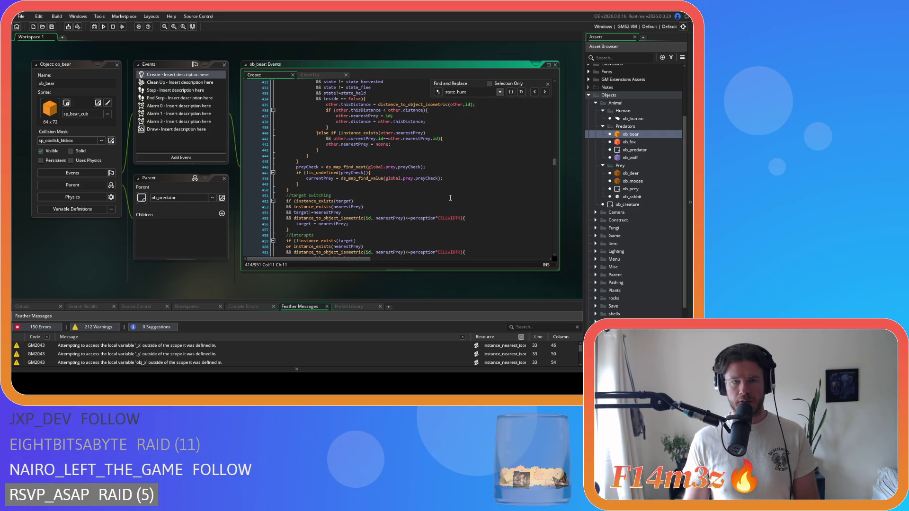
left_click(548, 84)
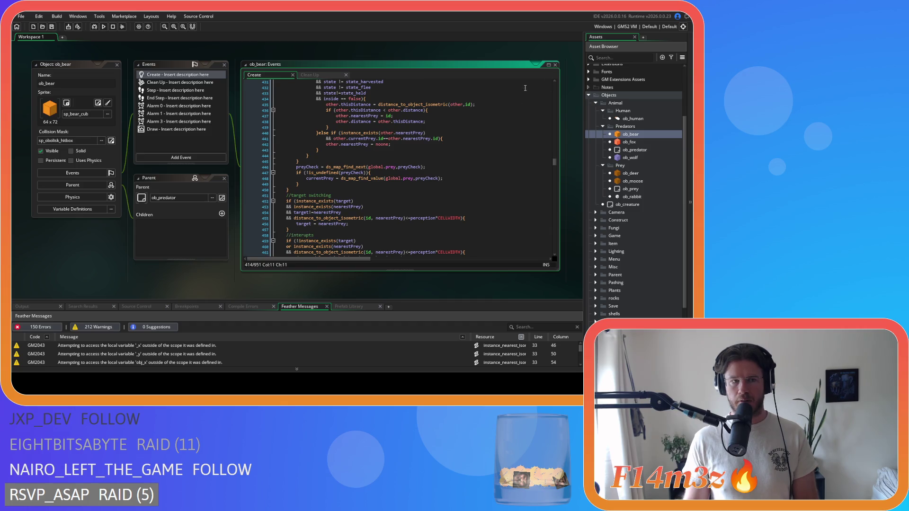
left_click(121, 67)
left_click(117, 64)
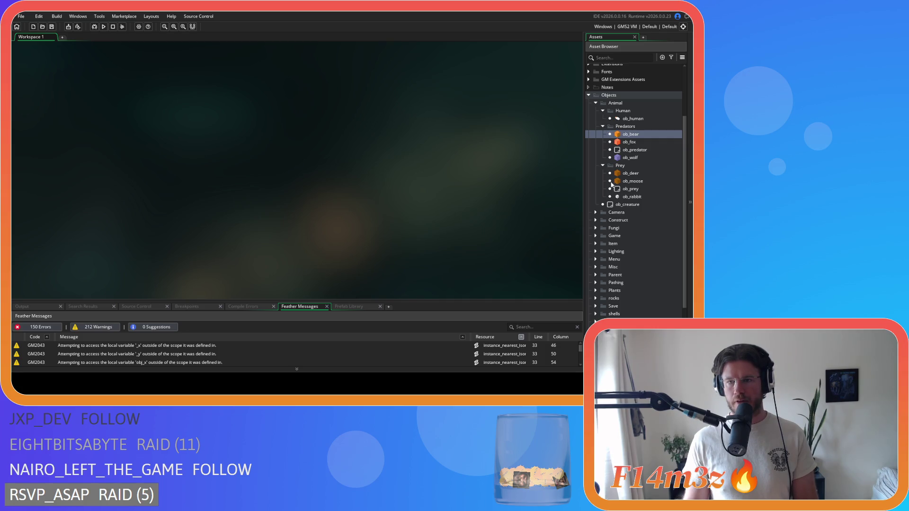
left_click(633, 176)
double_click(633, 175)
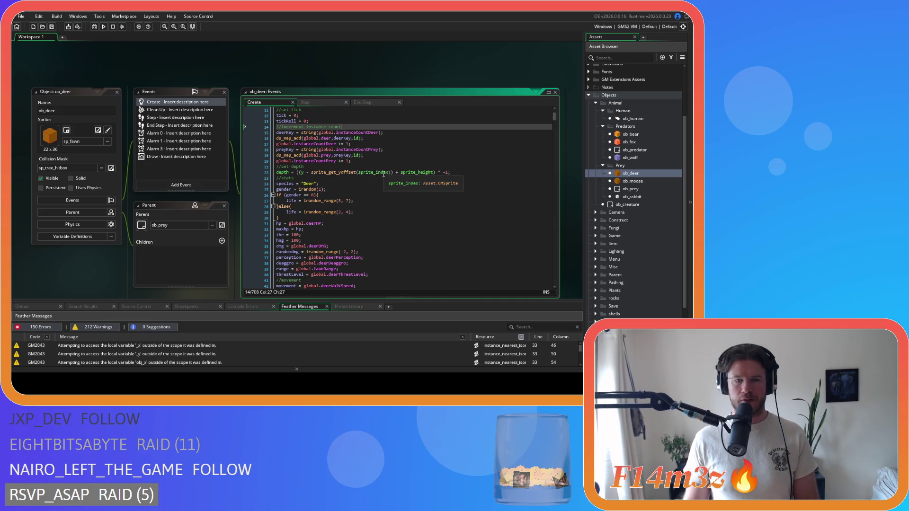
- Remove the spaces around == so line 26 reads gender==0
left_click(304, 194)
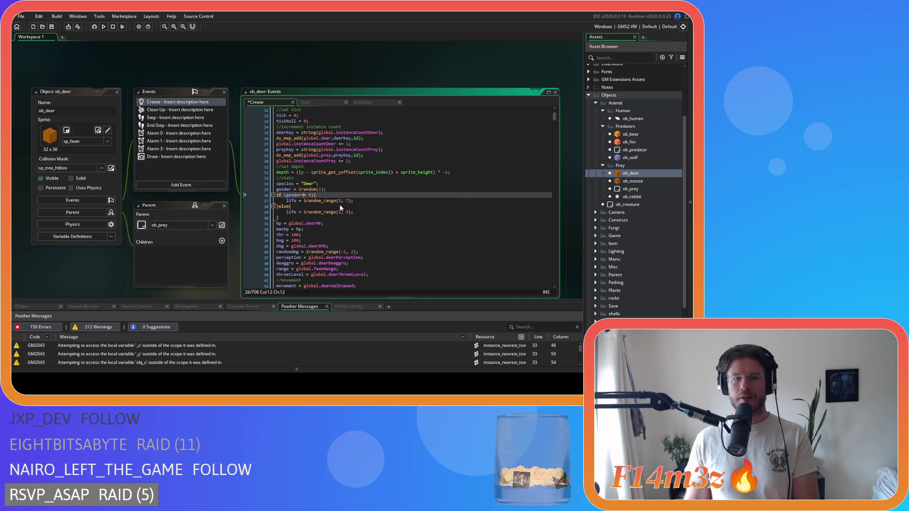
key("BackSpace")
key("Right")
key("Right")
key("Delete")
left_click(362, 193)
- Remove the spaces after the commas in irandom_range(5,7) and irandom_range(2,4)
left_click(360, 218)
left_click(345, 200)
key("BackSpace")
left_click(360, 206)
left_click(346, 212)
key("BackSpace")
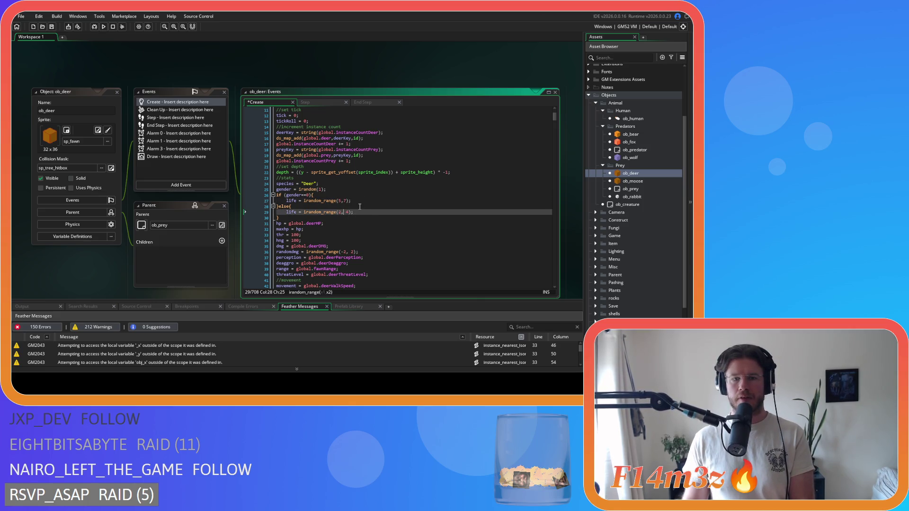
left_click(364, 216)
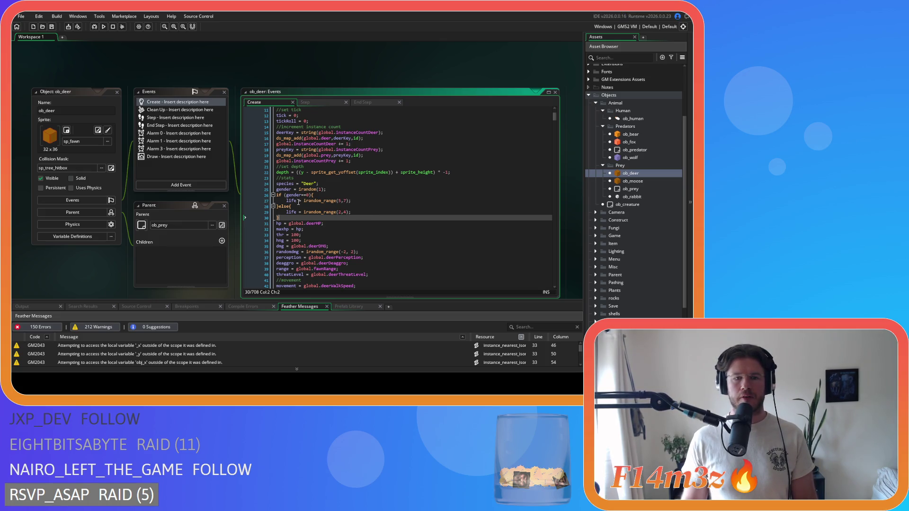
- Review the speed, maxhp, thr, hng, dmg, randomdmg and movement lines
left_click(316, 195)
scroll(326, 201, "down", 2)
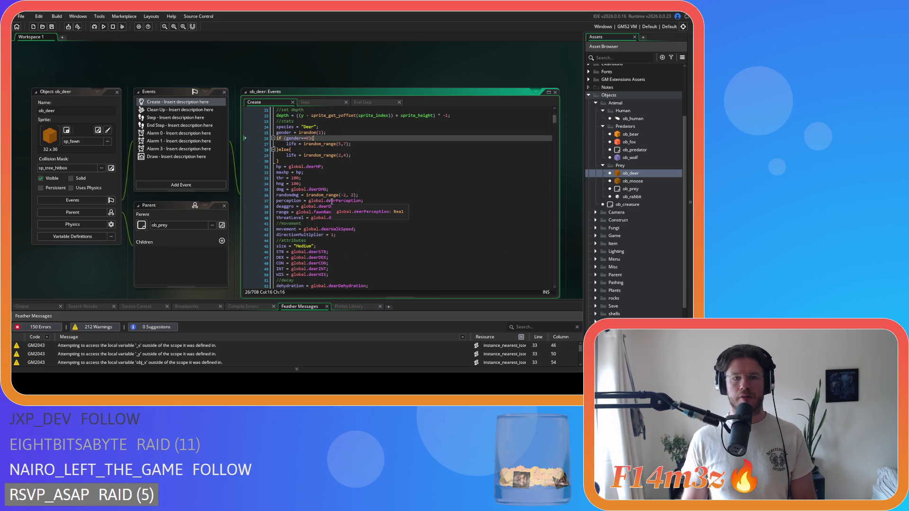
scroll(332, 201, "down", 3)
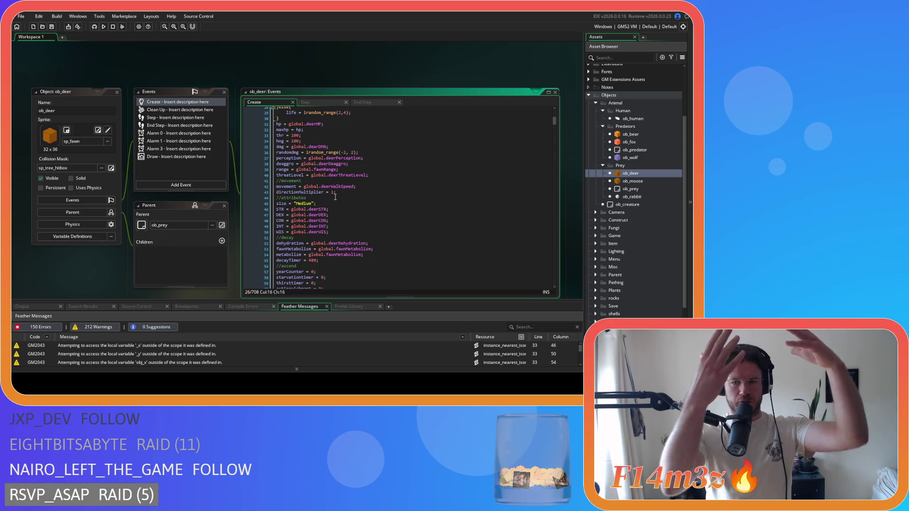
left_click(366, 187)
scroll(366, 187, "up", 3)
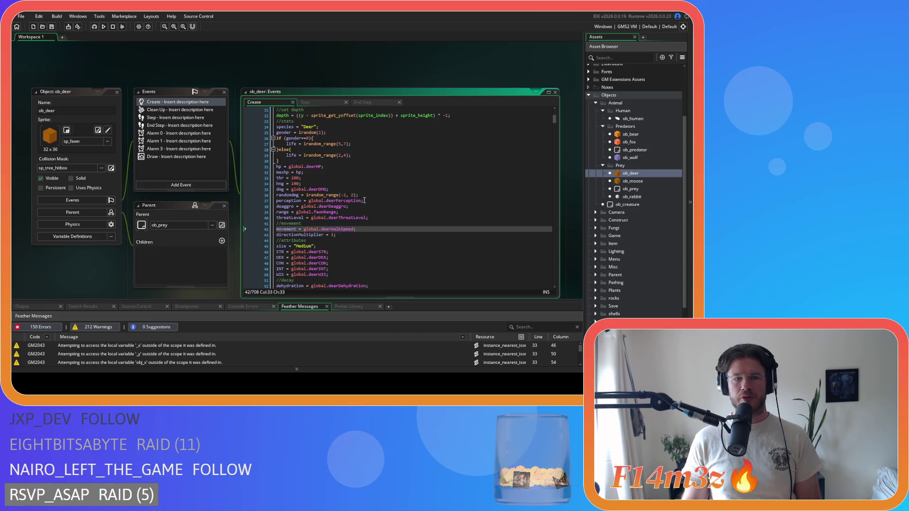
left_click(330, 173)
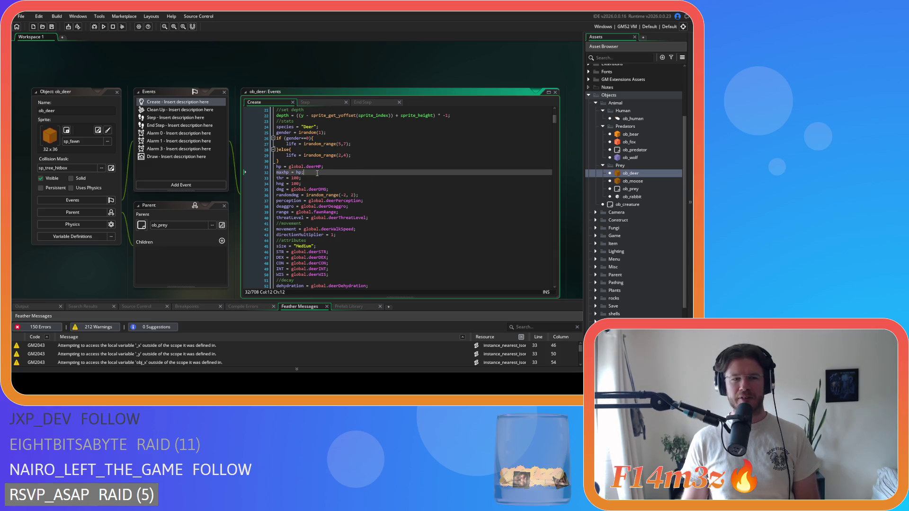
left_click(333, 176)
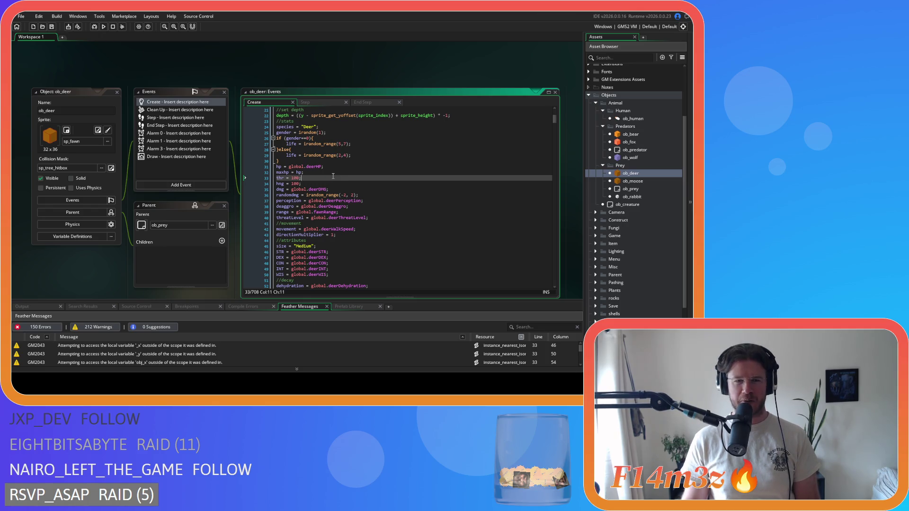
left_click(332, 183)
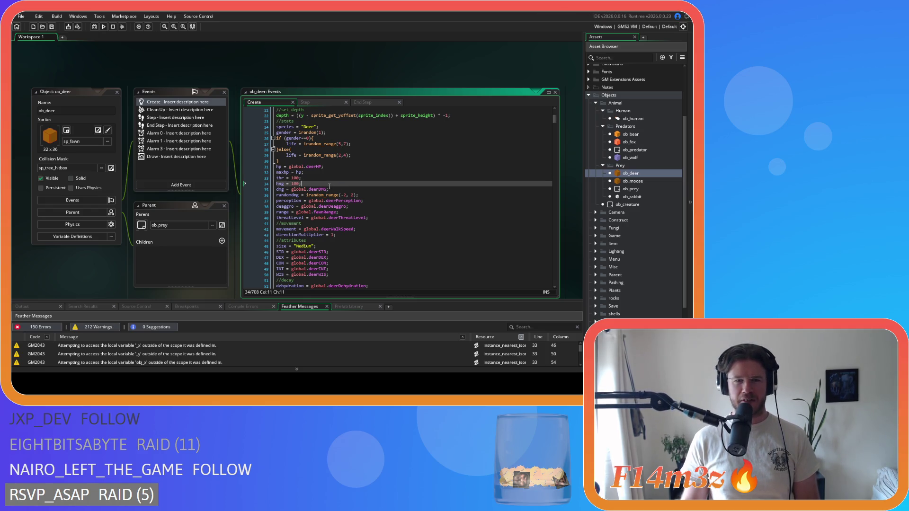
left_click(356, 189)
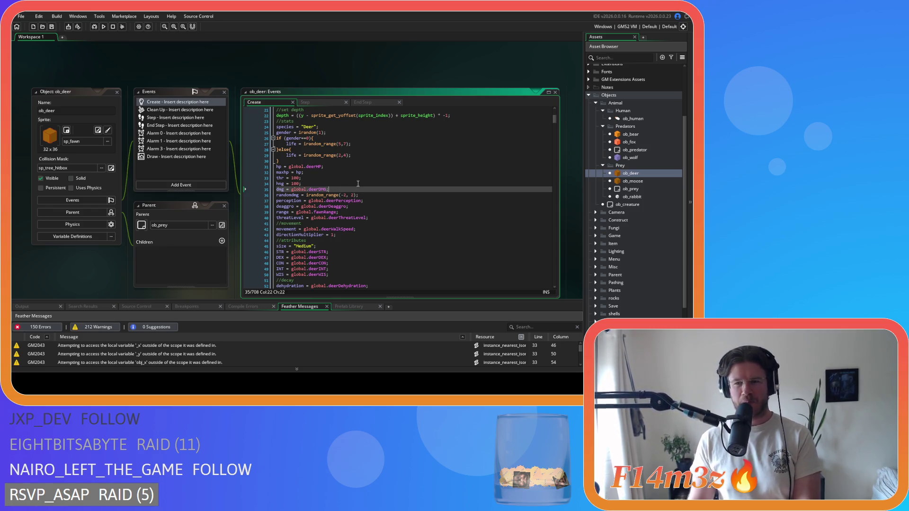
scroll(353, 185, "down", 1)
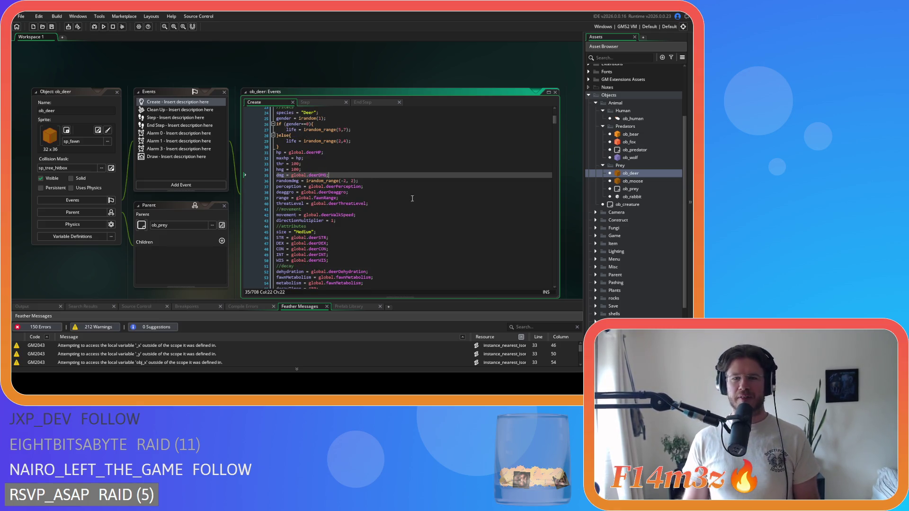
left_click(382, 180)
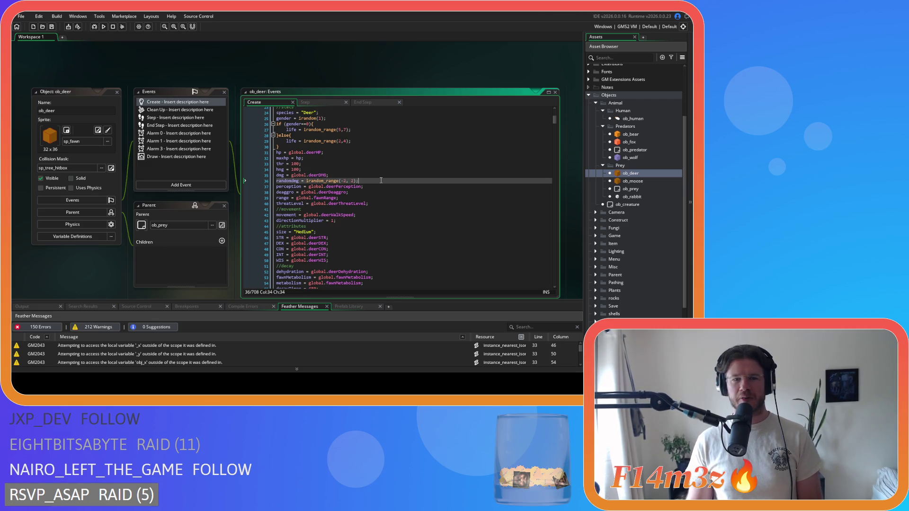
left_click(405, 215)
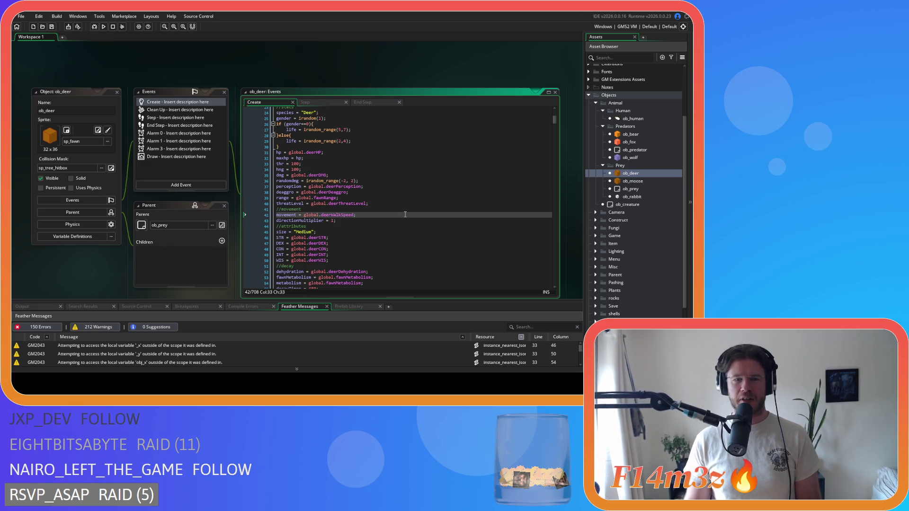
- Recheck the dmg, range, movement and gender lines, then close the ob_deer editor
left_click(423, 173)
left_click(419, 186)
left_click(417, 214)
left_click(429, 198)
scroll(432, 194, "up", 7)
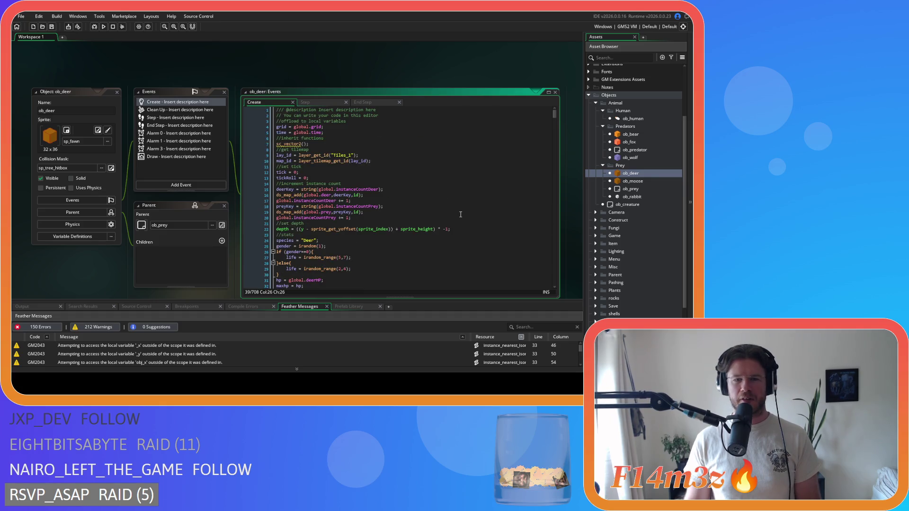
scroll(373, 188, "down", 4)
left_click(427, 181)
scroll(438, 212, "up", 4)
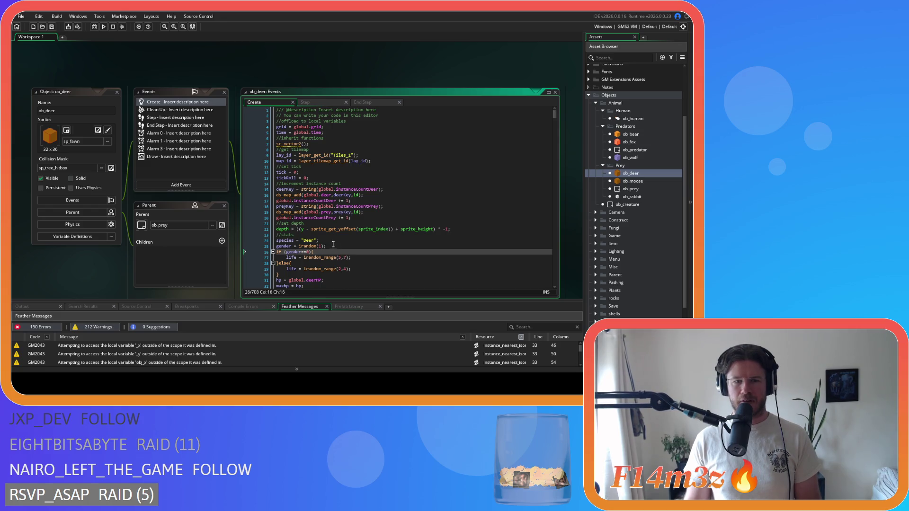
scroll(490, 195, "down", 3)
scroll(385, 206, "down", 12)
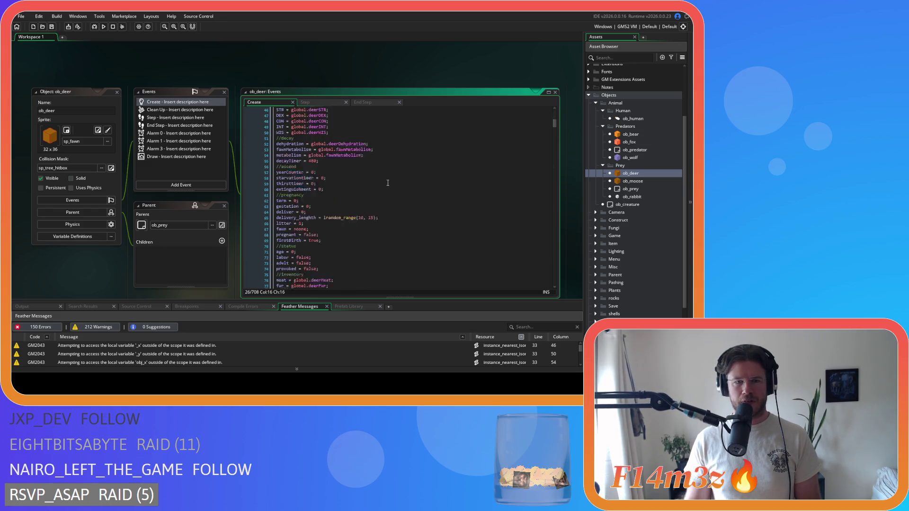
left_click(117, 92)
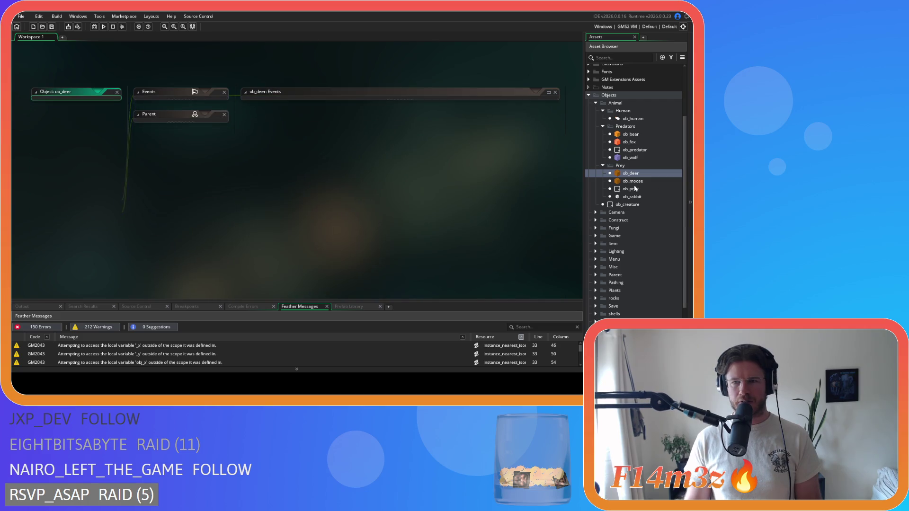
- Open ob_moose, find state_attack, and paste ds_map_delete under the ob_human target condition
double_click(633, 181)
left_click(376, 179)
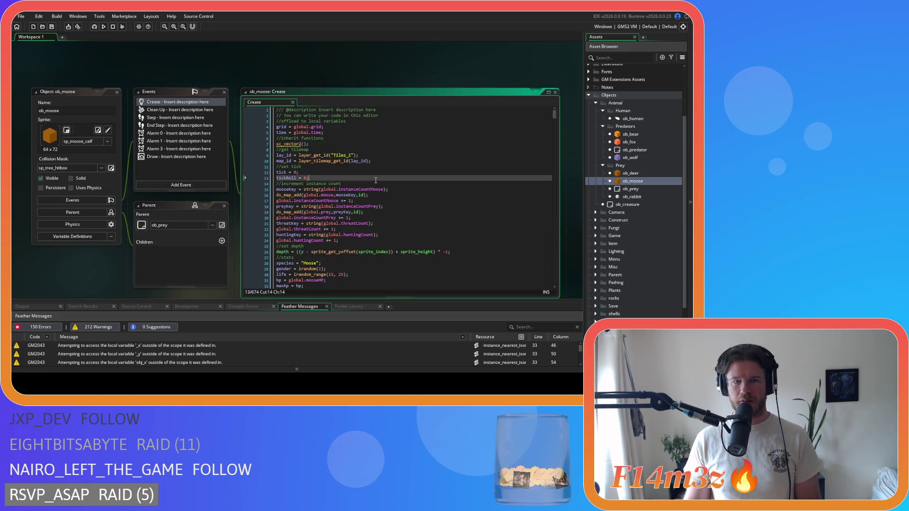
key("ctrl+f")
type("state")
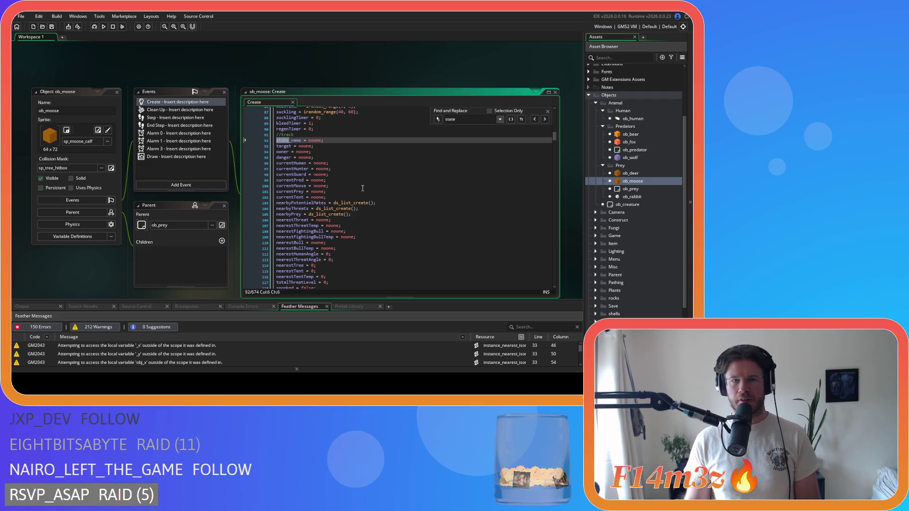
type("_attack")
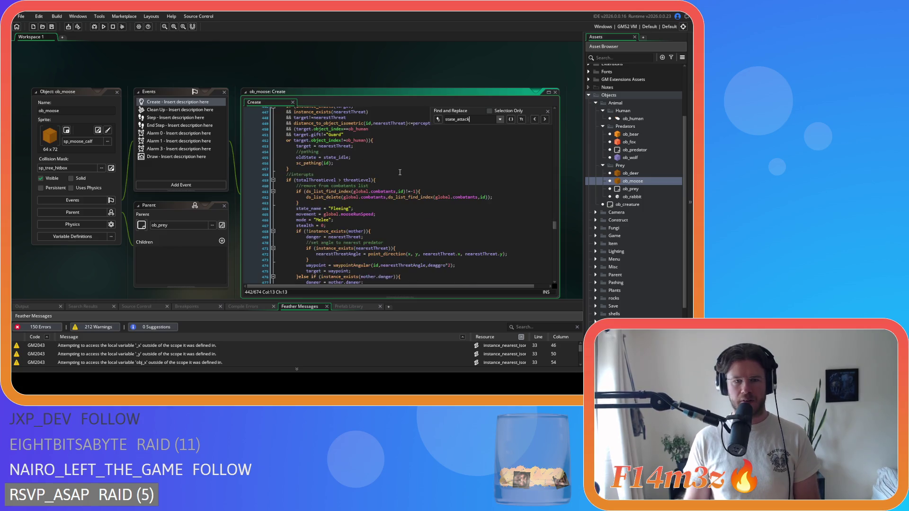
scroll(473, 144, "down", 2)
left_click(383, 168)
key("Return")
key("ctrl+v")
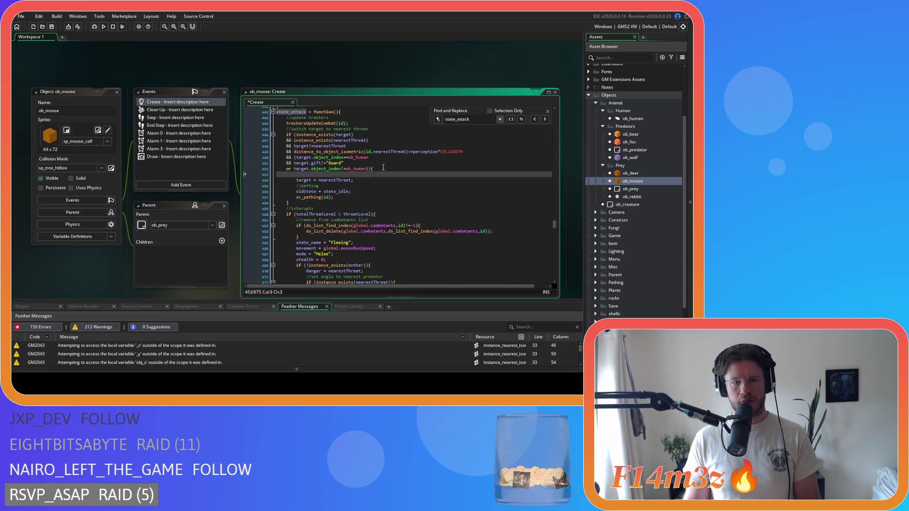
- Tighten the check to totalThreatLevel>threatLevel, dismiss the search and save
scroll(404, 190, "down", 3)
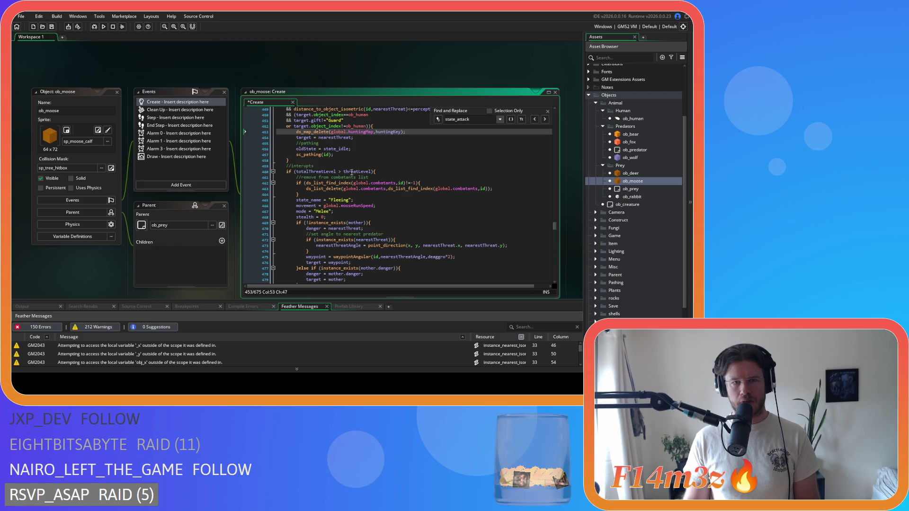
scroll(349, 175, "up", 2)
left_click(345, 200)
key("Delete")
key("Right")
key("Delete")
scroll(402, 196, "up", 4)
scroll(402, 196, "down", 3)
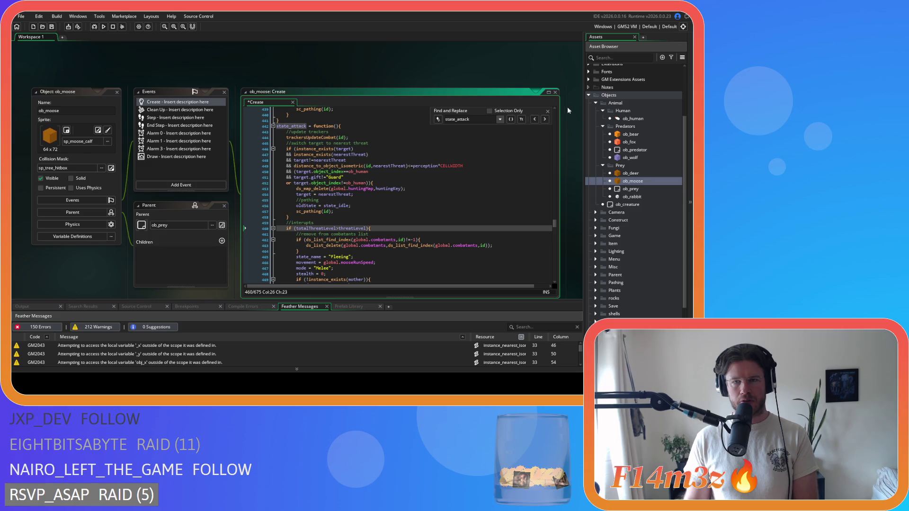
left_click(548, 112)
left_click(407, 213)
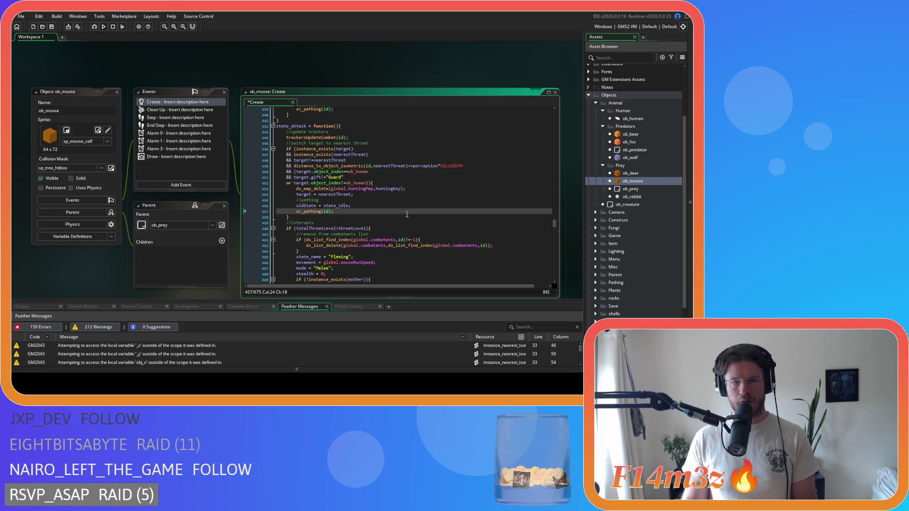
key("ctrl+s")
- Paste the ds_map_delete call under the threat-level check and move to the ob_prey parent condition
scroll(406, 214, "down", 4)
scroll(406, 214, "down", 1)
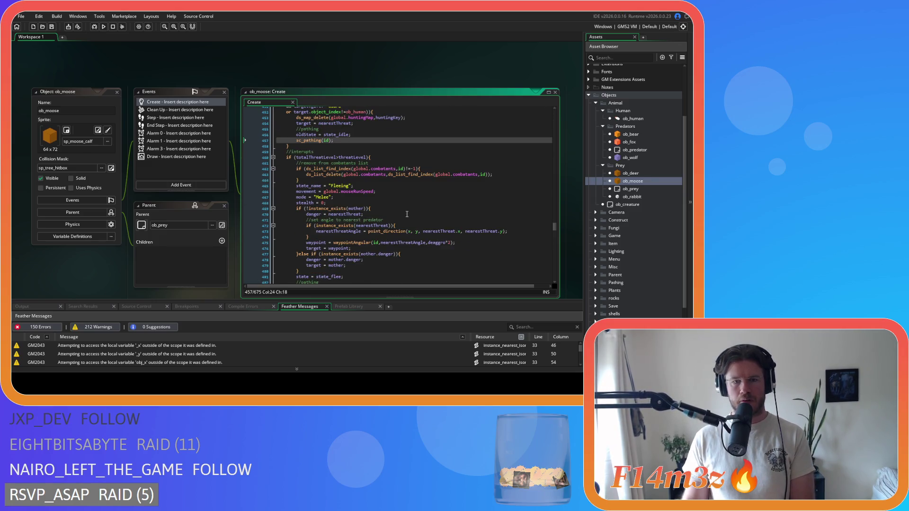
scroll(407, 214, "down", 3)
scroll(407, 214, "up", 6)
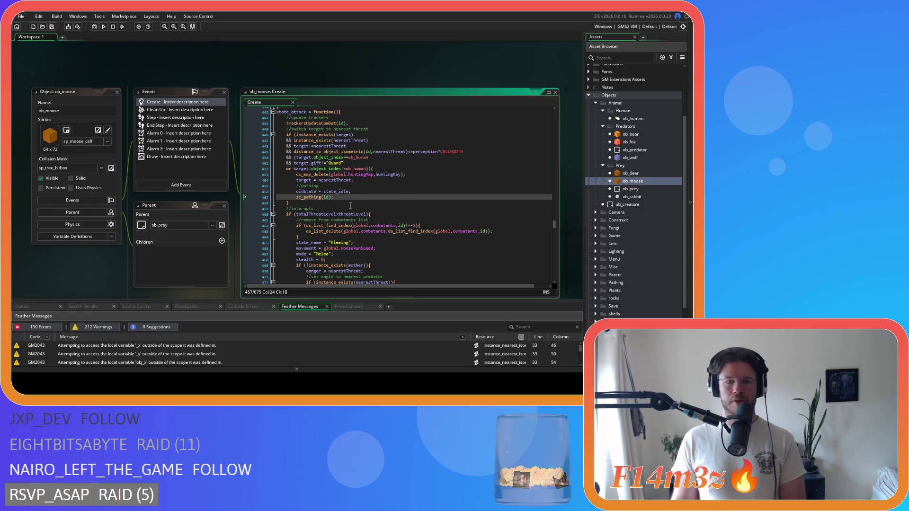
scroll(384, 218, "down", 2)
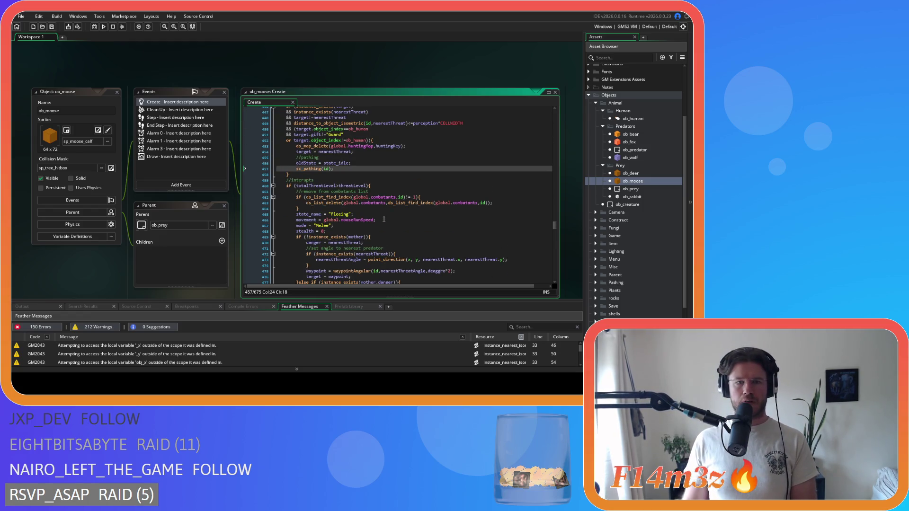
scroll(384, 219, "down", 3)
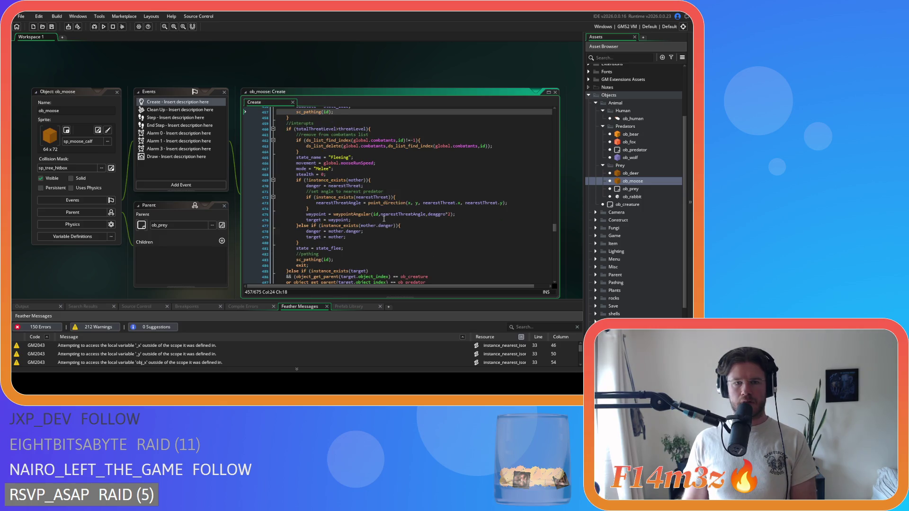
left_click(399, 134)
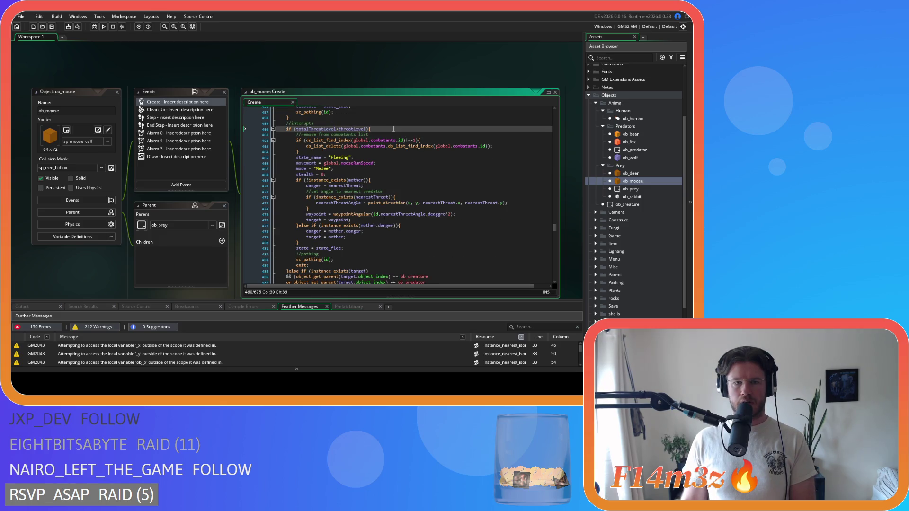
key("ctrl+v")
scroll(389, 136, "down", 1)
scroll(391, 137, "down", 6)
left_click(431, 166)
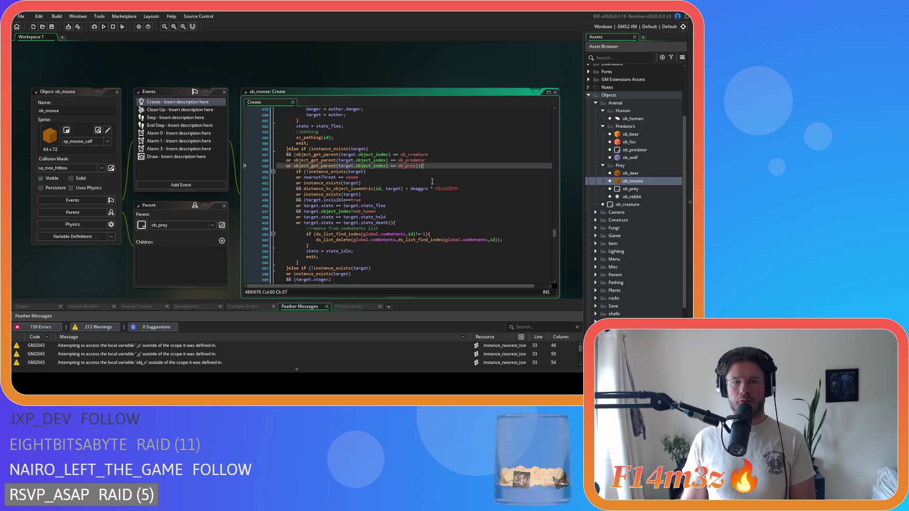
- Paste the hunting-map ds_map_delete call under the state_death and berries conditions, then save
left_click(413, 223)
key("Return")
type("ds_map_delete(global.huntingMap,huntingKey);")
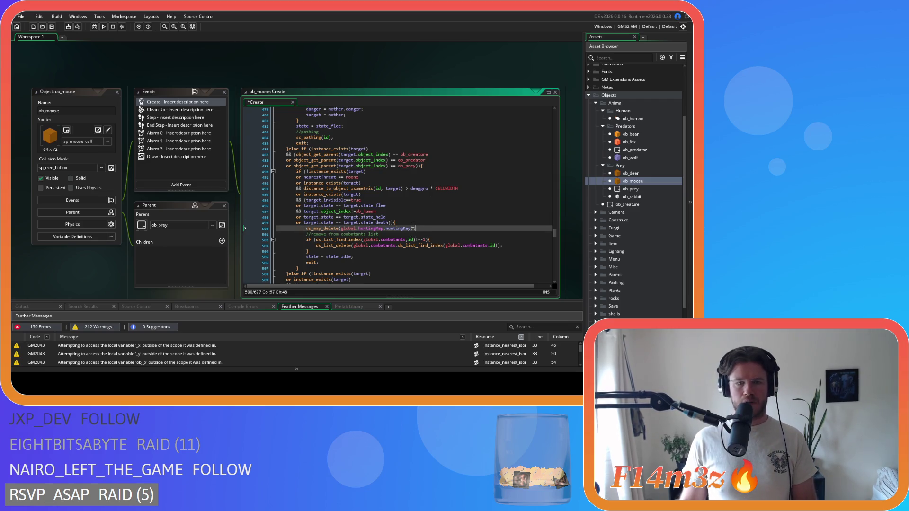
scroll(413, 224, "down", 4)
scroll(386, 211, "down", 3)
left_click(395, 187)
key("Return")
key("ctrl+v")
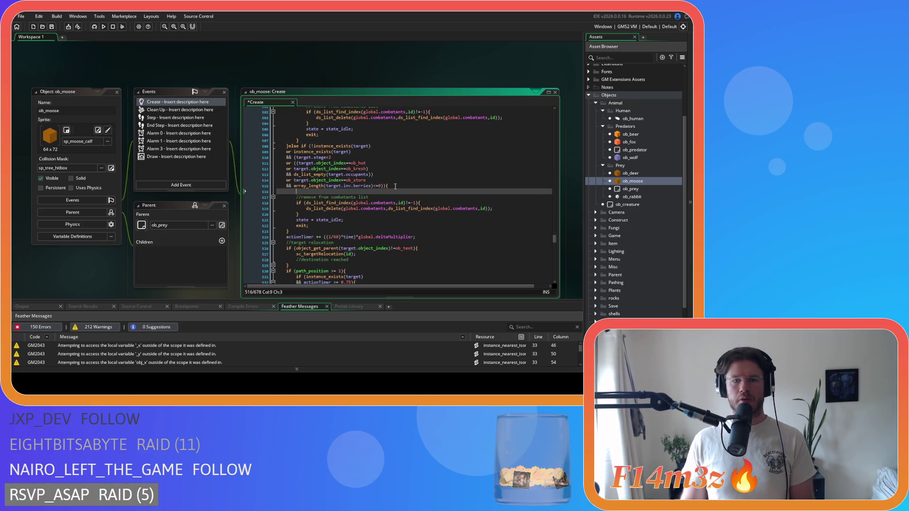
key("ctrl+s")
- Remove the spaces around >= in the path_position check and save
scroll(412, 203, "up", 5)
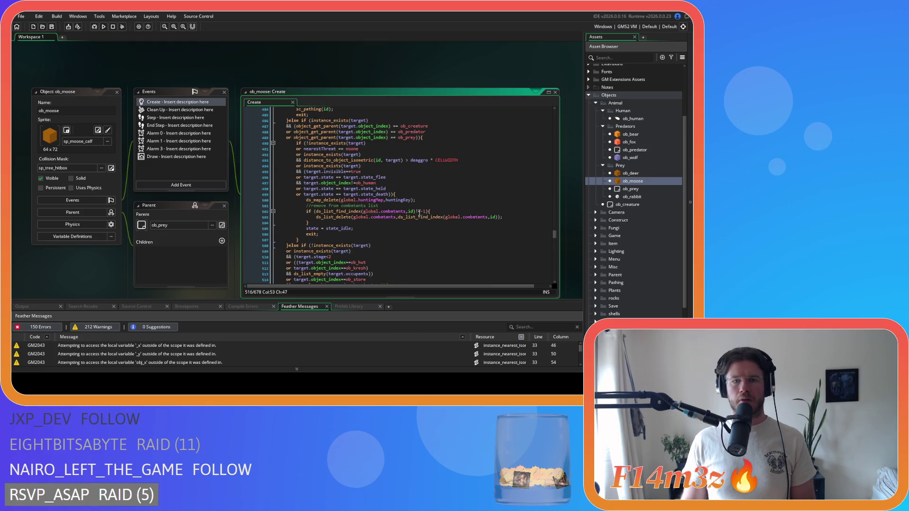
scroll(419, 212, "down", 8)
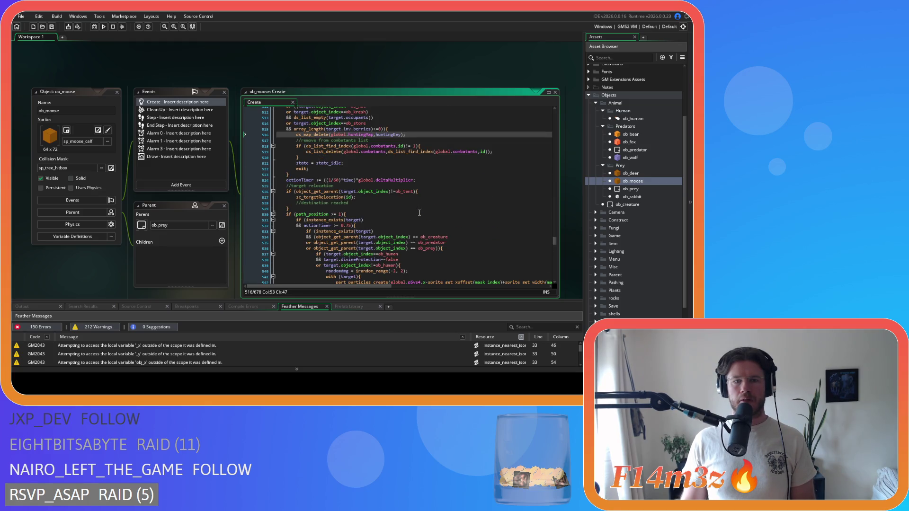
scroll(419, 213, "down", 5)
left_click(330, 130)
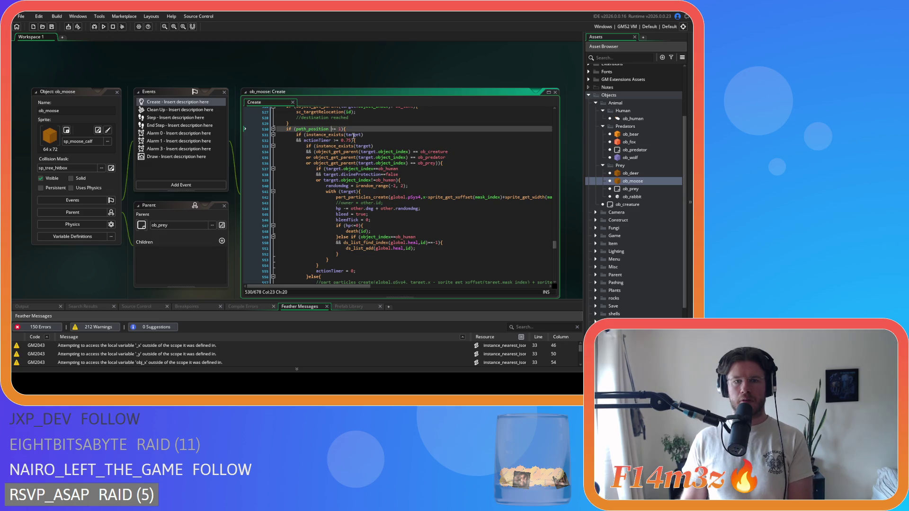
key("Delete")
key("Delete")
key("Right")
key("Right")
key("Right")
key("ctrl+s")
- Tighten the actionTimer check to actionTimer>=0.75 and save the Create event
scroll(381, 172, "down", 6)
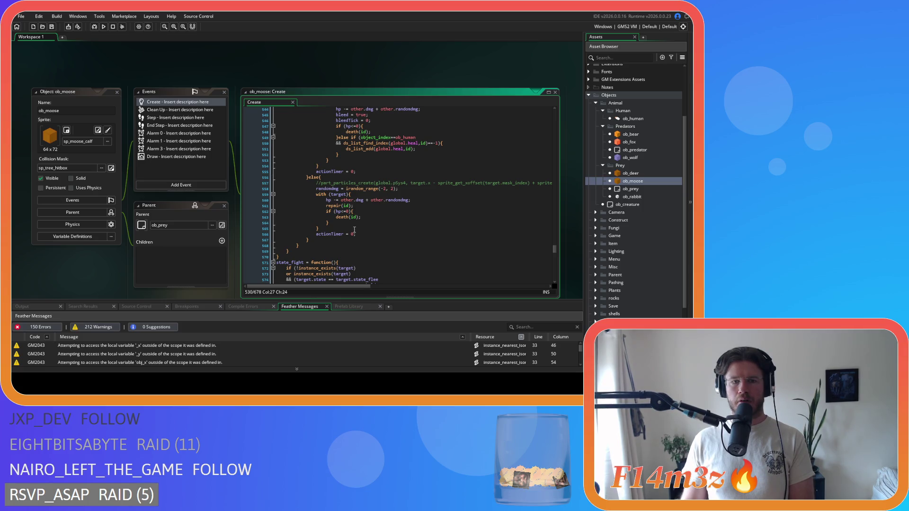
scroll(349, 226, "up", 5)
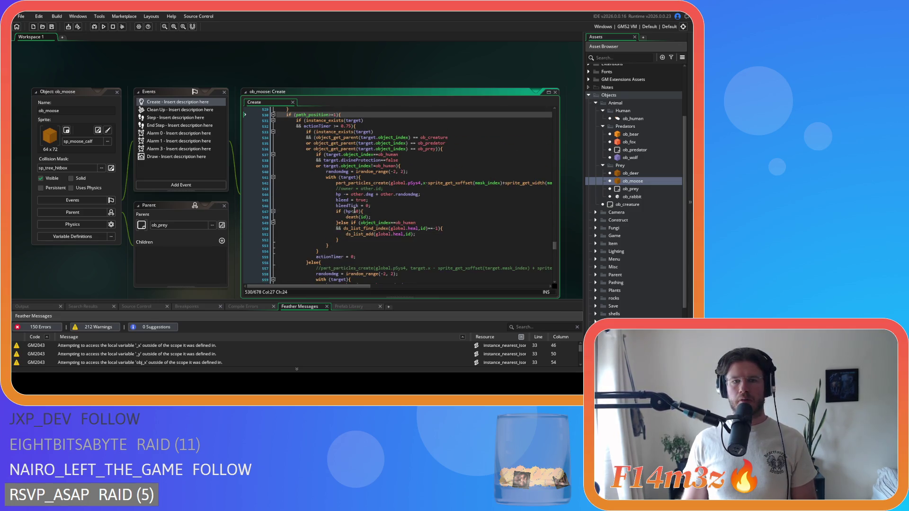
left_click(335, 126)
key("BackSpace")
key("Delete")
left_click(374, 132)
key("ctrl+s")
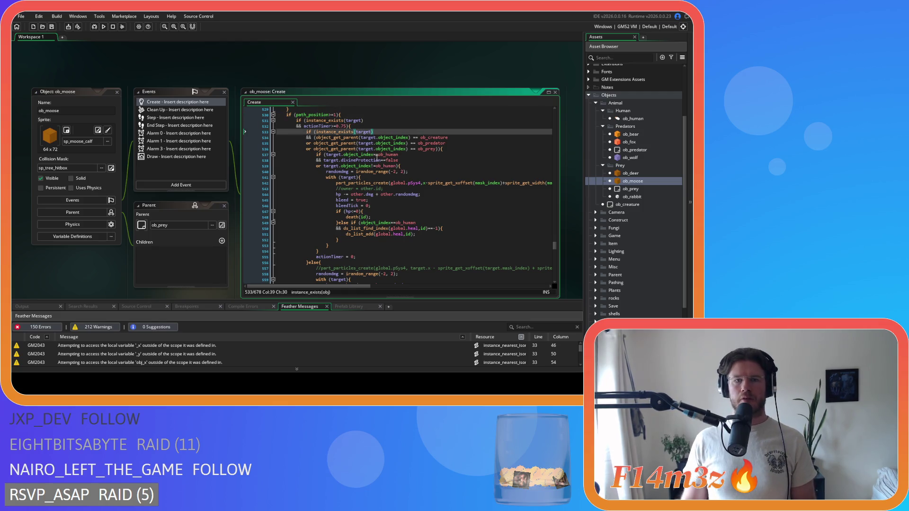
scroll(382, 173, "up", 5)
left_click(386, 194)
scroll(388, 194, "down", 6)
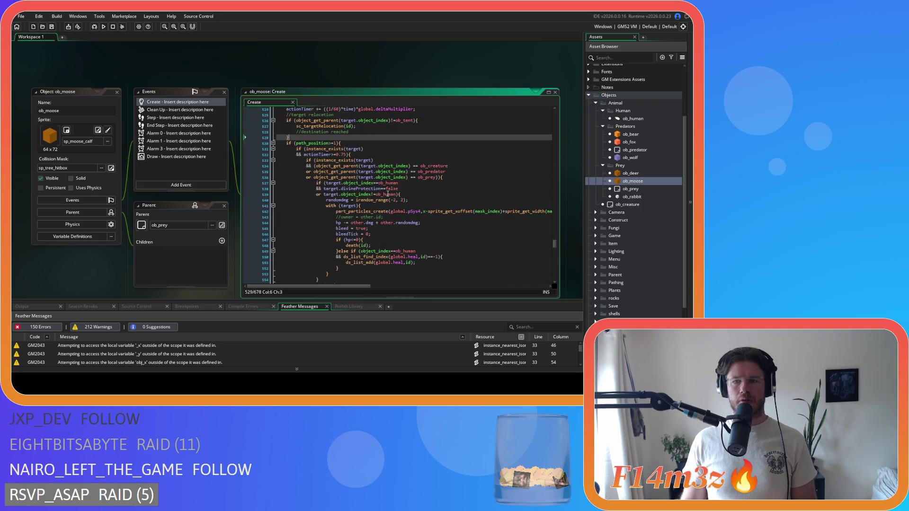
- Remove the spaces around <= in the target.hp checks, giving hp<=25, and save
scroll(388, 193, "down", 10)
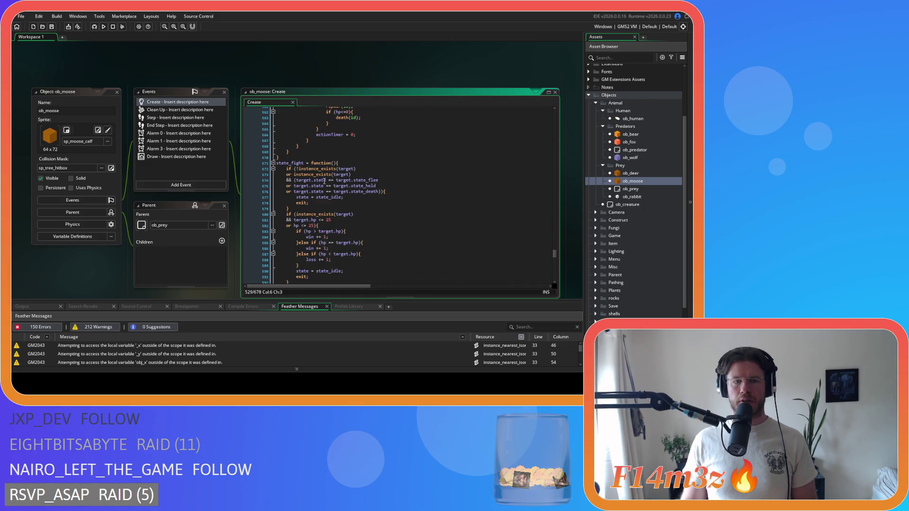
left_click(319, 220)
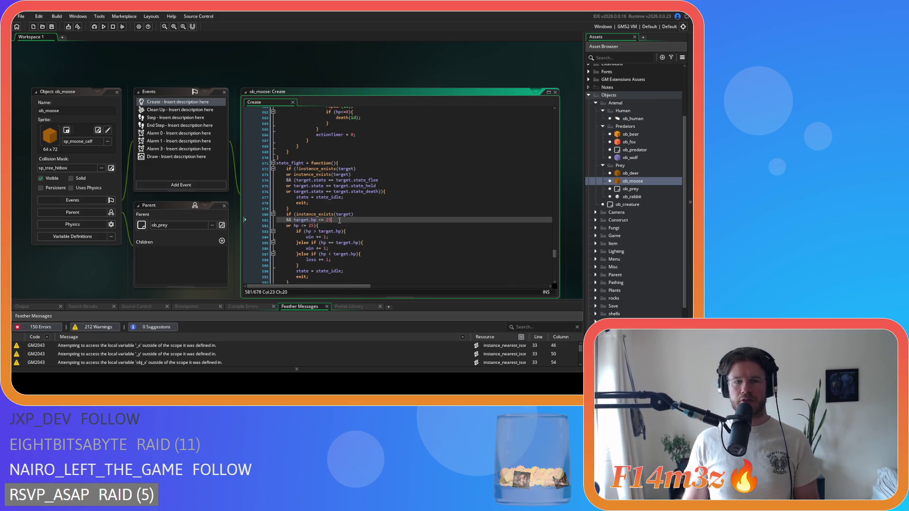
key("Delete")
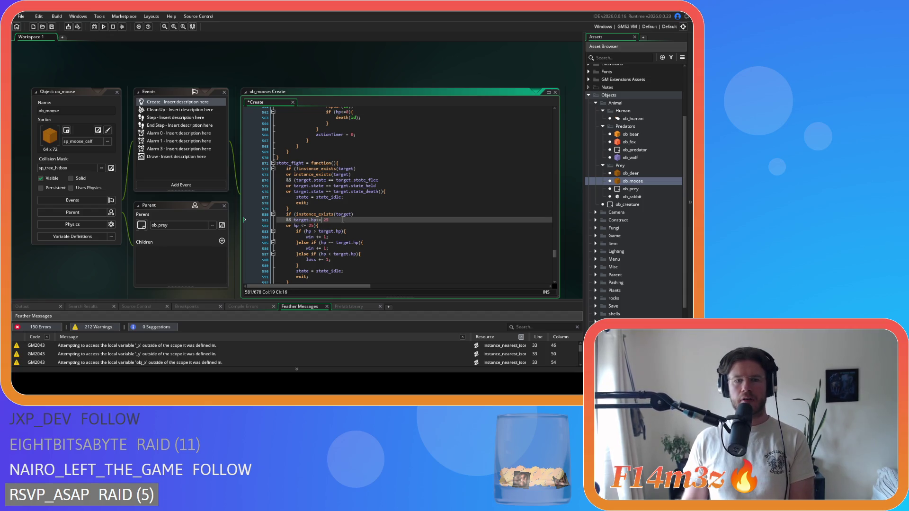
left_click(322, 220)
key("Delete")
left_click(300, 226)
key("BackSpace")
key("Right")
key("Right")
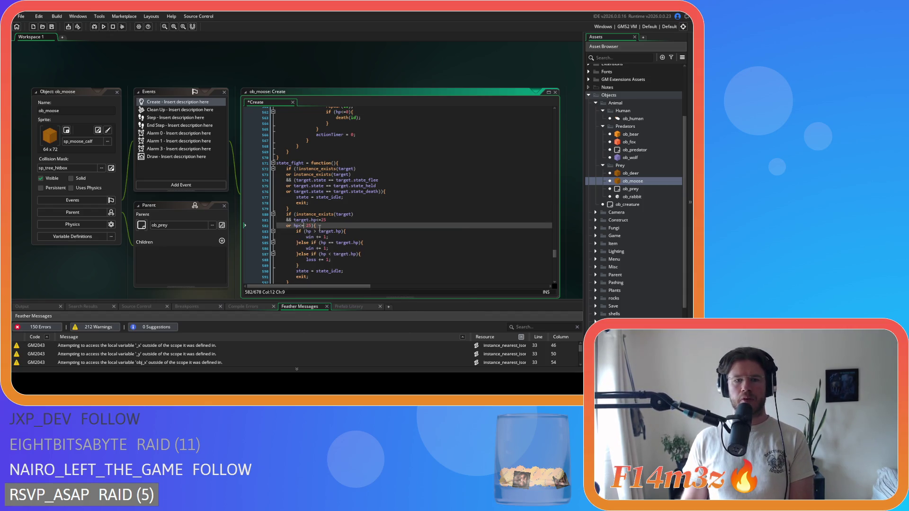
key("Delete")
left_click(324, 225)
type("2")
key("ctrl+s")
- Inspect the closing braces near the end of state_fight
left_click(329, 228)
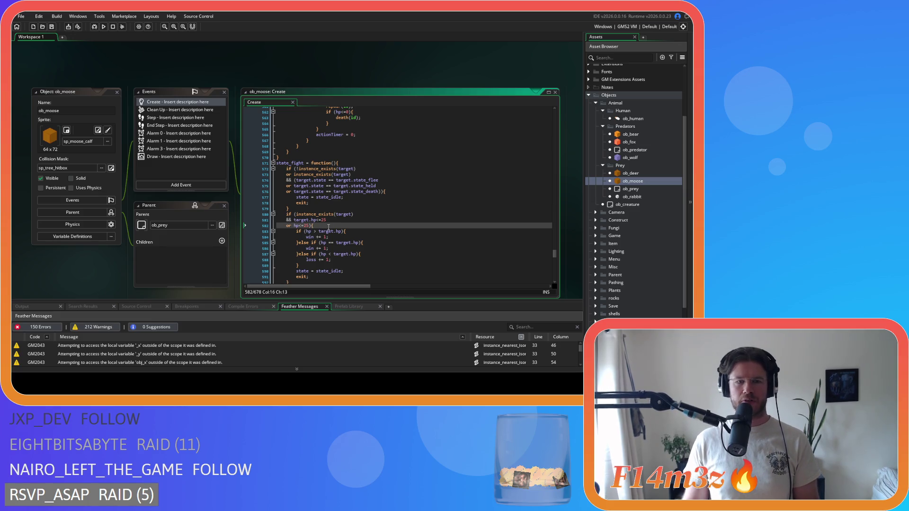
key("Left")
scroll(327, 237, "down", 3)
scroll(326, 237, "down", 7)
scroll(320, 205, "up", 3)
scroll(328, 194, "down", 3)
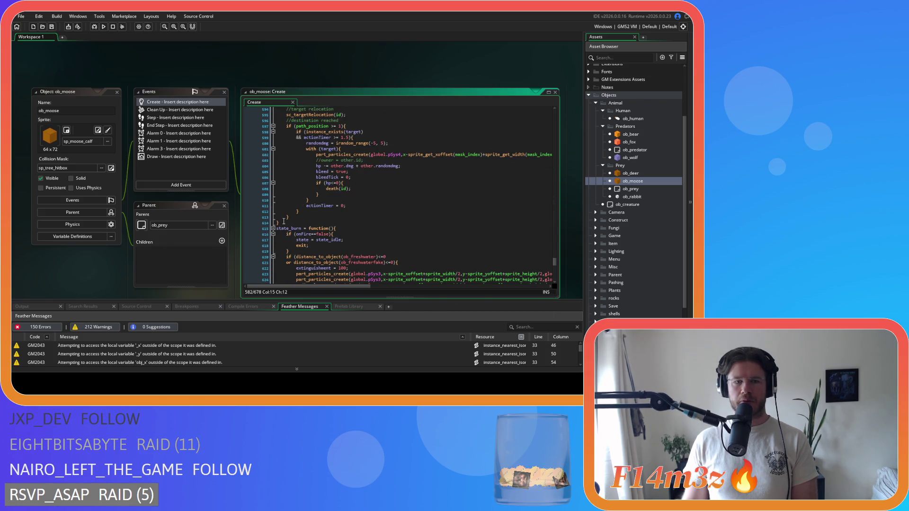
left_click_drag(292, 221, 286, 212)
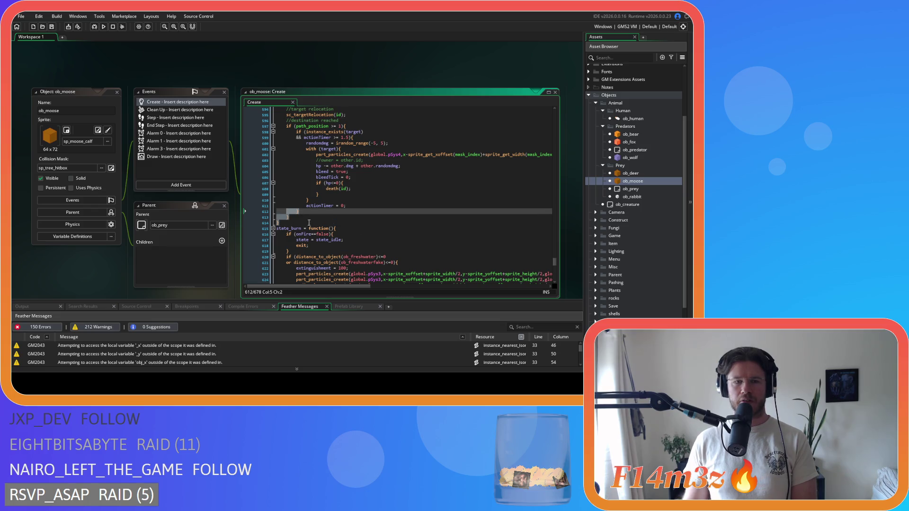
left_click(287, 218)
key("shift+Up")
key("shift+Up")
key("shift+Up")
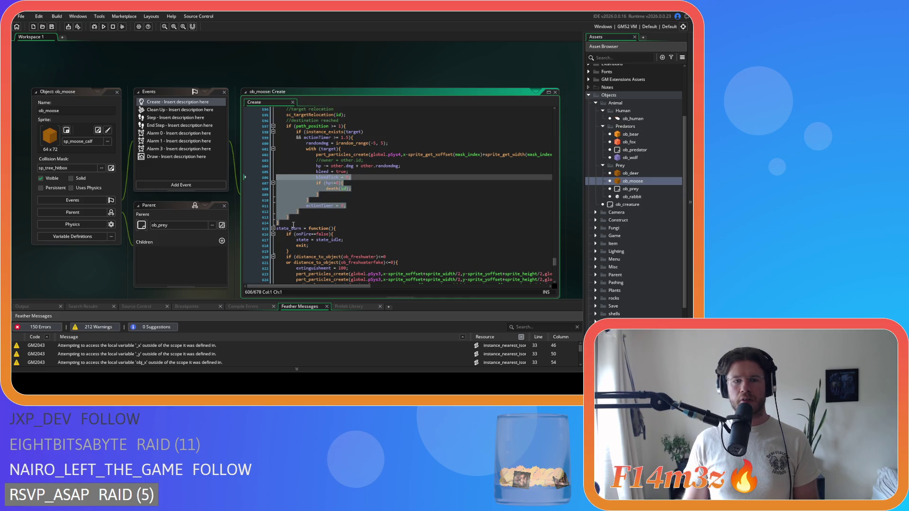
scroll(332, 199, "up", 3)
- Remove the spaces around >= in the path_position comparison and save
left_click(361, 184)
left_click(360, 178)
left_click(328, 183)
key("Delete")
key("Right")
key("Right")
key("Delete")
left_click(364, 183)
key("ctrl+s")
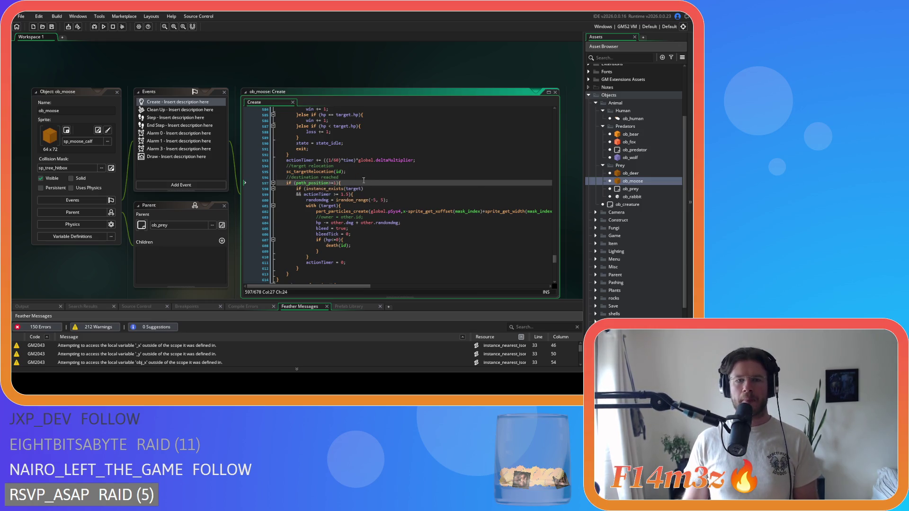
key("Left")
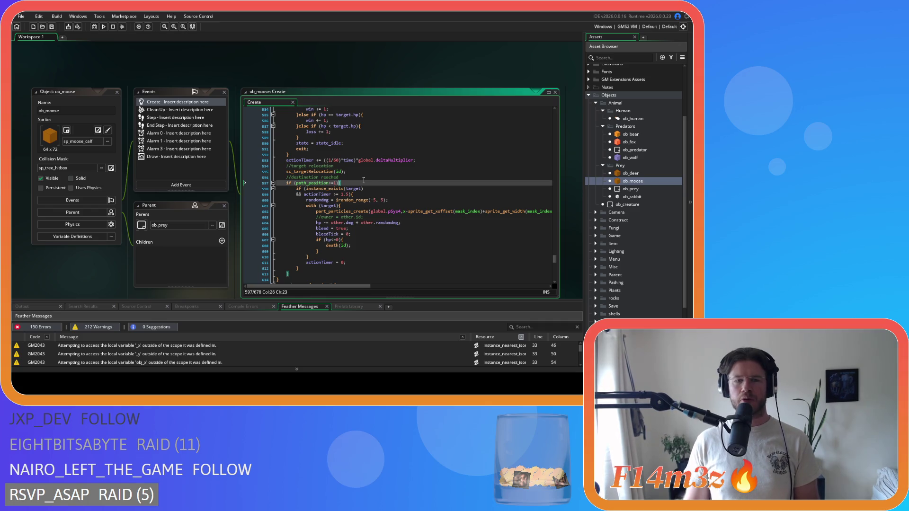
key("Right")
- Change state_fight's flee check to target.state==target.state_flee
scroll(365, 199, "up", 3)
scroll(367, 219, "up", 3)
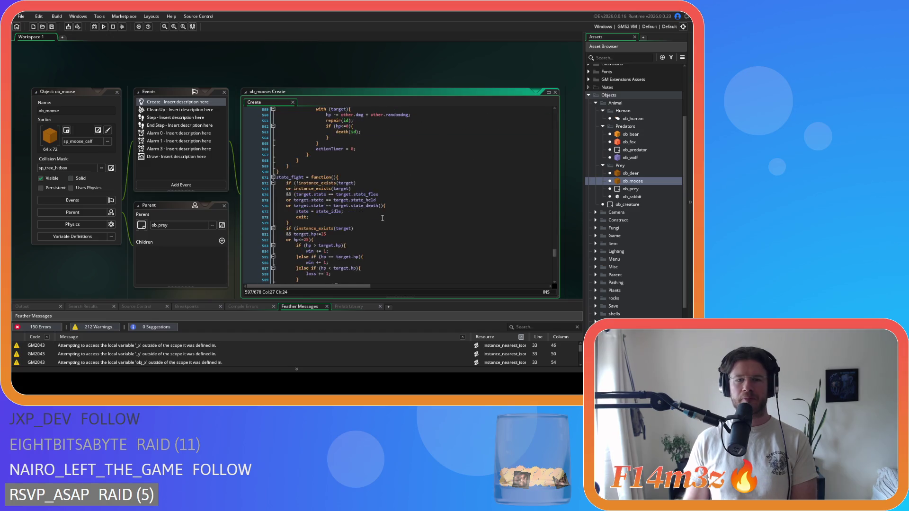
scroll(384, 219, "down", 1)
scroll(365, 217, "down", 2)
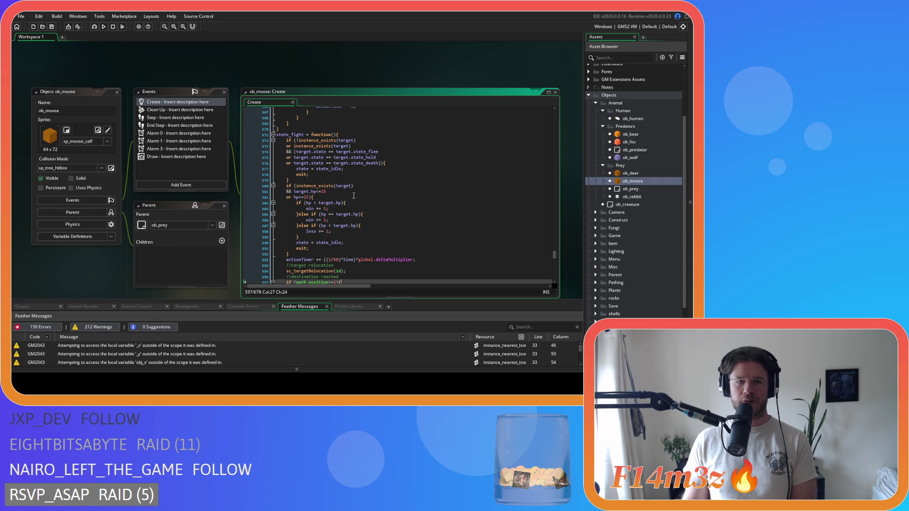
left_click(329, 152)
key("BackSpace")
key("Right")
key("Right")
key("Delete")
- Remove spaces around == in the state_held and state_death checks, then save
left_click(324, 158)
key("Delete")
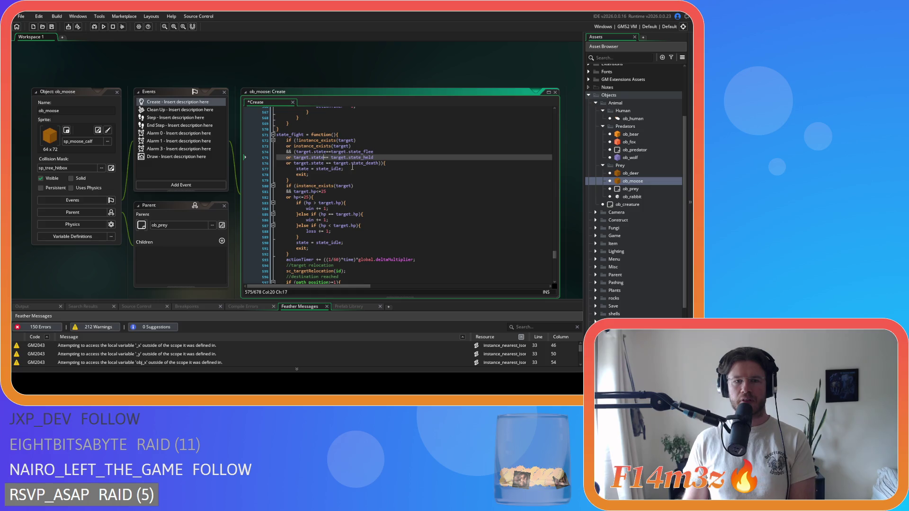
key("Delete")
key("Down")
key("Delete")
key("Right")
key("Right")
key("Delete")
key("ctrl+s")
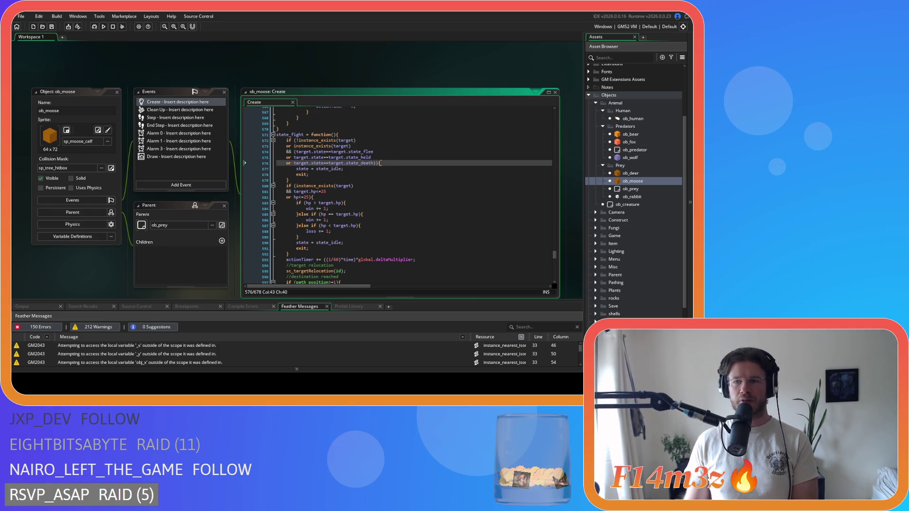
- Move from state_attack up to state_flee and delete the space after path_position on line 429
scroll(381, 163, "up", 15)
scroll(403, 195, "down", 3)
scroll(413, 179, "up", 15)
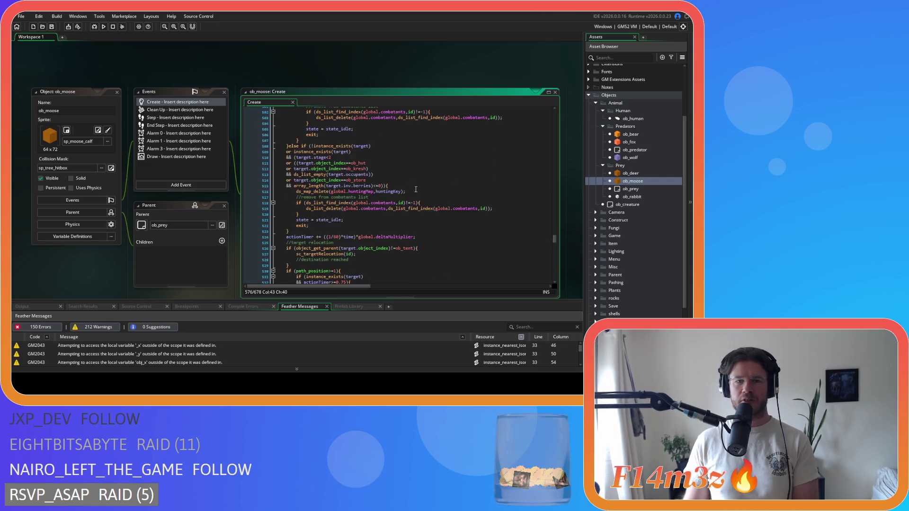
left_click(434, 195)
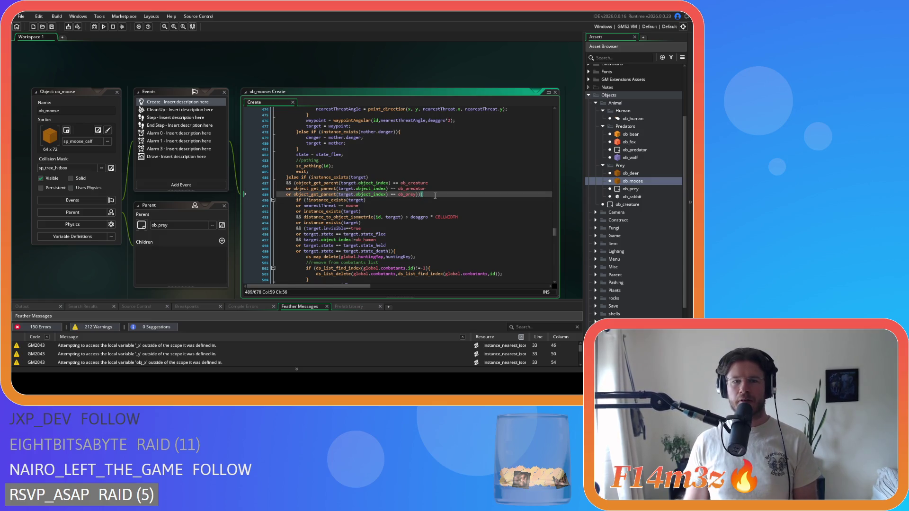
scroll(431, 195, "down", 3)
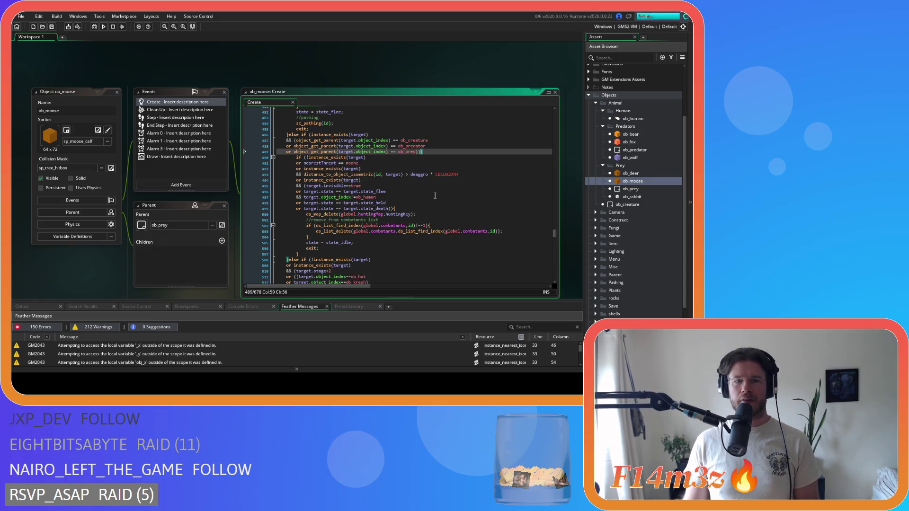
left_click(397, 256)
scroll(399, 242, "up", 16)
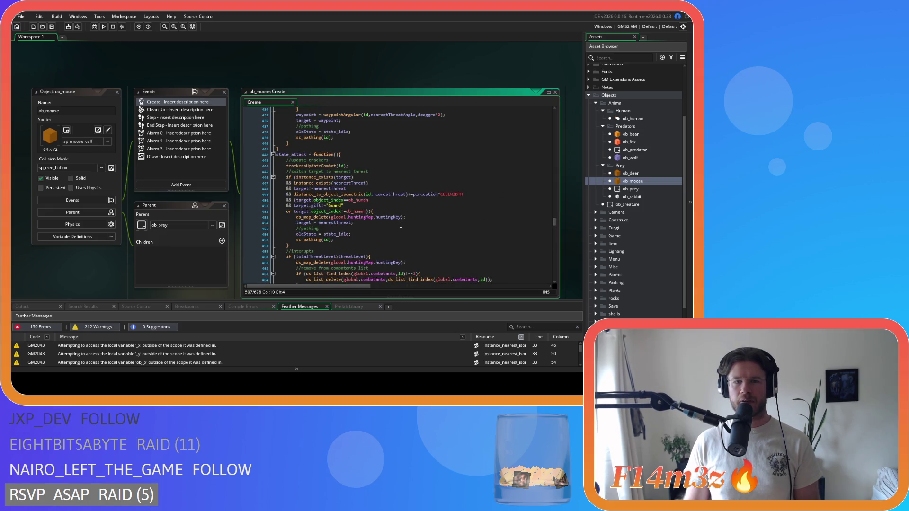
left_click(354, 155)
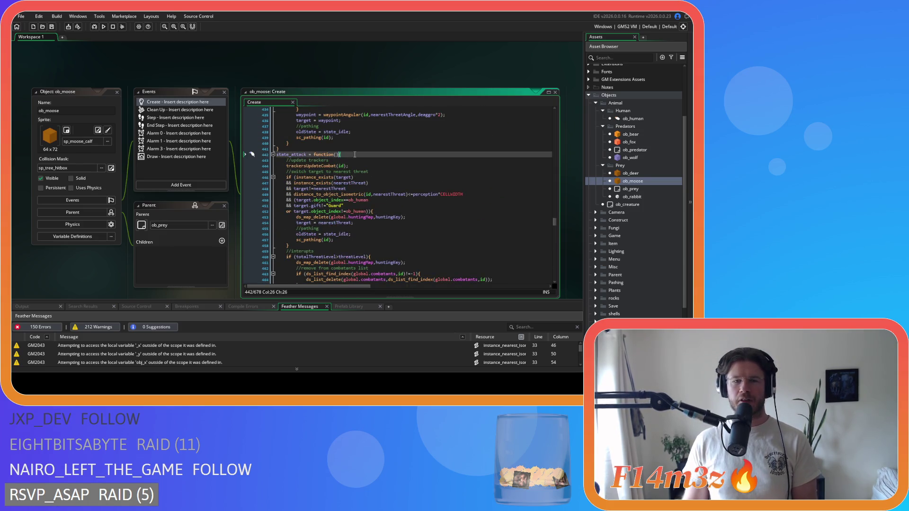
scroll(358, 163, "down", 3)
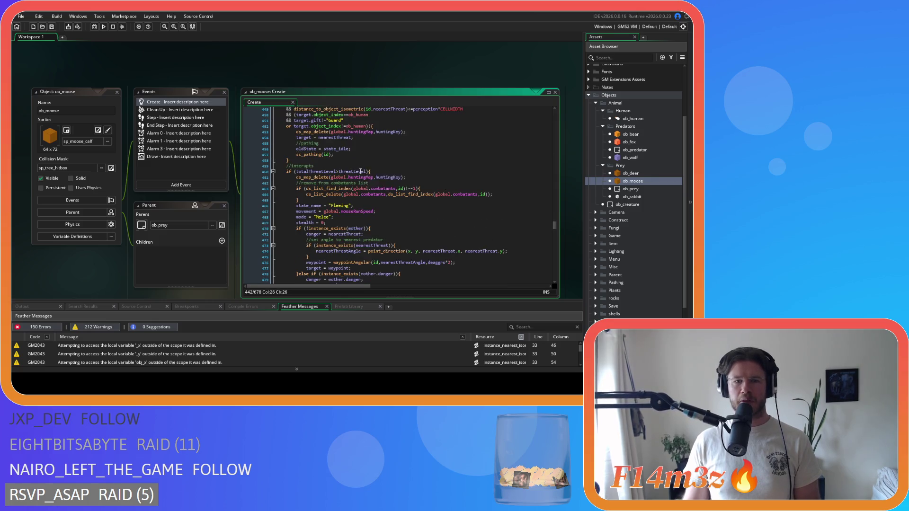
scroll(369, 178, "up", 2)
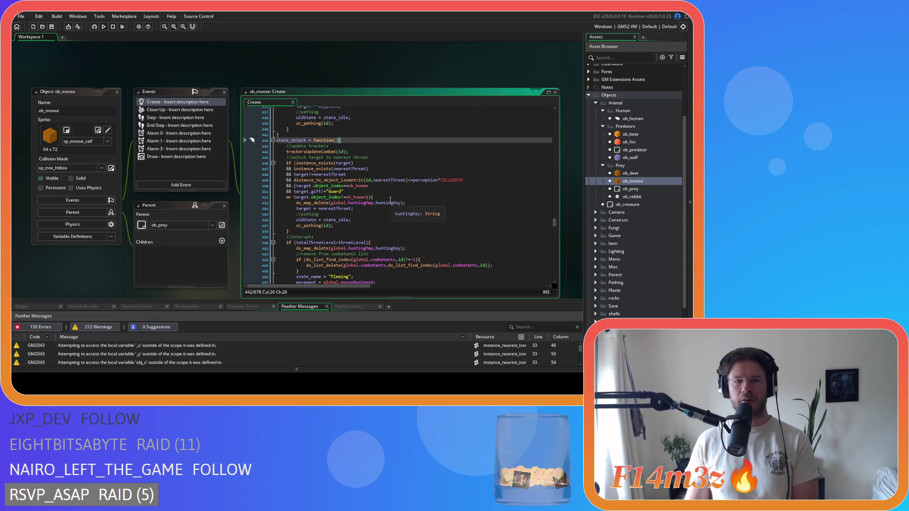
scroll(392, 201, "up", 3)
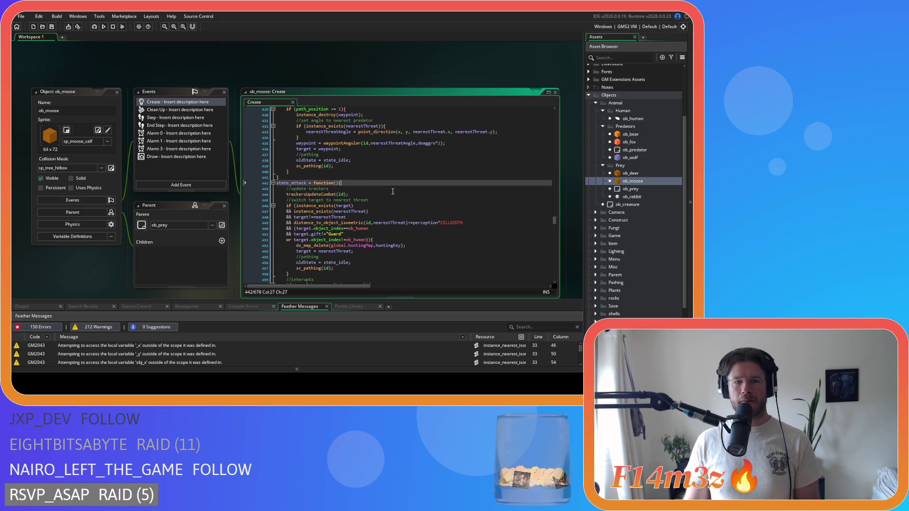
scroll(393, 191, "up", 8)
left_click(329, 237)
key("Delete")
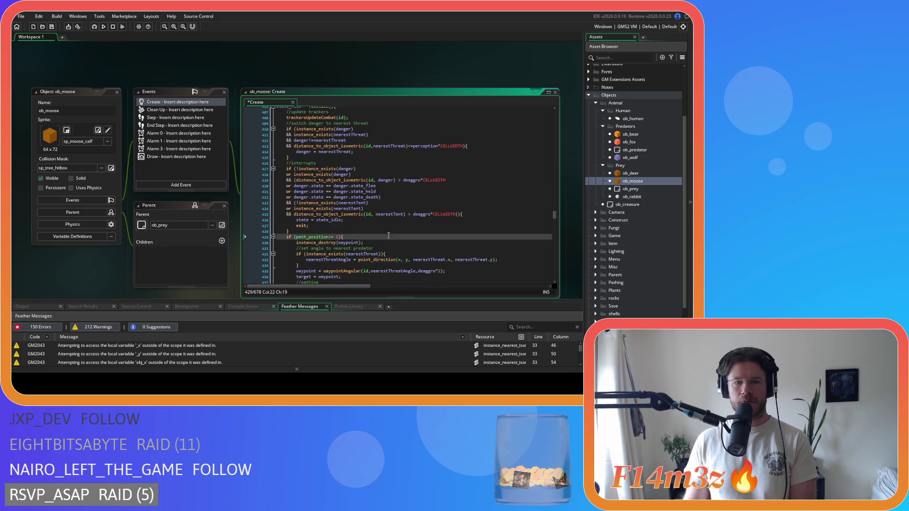
- Finish the line 429 path_position fix in state_flee and save
type("1")
key("ctrl+s")
left_click(376, 231)
scroll(376, 231, "down", 5)
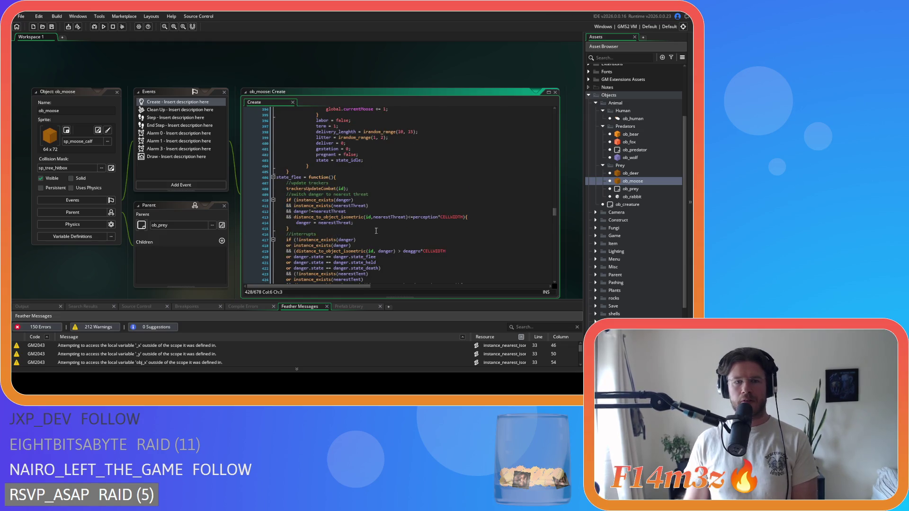
scroll(377, 231, "up", 20)
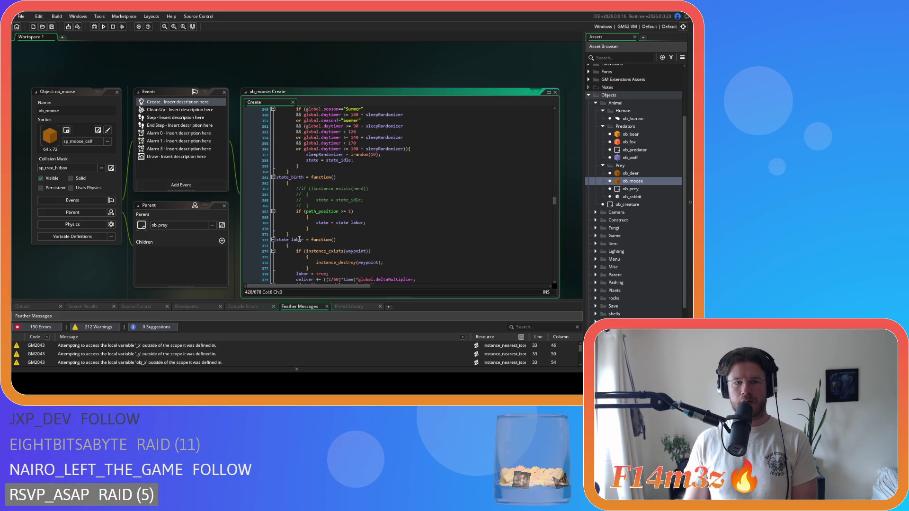
- Remove the blank line under state_labor's header and un-indent its body and waypoint lines
left_click(286, 245)
key("BackSpace")
scroll(296, 207, "down", 13)
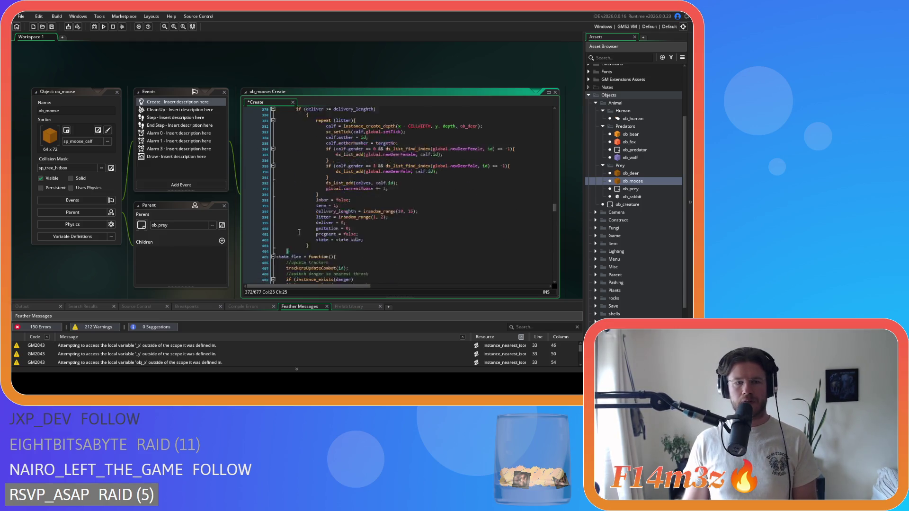
mouse_move(296, 207)
left_mouse_down()
mouse_move(258, 180)
mouse_move(249, 144)
left_mouse_up()
key("shift+Tab")
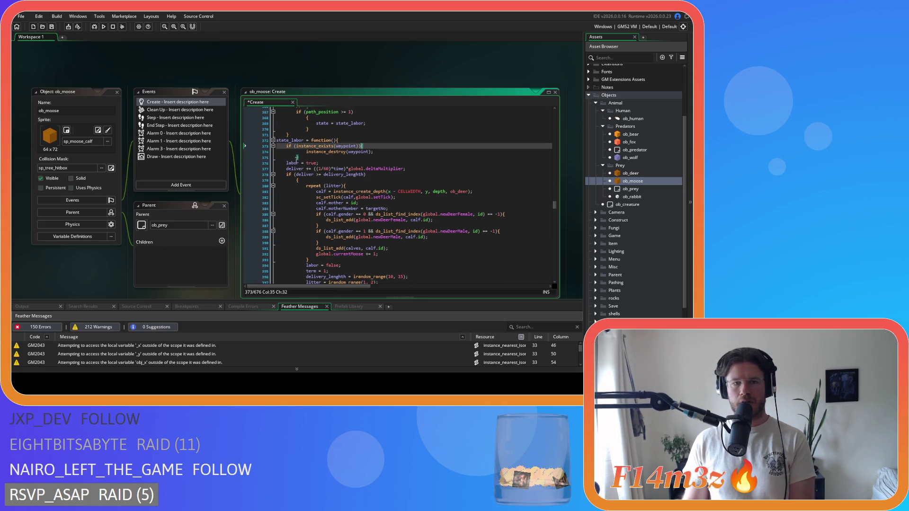
left_click(244, 152)
key("shift+Tab")
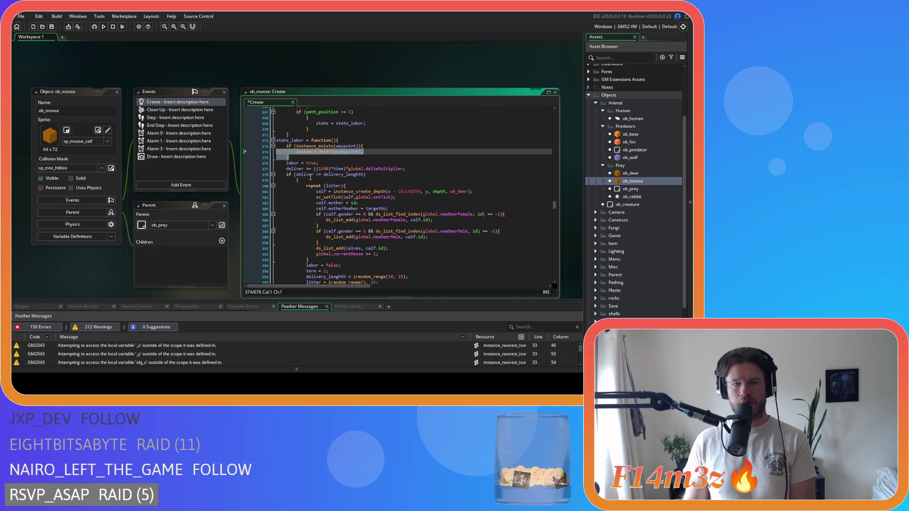
- Tighten state_labor's deliver >= comparison and join its brace onto that line
left_click(317, 175)
key("BackSpace")
key("Right")
key("Right")
key("Delete")
left_click(245, 180)
key("BackSpace")
key("BackSpace")
scroll(307, 222, "down", 5)
scroll(253, 189, "up", 4)
mouse_move(305, 221)
left_mouse_down()
mouse_move(254, 189)
mouse_move(237, 164)
left_mouse_up()
left_click(379, 229)
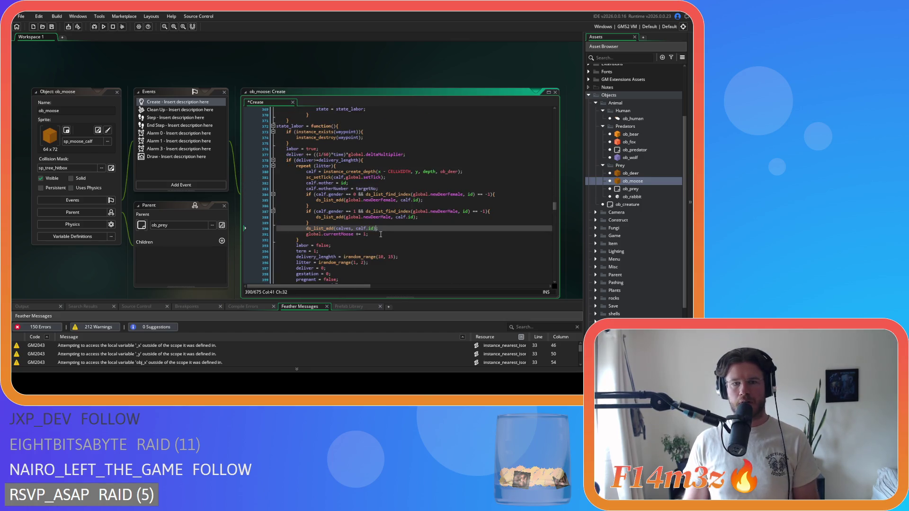
scroll(381, 235, "down", 2)
scroll(332, 220, "up", 6)
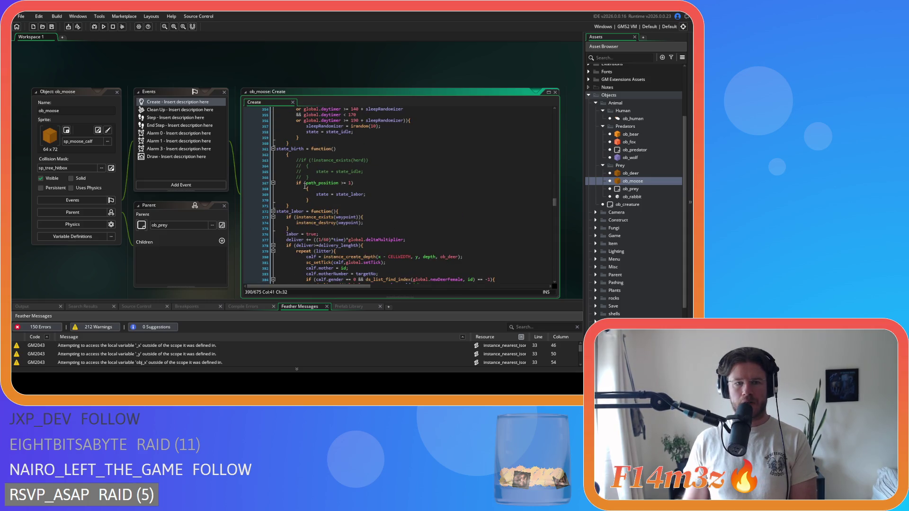
- Pull state_birth's opening brace onto its header and un-indent its body
left_click_drag(305, 186, 226, 186)
left_click_drag(290, 160, 275, 155)
key("Left")
key("BackSpace")
mouse_move(296, 201)
left_mouse_down()
mouse_move(236, 180)
mouse_move(209, 155)
left_mouse_up()
key("shift+Tab")
- Join the brace onto state_birth's path check and tighten it to path_position>=1
left_click(296, 183)
key("BackSpace")
key("BackSpace")
left_click_drag(315, 189, 226, 181)
left_click(331, 177)
key("Delete")
key("Right")
key("Right")
key("Delete")
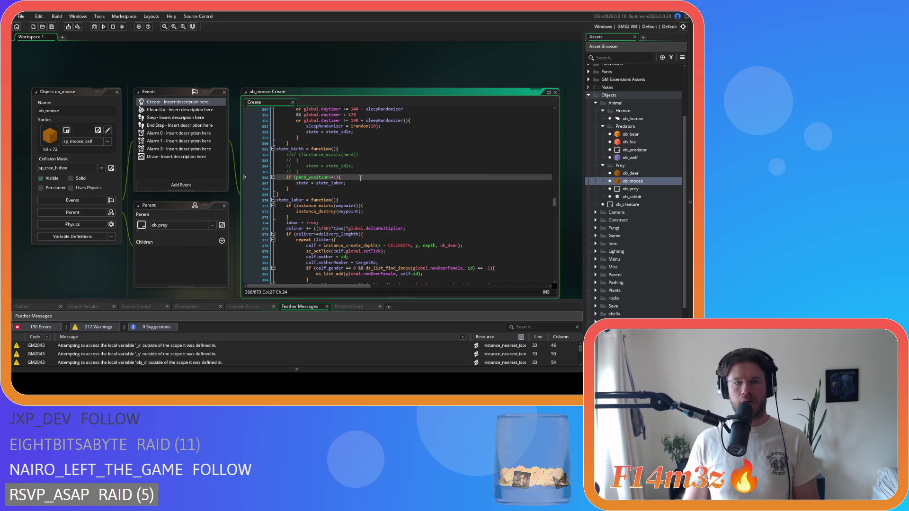
scroll(360, 179, "up", 10)
- Delete the empty line before the state_drinkfromstream function
left_click(286, 178)
key("BackSpace")
scroll(243, 178, "down", 5)
mouse_move(290, 223)
left_mouse_down()
mouse_move(243, 177)
mouse_move(243, 149)
left_mouse_up()
scroll(242, 166, "up", 3)
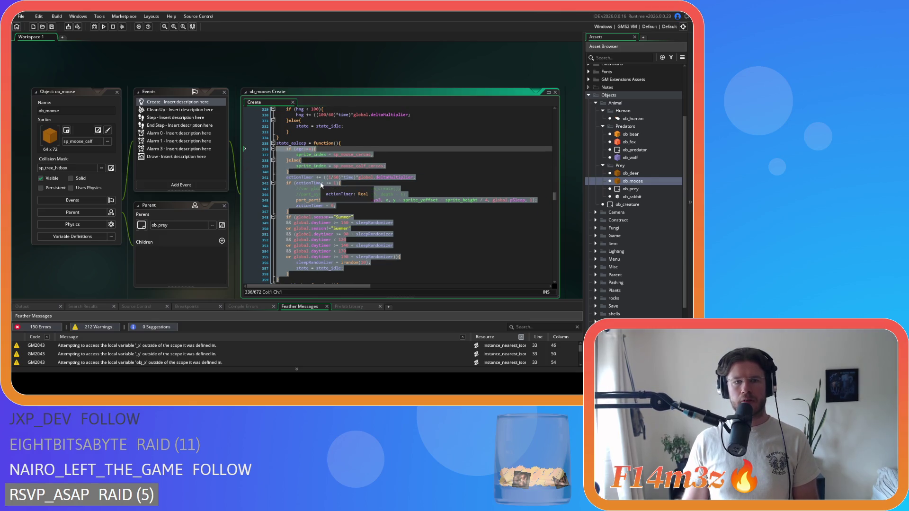
scroll(321, 185, "up", 12)
- Join the braces onto the state_drinkfromstream header and target check, and outdent the function body
left_click(285, 209)
key("BackSpace")
key("BackSpace")
key("BackSpace")
scroll(256, 199, "down", 3)
left_click_drag(243, 248, 236, 150)
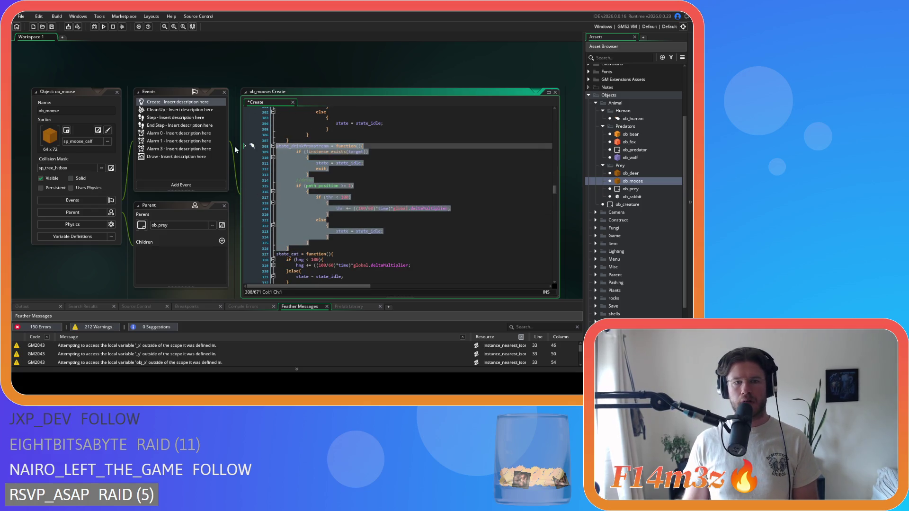
key("shift+Tab")
left_click(297, 157)
key("BackSpace")
key("BackSpace")
key("BackSpace")
left_click_drag(297, 169, 250, 157)
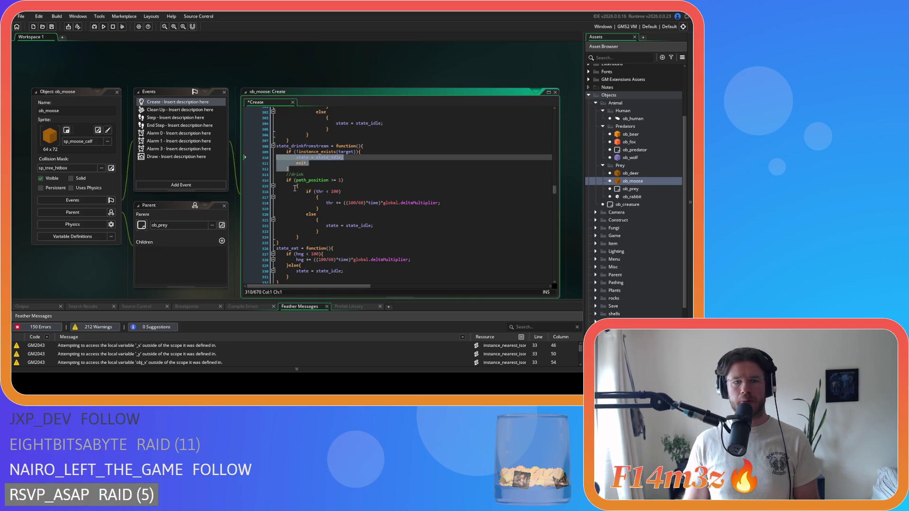
- Make the check read path_position>=1 with its brace on the same line, and outdent the nested thr block
left_click(328, 180)
type("=")
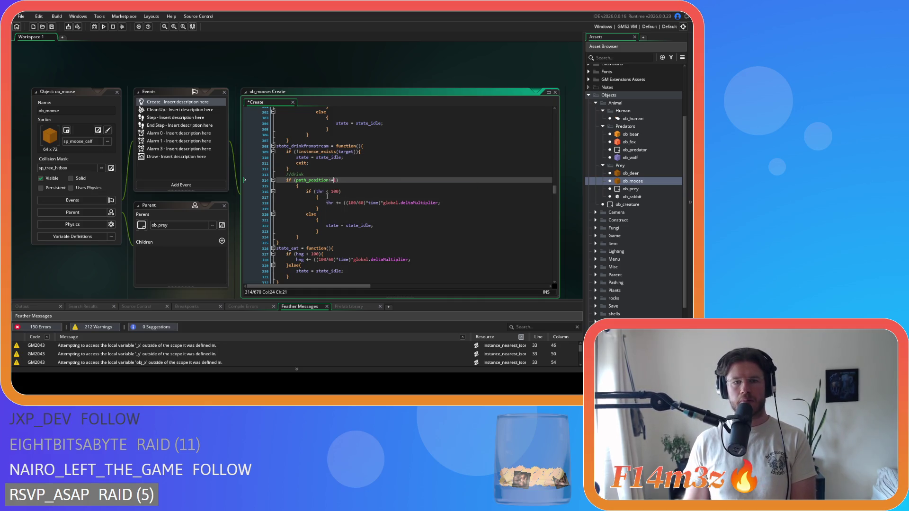
left_click(286, 187)
key("ctrl+BackSpace")
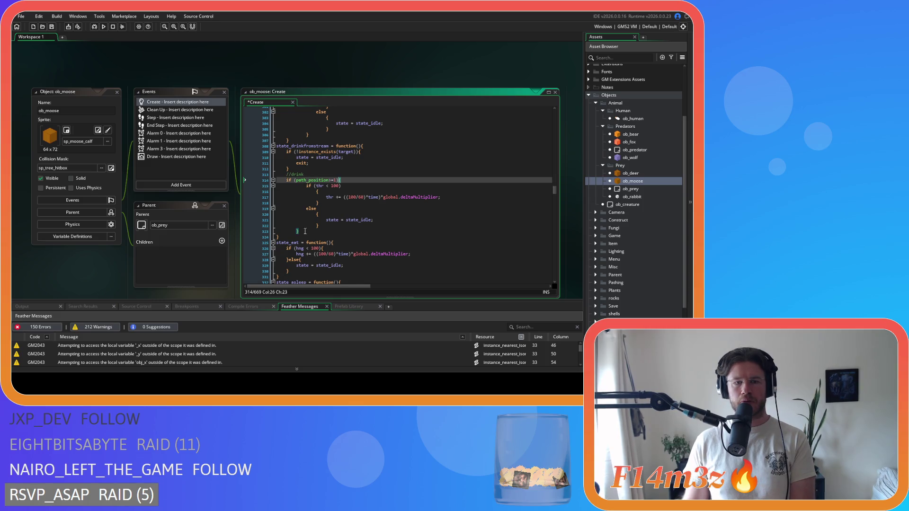
left_click_drag(308, 230, 215, 187)
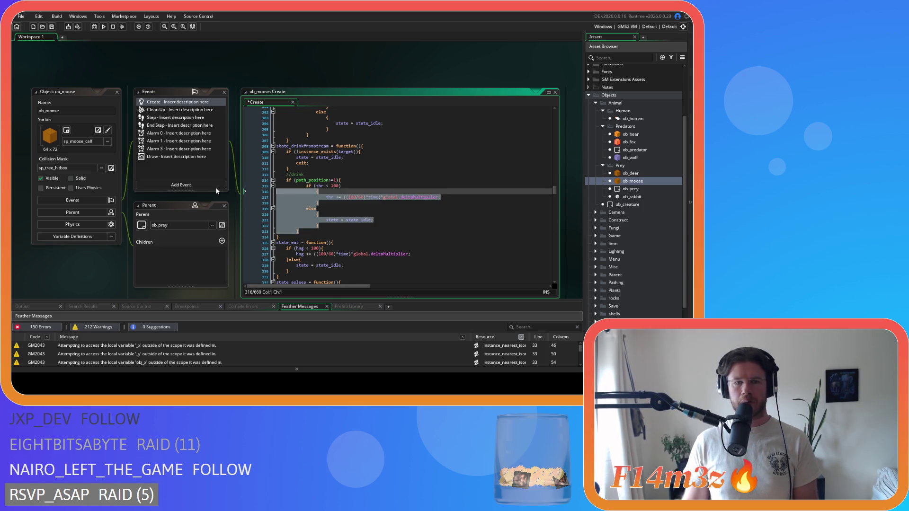
key("shift+Tab")
- Change the thr check to thr<100{ and outdent the thr increment and its closing brace
left_click(314, 186)
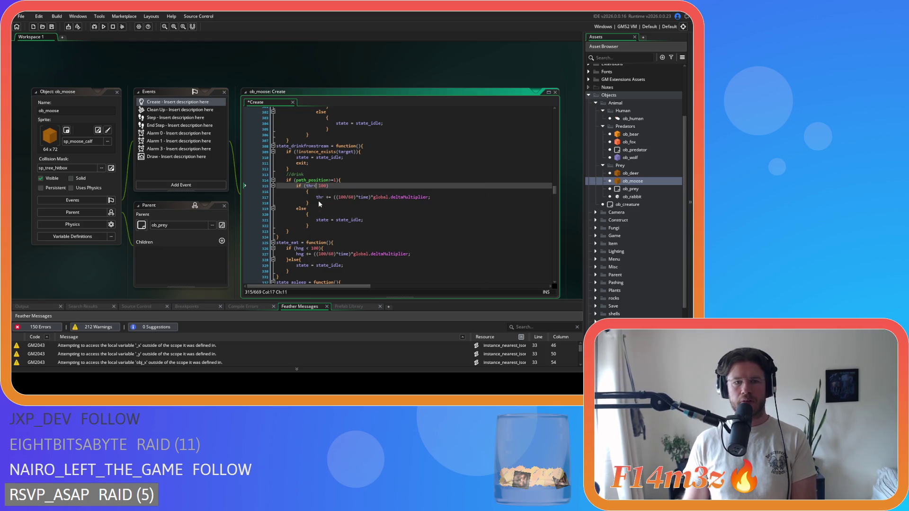
type("<")
key("Delete")
left_click(307, 192)
key("ctrl+BackSpace")
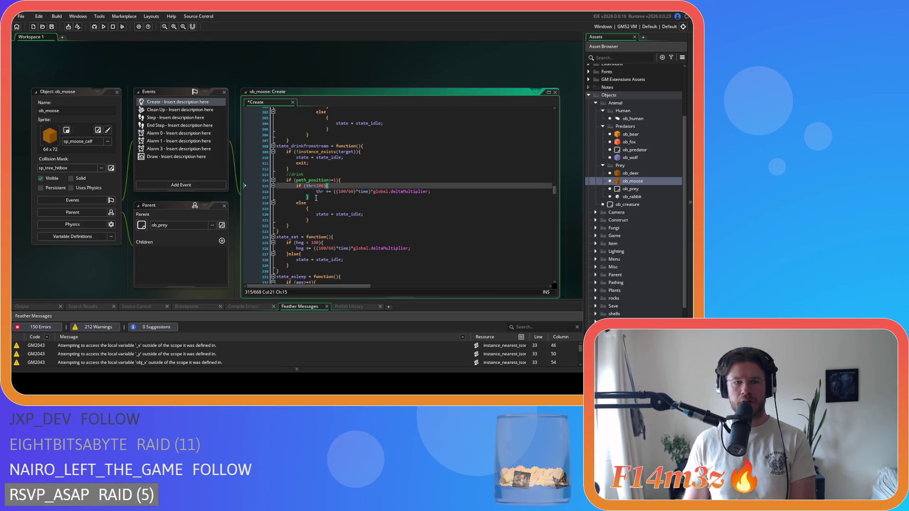
left_click_drag(316, 198, 245, 191)
key("shift+Tab")
- Merge the else into }else{, outdent its idle assignment, and save the Create event
left_click(245, 204)
key("BackSpace")
key("BackSpace")
left_click(307, 202)
key("ctrl+BackSpace")
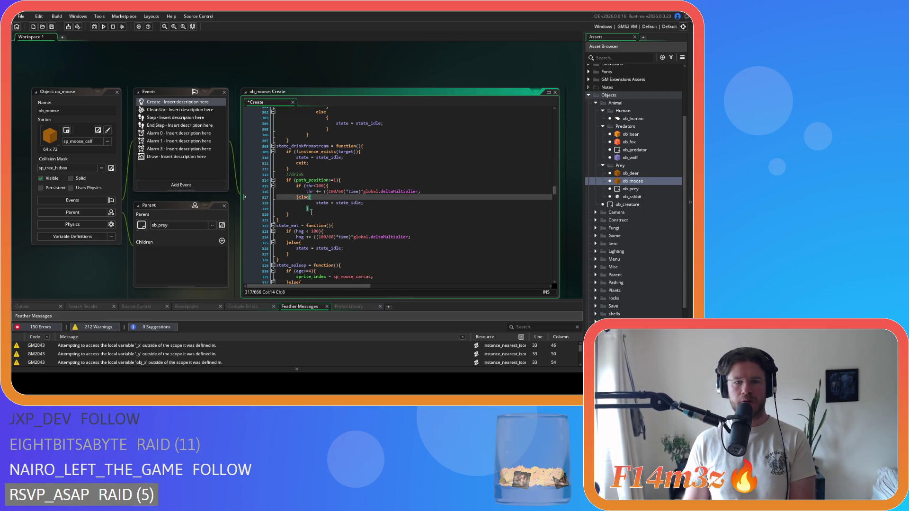
left_click_drag(311, 212, 233, 202)
key("shift+Tab")
key("ctrl+s")
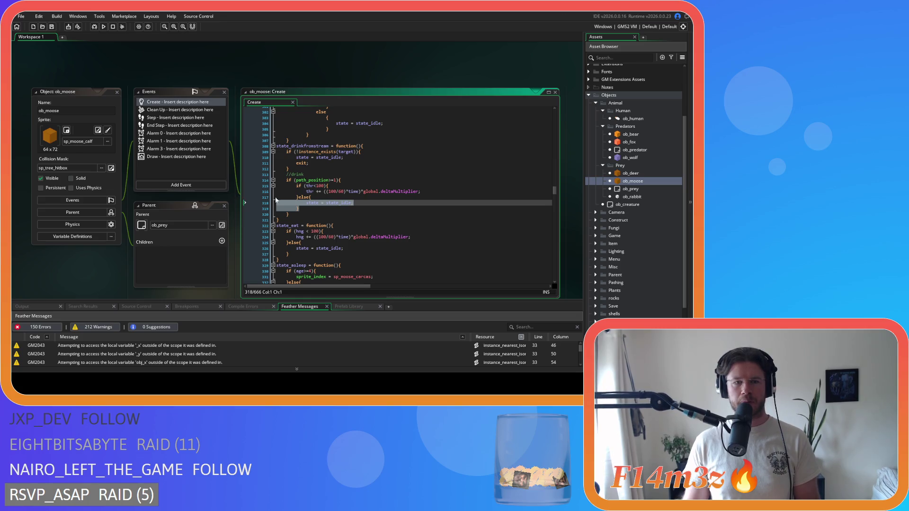
scroll(317, 172, "up", 10)
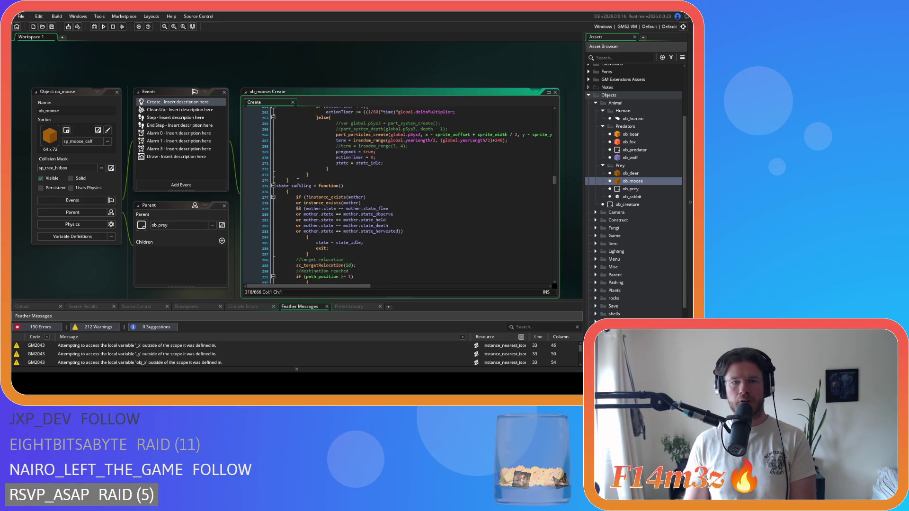
- Join the opening braces onto the state_suckling header and the mother-state check
left_click(283, 192)
key("BackSpace")
scroll(283, 193, "down", 5)
mouse_move(290, 234)
left_mouse_down()
mouse_move(249, 160)
mouse_move(277, 148)
left_mouse_up()
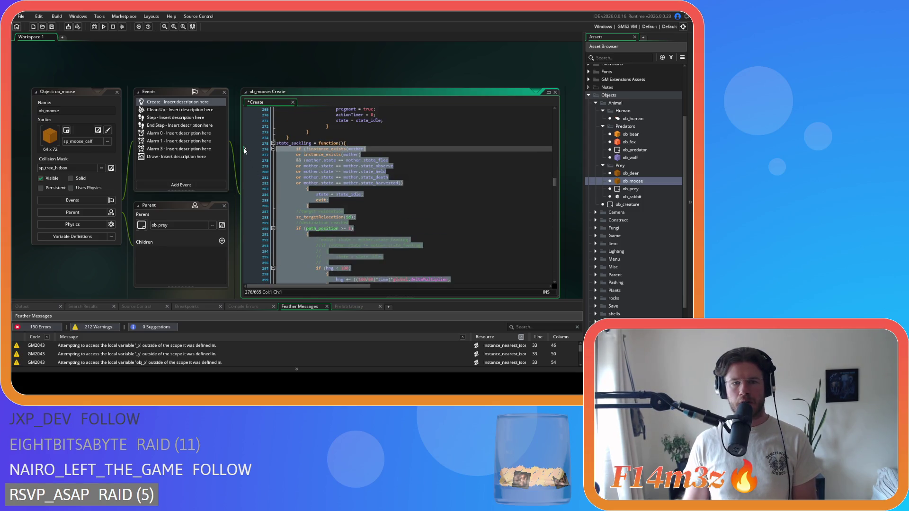
left_click(291, 190)
key("BackSpace")
mouse_move(290, 200)
left_mouse_down()
mouse_move(240, 190)
mouse_move(247, 191)
left_mouse_up()
- Put the path_position check's brace on its own line and outdent the feeding block one level
scroll(297, 195, "down", 3)
left_click(293, 187)
key("BackSpace")
mouse_move(300, 260)
left_mouse_down()
mouse_move(266, 194)
mouse_move(209, 184)
left_mouse_up()
key("shift+Tab")
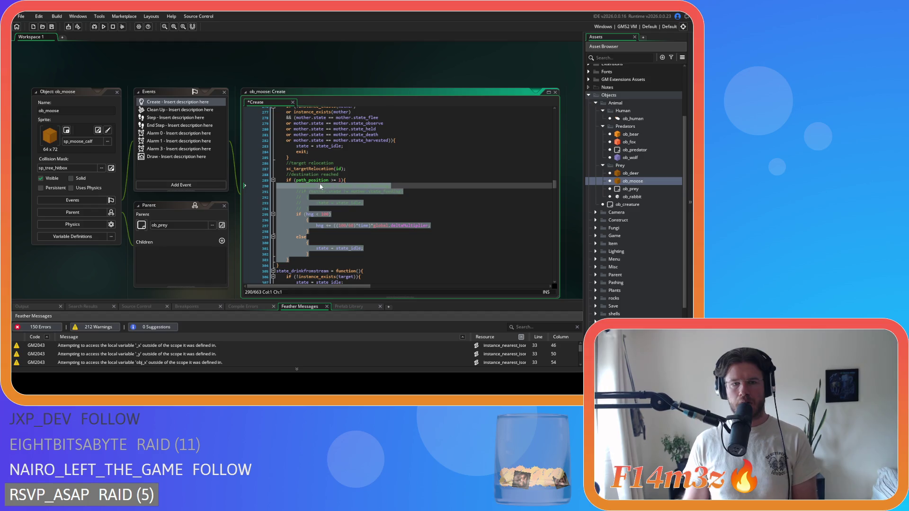
- Tighten the >= spacing, join the hng check's brace, and outdent the hng block
left_click(330, 180)
key("Right")
key("Delete")
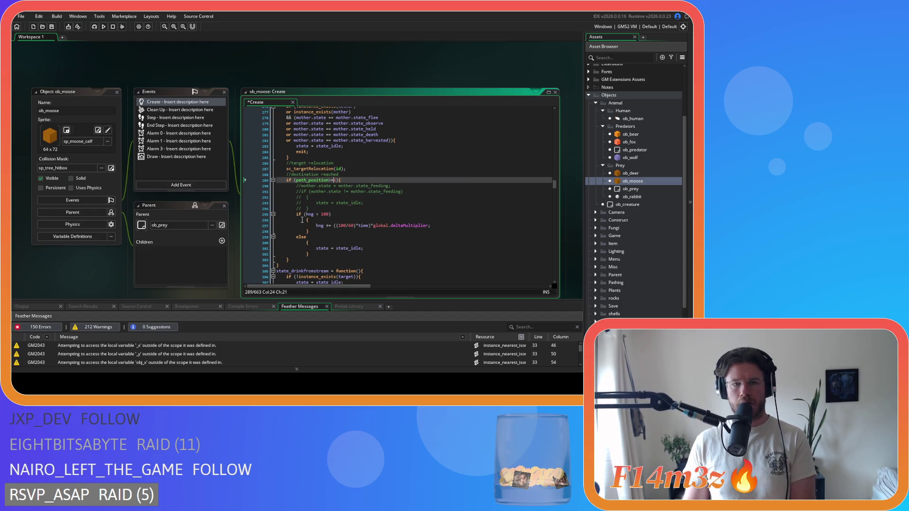
left_click(306, 219)
key("BackSpace")
key("BackSpace")
key("BackSpace")
left_click_drag(311, 227, 306, 220)
key("shift+Tab")
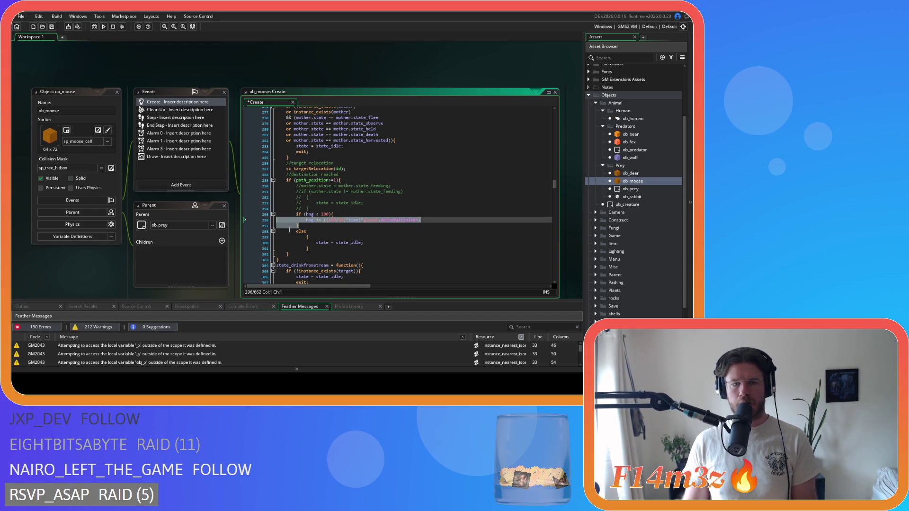
- Look over the parent object ob_prey's code, then return to ob_moose's Create code
left_click(223, 230)
left_click(222, 226)
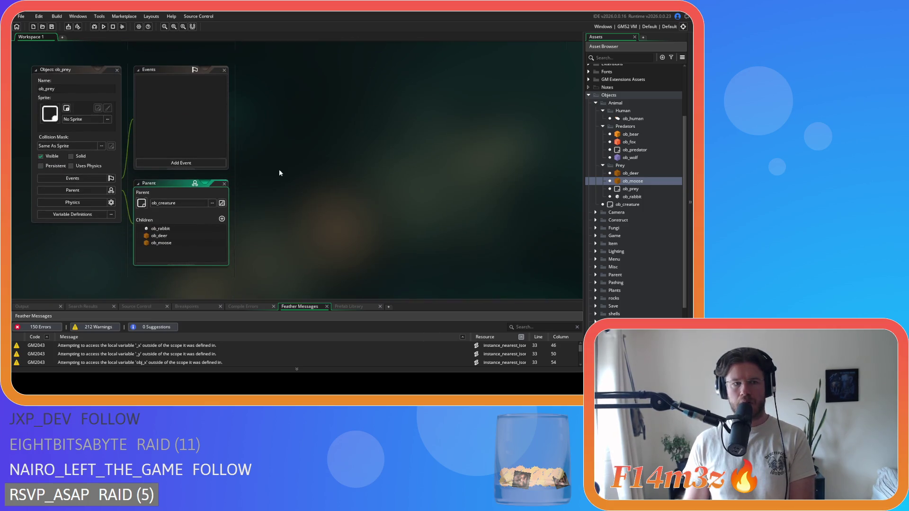
scroll(243, 194, "down", 10)
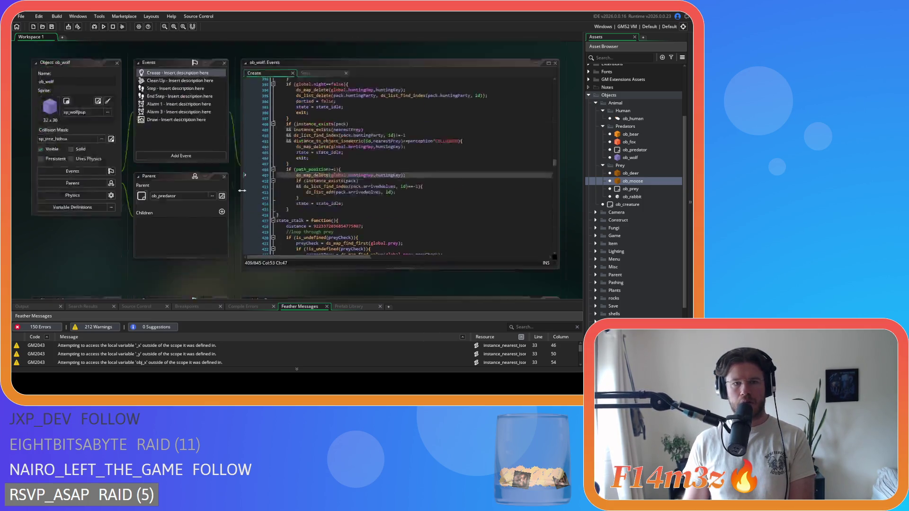
scroll(240, 195, "up", 5)
left_click(332, 231)
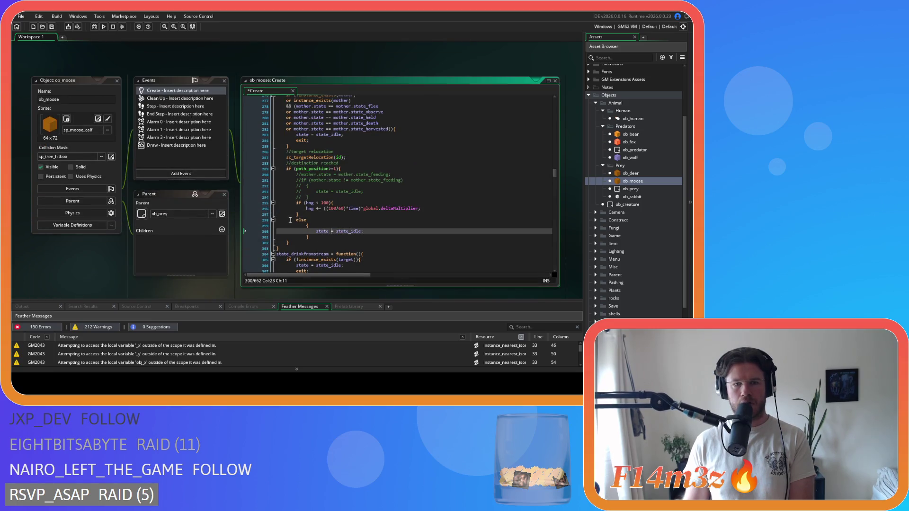
- Merge the else and its brace into }else{ and outdent the state_idle line
left_click(297, 219)
key("BackSpace")
key("BackSpace")
key("BackSpace")
key("Delete")
key("Delete")
left_click_drag(309, 225, 234, 217)
key("shift+Tab")
- Remove spaces around == in the state_flee, state_observe and state_held mother checks
scroll(372, 173, "up", 5)
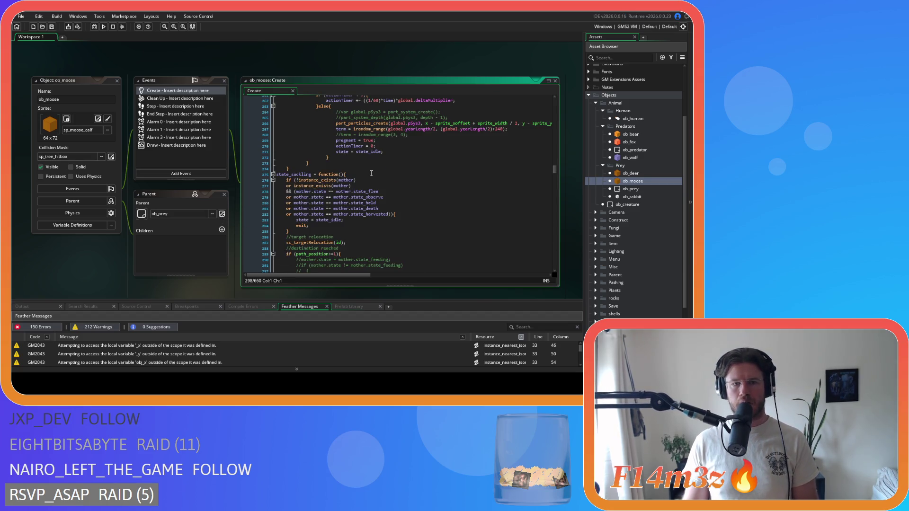
left_click(328, 192)
key("Delete")
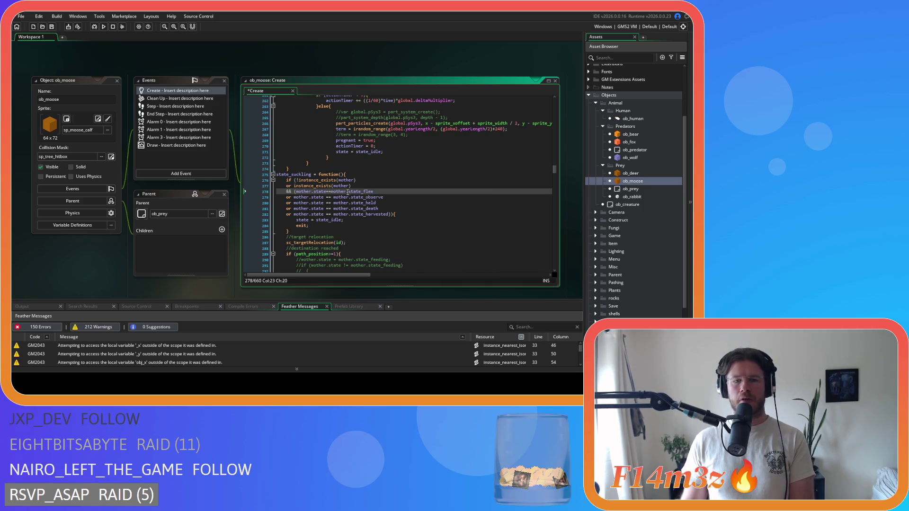
left_click(322, 197)
key("Delete")
key("Right")
key("Right")
key("Delete")
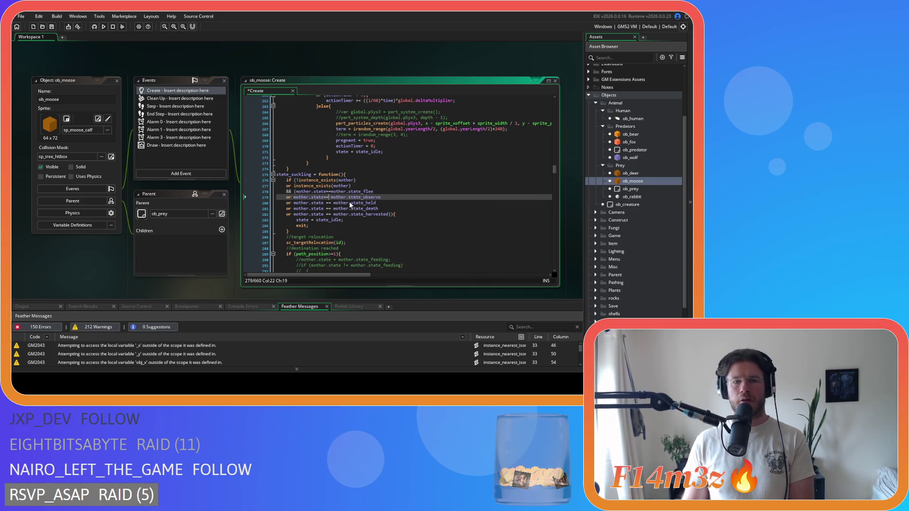
left_click(326, 203)
key("Delete")
key("Right")
key("Right")
key("Delete")
- Remove spaces around == in the state_death and state_harvested mother checks
left_click(322, 208)
key("Delete")
key("Right")
key("Right")
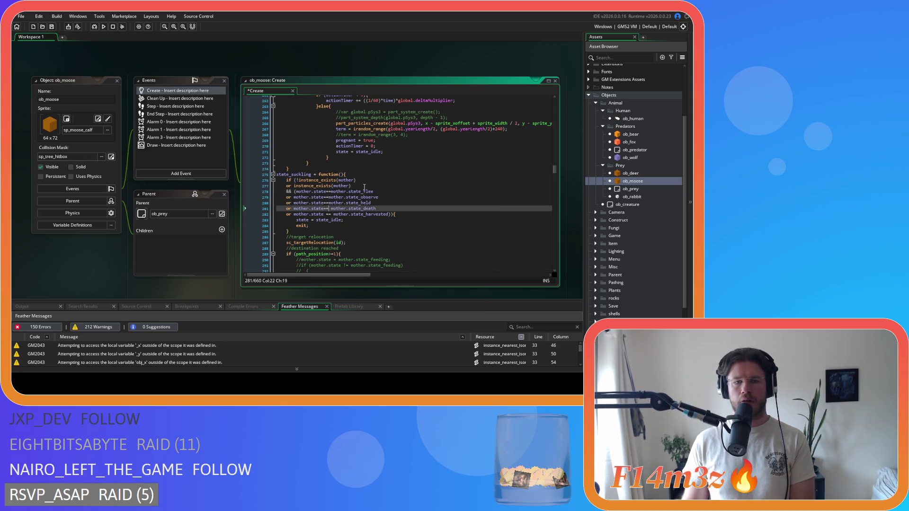
left_click(325, 214)
key("Delete")
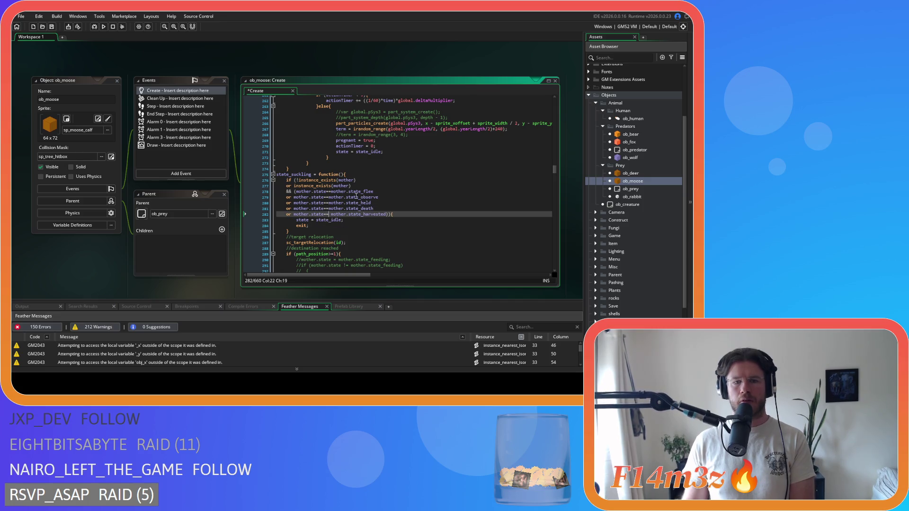
key("Delete")
left_click(387, 191)
scroll(387, 197, "up", 5)
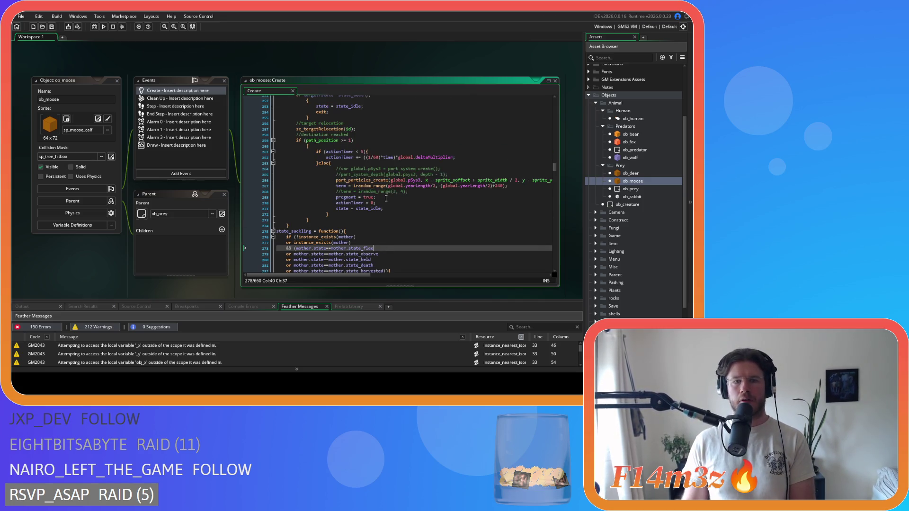
- Rewrite line 259 as path_position>=1){ and outdent its block and the else branch
left_click(343, 169)
key("BackSpace")
key("BackSpace")
key("BackSpace")
type(">=")
key("End")
key("Delete")
left_click_drag(314, 243, 221, 172)
mouse_move(311, 239)
left_mouse_down()
mouse_move(294, 226)
mouse_move(277, 174)
left_mouse_up()
key("shift+Tab")
left_click(347, 175)
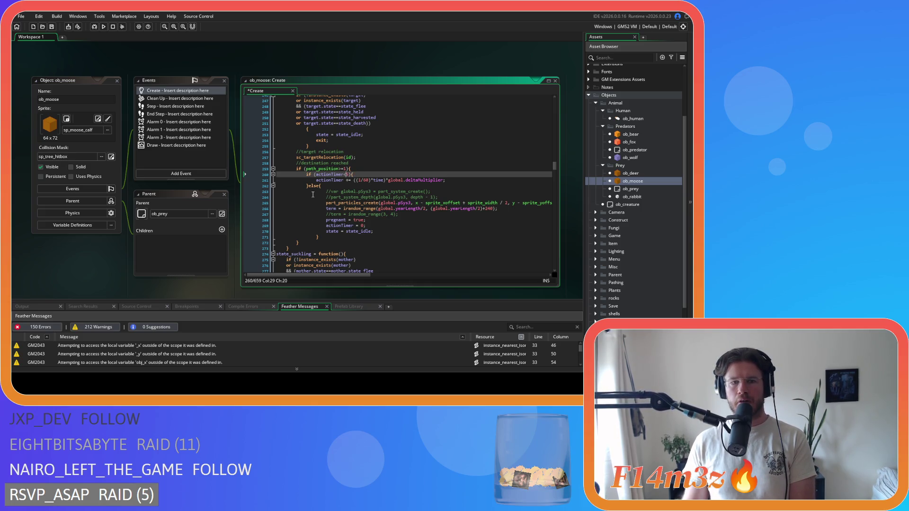
left_click_drag(324, 236, 278, 191)
key("shift+Tab")
- Move the lone brace on line 252 onto the target check and outdent the state_idle and exit lines
left_click(404, 162)
scroll(402, 185, "up", 3)
left_click(308, 172)
key("shift+Home")
key("BackSpace")
key("BackSpace")
type("{")
left_click_drag(310, 184, 241, 169)
key("shift+Tab")
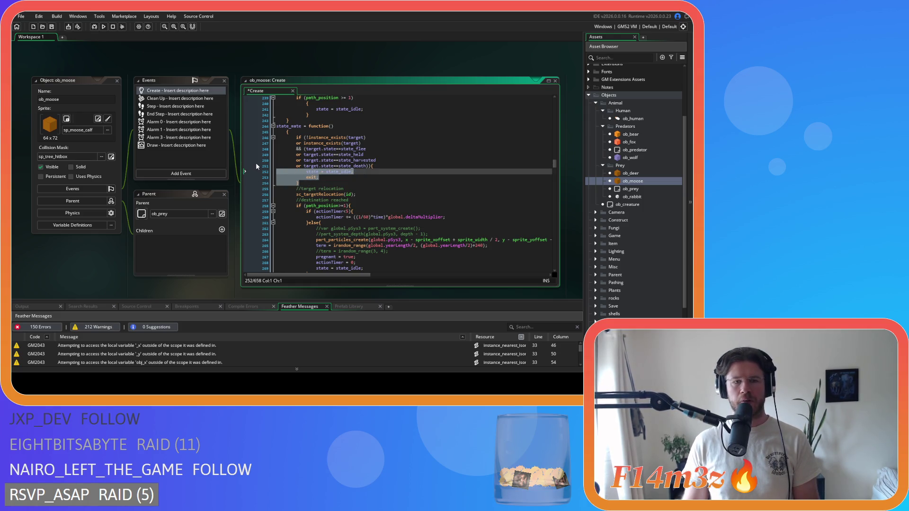
- Delete empty line 245 and outdent the whole state_mate body one level
left_click(278, 132)
key("BackSpace")
scroll(316, 165, "down", 4)
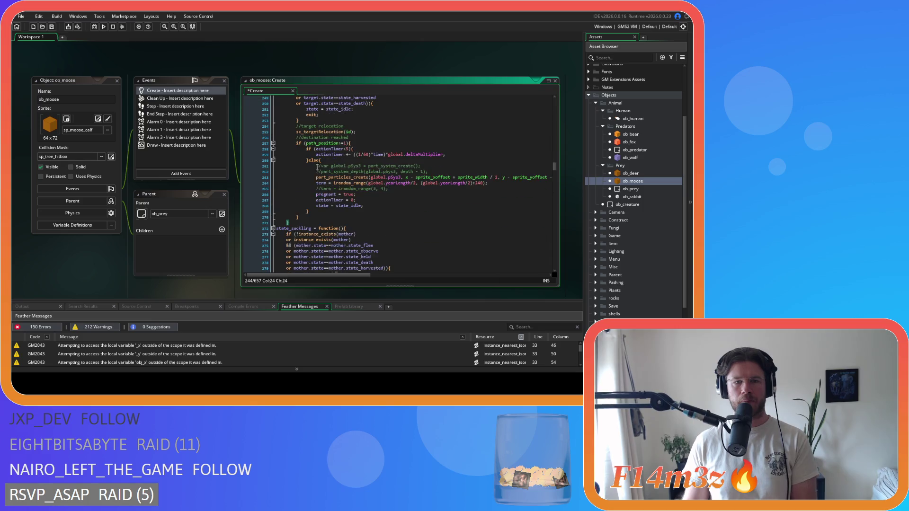
mouse_move(294, 219)
left_mouse_down()
mouse_move(224, 138)
mouse_move(277, 132)
left_mouse_up()
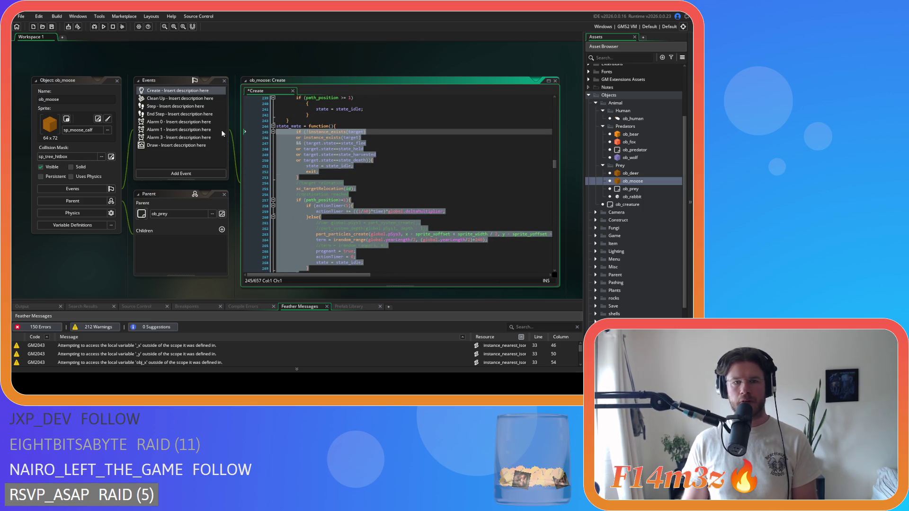
key("shift+Tab")
scroll(284, 180, "up", 6)
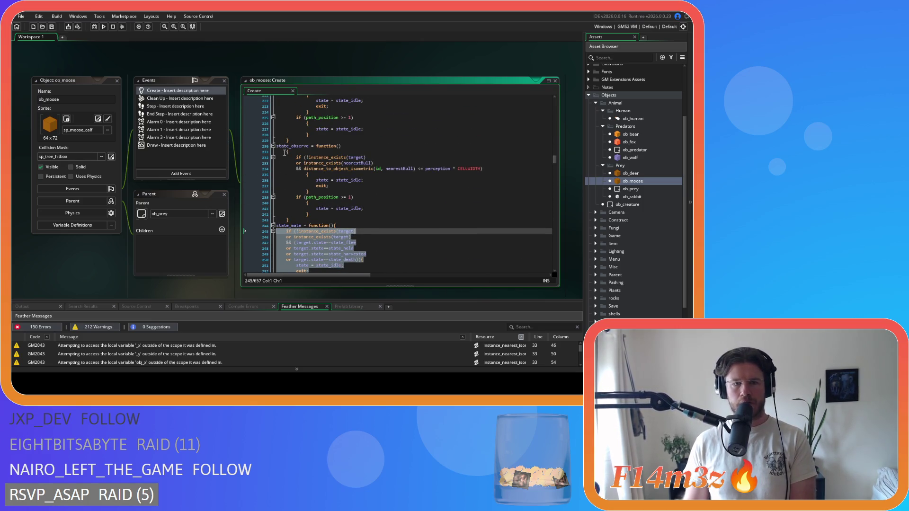
- Join the opening brace onto the state_observe declaration and dedent its body one level
left_click(278, 152)
key("BackSpace")
left_click_drag(289, 217, 223, 150)
key("shift+Tab")
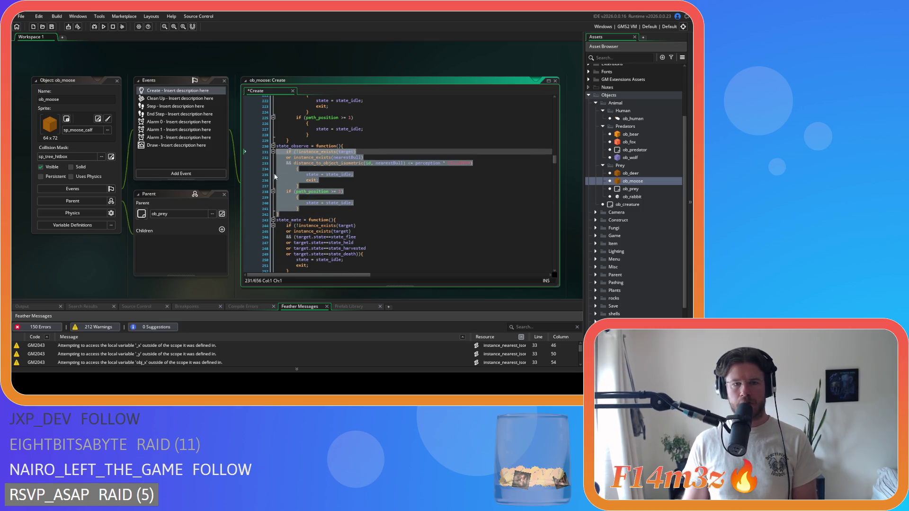
- In state_observe, pull the condition and path_position braces up onto their lines and dedent both blocks
left_click(298, 173)
key("BackSpace")
left_click_drag(301, 181, 243, 168)
key("shift+Tab")
key("Right")
left_click(332, 186)
left_click(294, 193)
key("BackSpace")
key("BackSpace")
left_click_drag(291, 198, 319, 195)
key("shift+Tab")
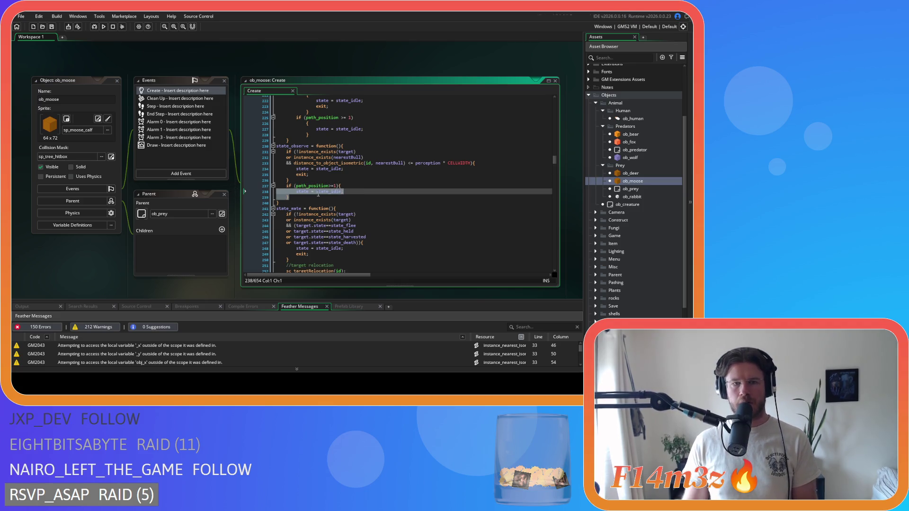
- Join the brace onto the state_lookforfight declaration and dedent its body
scroll(303, 189, "up", 7)
left_click(261, 157)
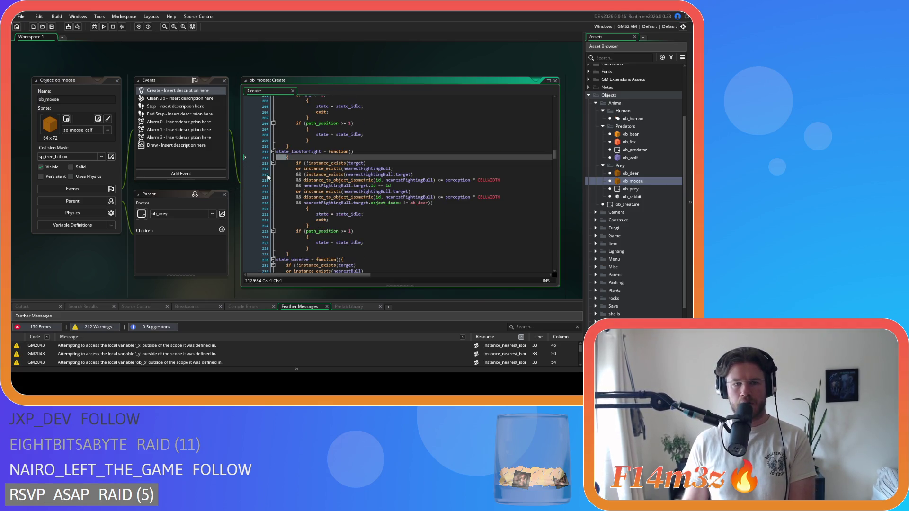
key("BackSpace")
key("shift+Down")
key("shift+Down")
key("shift+Down")
key("shift+Tab")
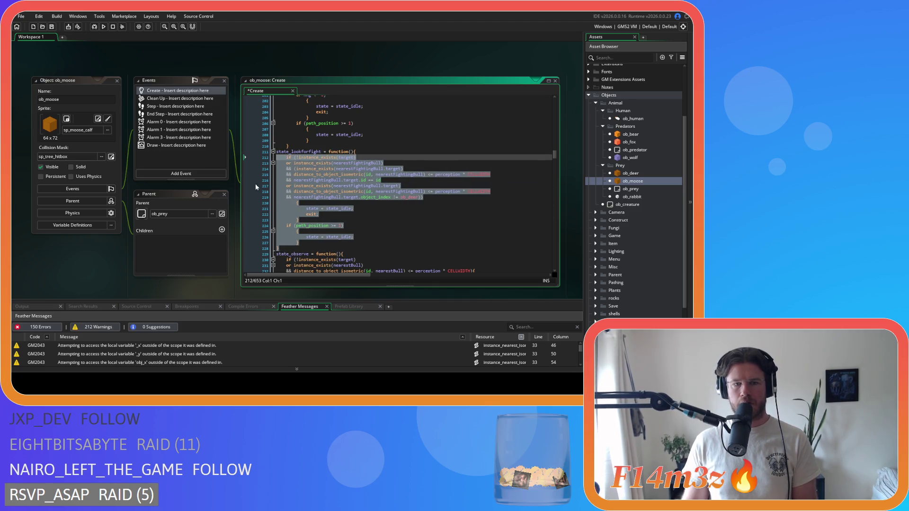
- In state_lookforfight, join the condition and path_position braces onto their lines, dedent the blocks, and save
left_click(295, 205)
key("BackSpace")
key("BackSpace")
key("shift+Down")
key("shift+Down")
key("shift+Down")
key("shift+Tab")
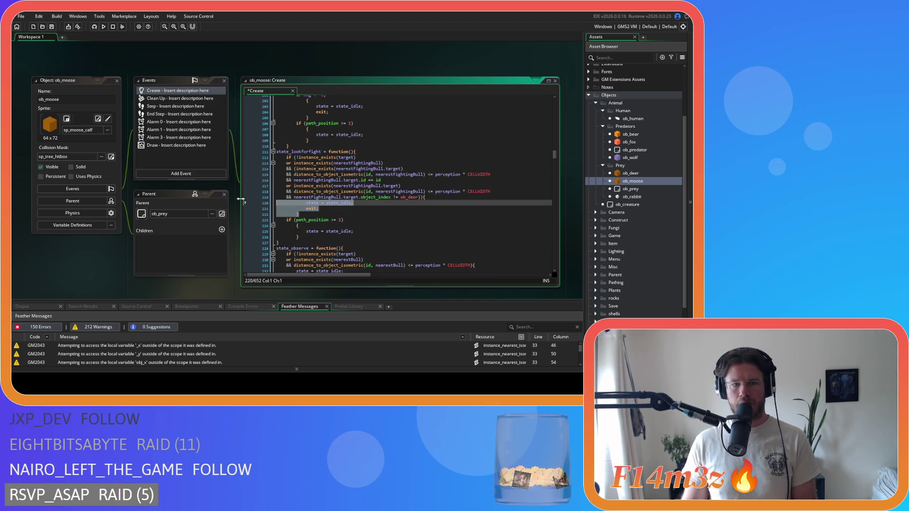
left_click(330, 220)
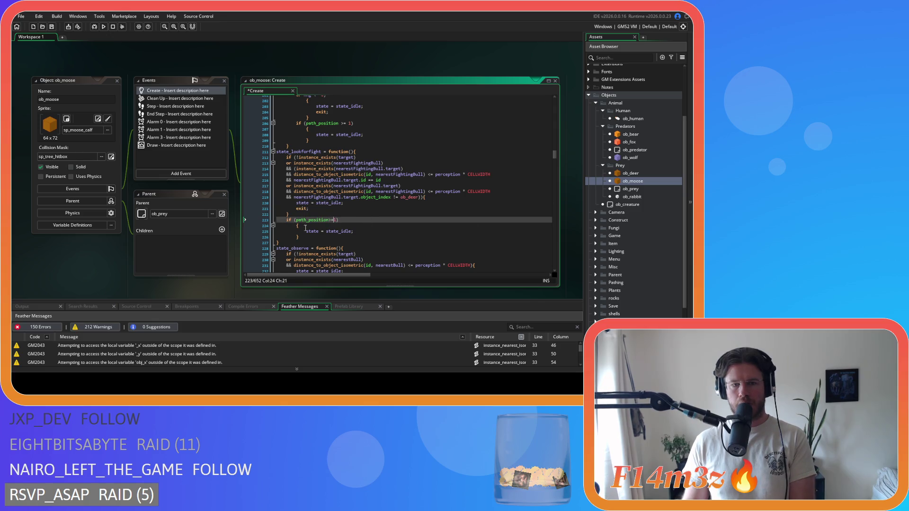
left_click(294, 225)
key("BackSpace")
key("BackSpace")
key("shift+Down")
key("shift+Down")
key("shift+Tab")
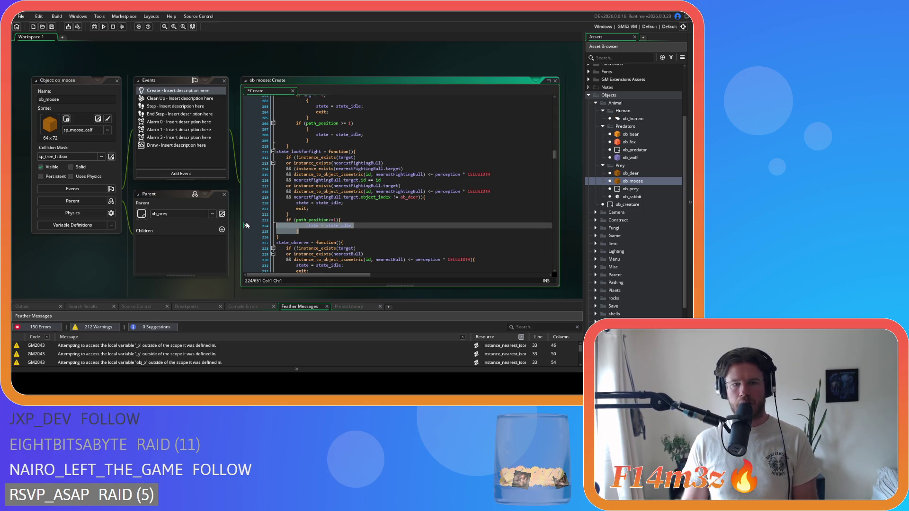
key("ctrl+s")
- Join braces onto the state_wander declaration and hng check line, dedenting both bodies
scroll(287, 166, "up", 5)
left_click(284, 170)
key("BackSpace")
key("BackSpace")
mouse_move(288, 225)
left_mouse_down()
mouse_move(223, 171)
mouse_move(250, 176)
left_mouse_up()
key("shift+Tab")
key("Down")
key("Down")
key("BackSpace")
key("shift+Down")
key("shift+Down")
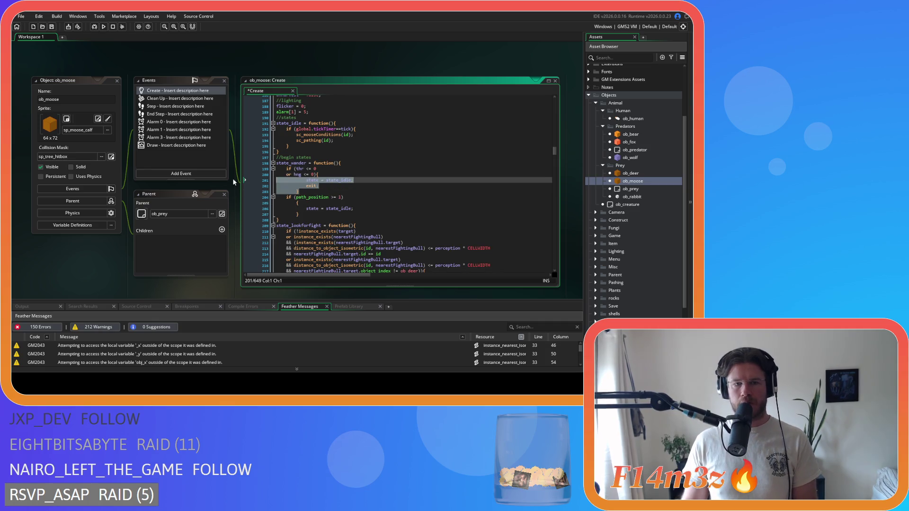
key("shift+Tab")
- Make state_wander read path_position>=1 with its brace inline, dedent that block, and save
left_click(331, 197)
key("BackSpace")
key("Right")
key("Right")
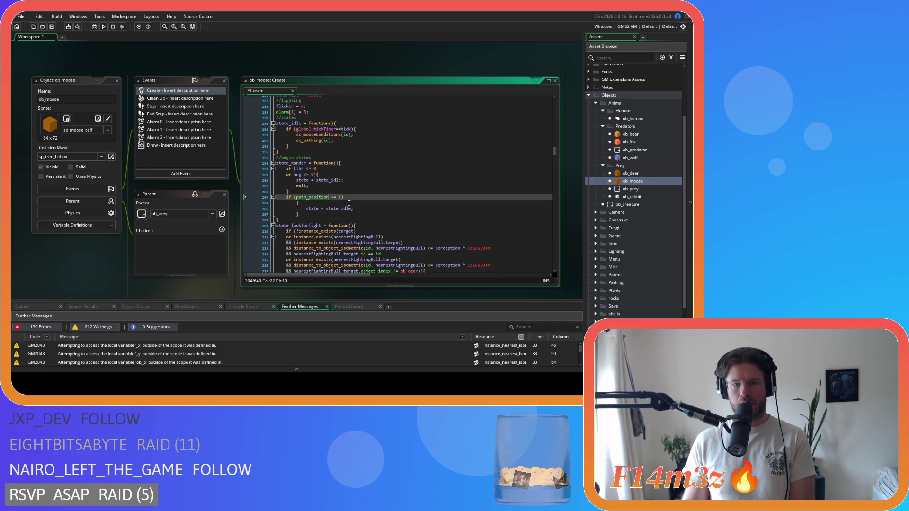
key("Down")
key("Home")
key("BackSpace")
key("BackSpace")
key("BackSpace")
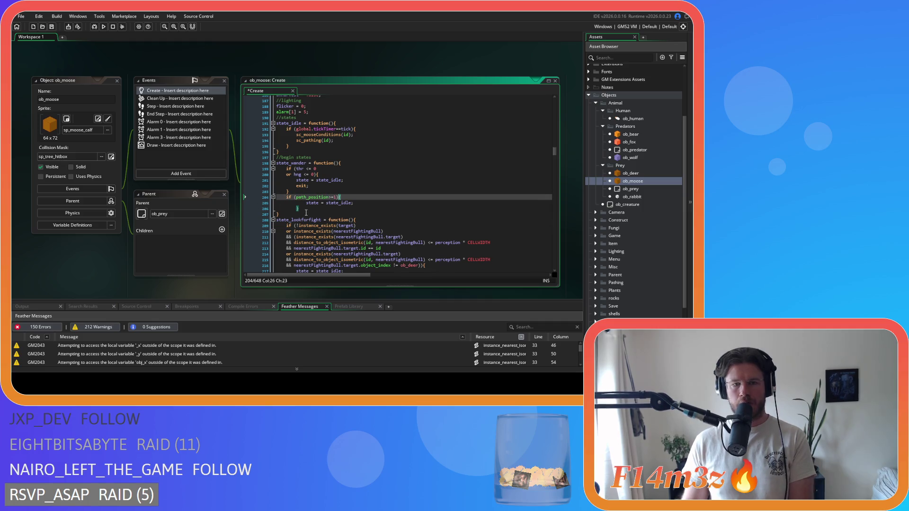
key("Down")
key("shift+Down")
key("shift+Down")
key("shift+Tab")
key("ctrl+s")
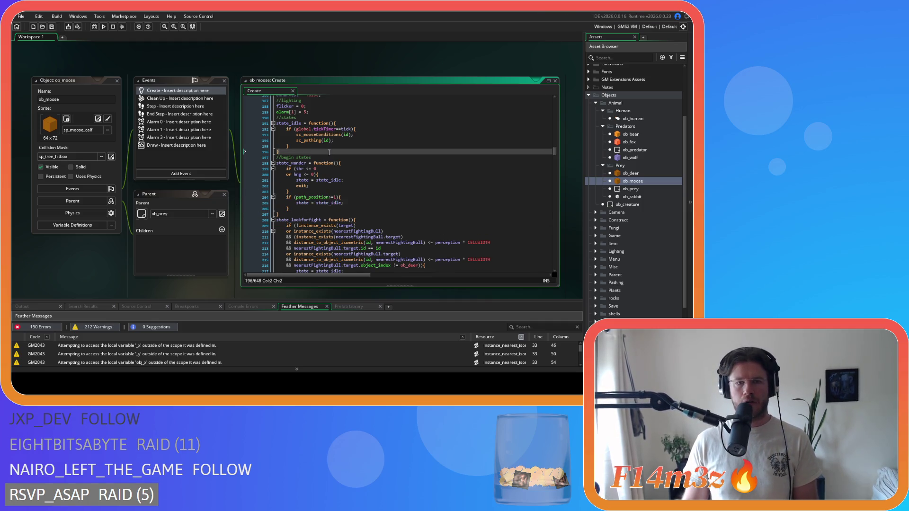
- Remove the spaces around <= in the distance checks on lines 212 and 215, then save
left_click(346, 151)
scroll(346, 141, "down", 3)
left_click(428, 199)
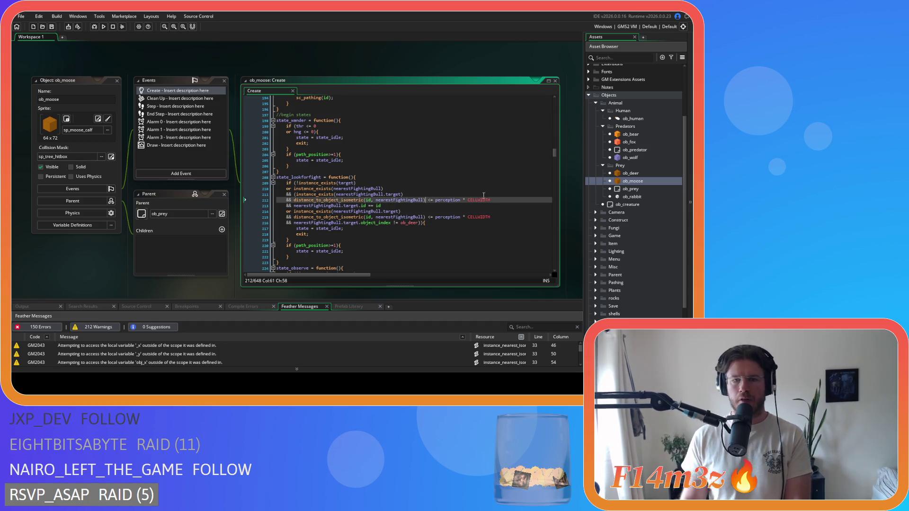
key("BackSpace")
key("Right")
key("Right")
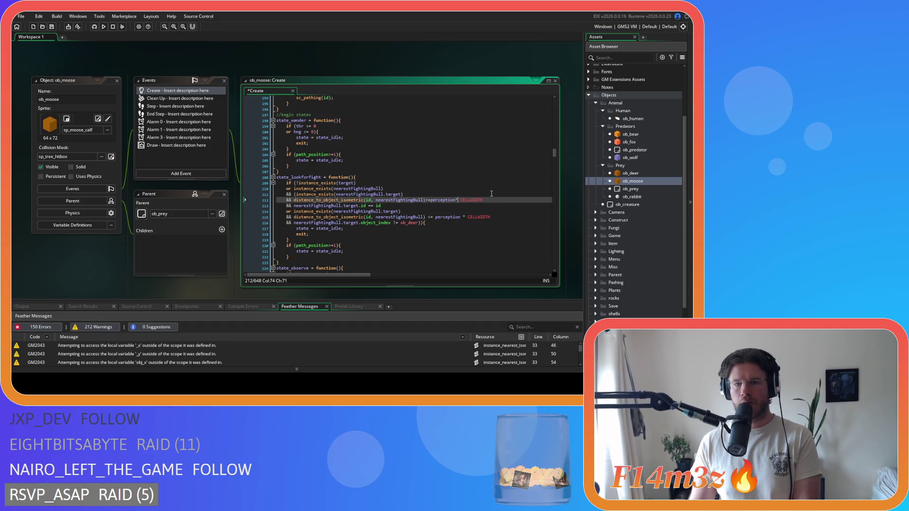
type("!")
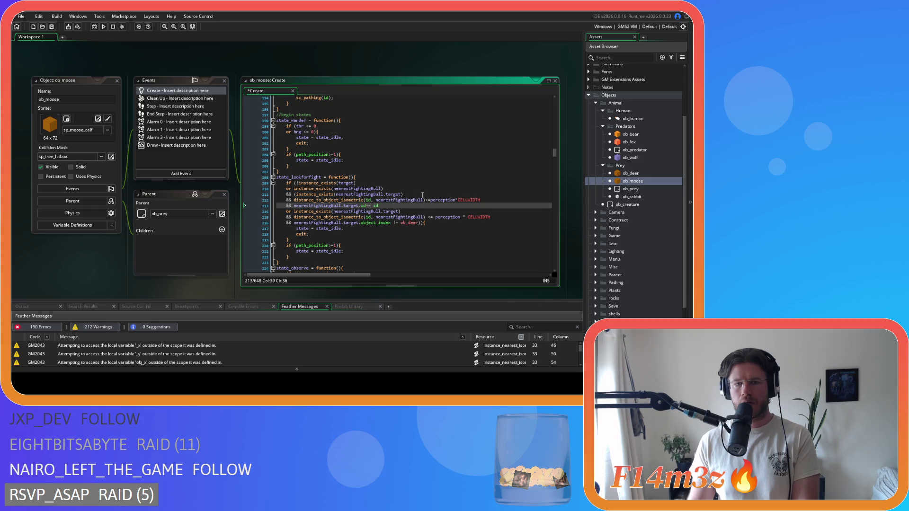
left_click(428, 218)
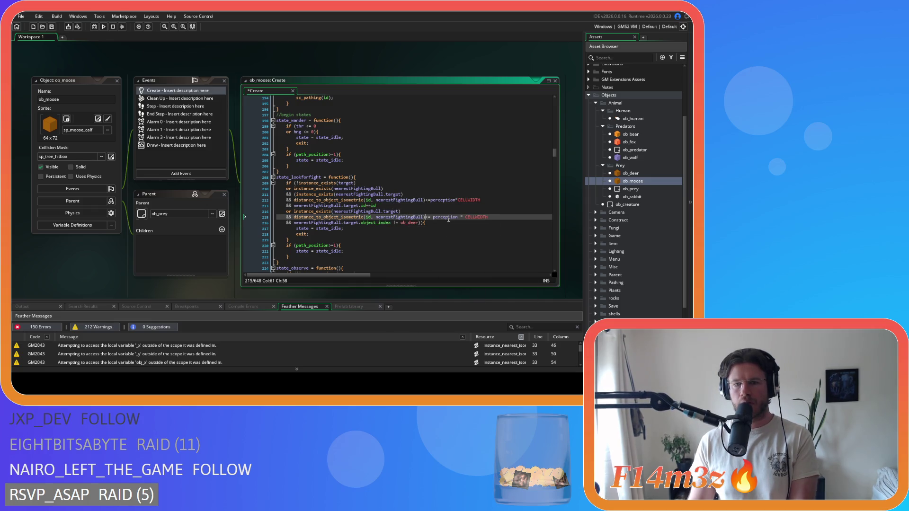
key("Delete")
left_click(456, 217)
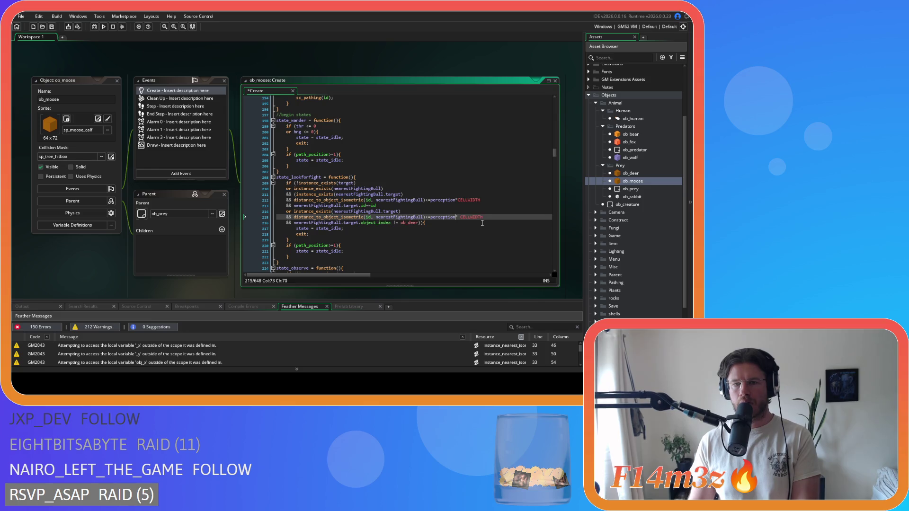
key("ctrl+s")
- Delete the space after <= on line 227 and save the Create code
scroll(426, 204, "down", 3)
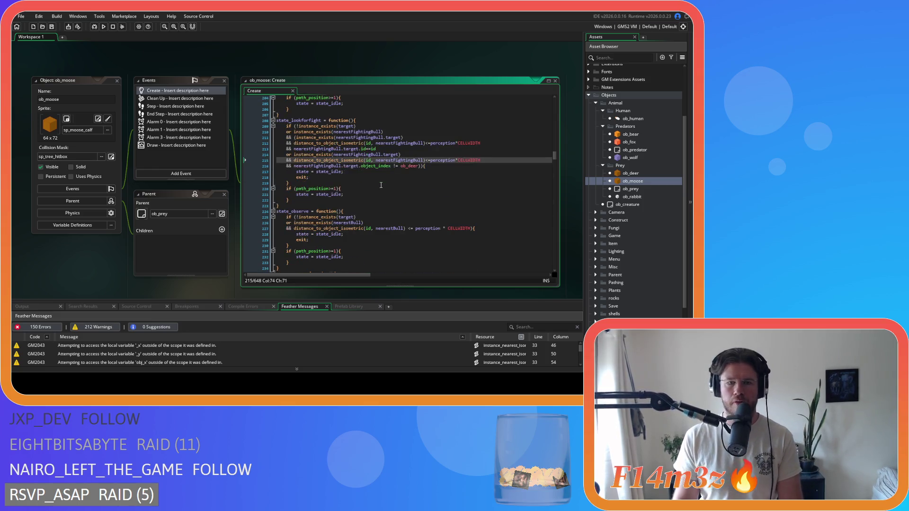
left_click(363, 185)
scroll(367, 181, "down", 3)
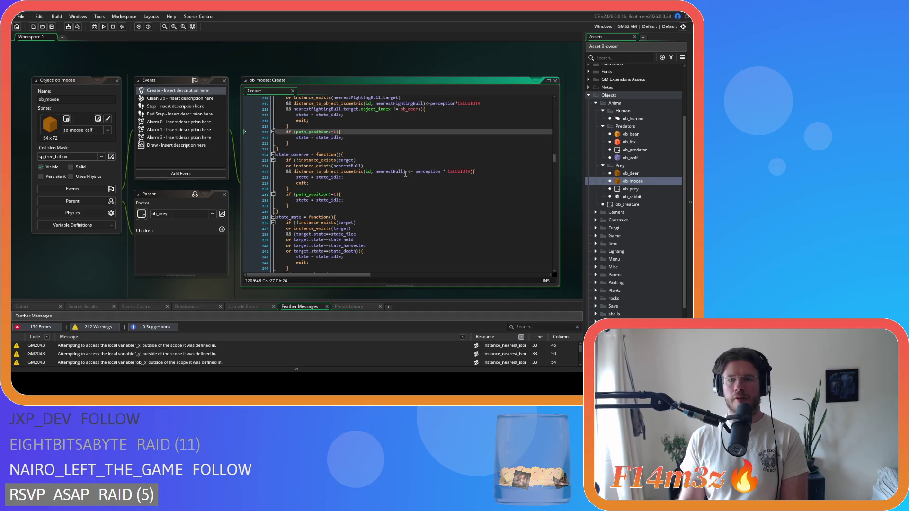
left_click(407, 172)
key("Delete")
left_click(435, 171)
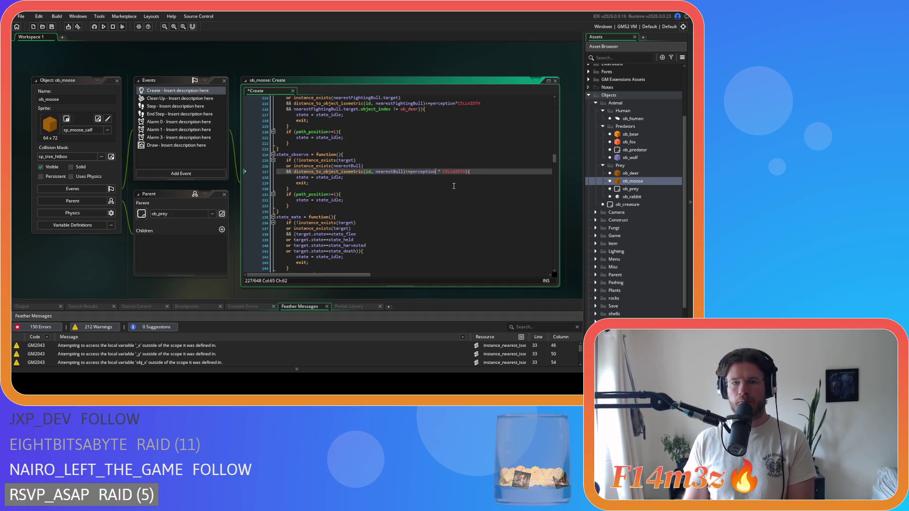
key("ctrl+s")
- Scroll past state_suckling and state_eat, then search the code for state_attack
scroll(426, 182, "down", 3)
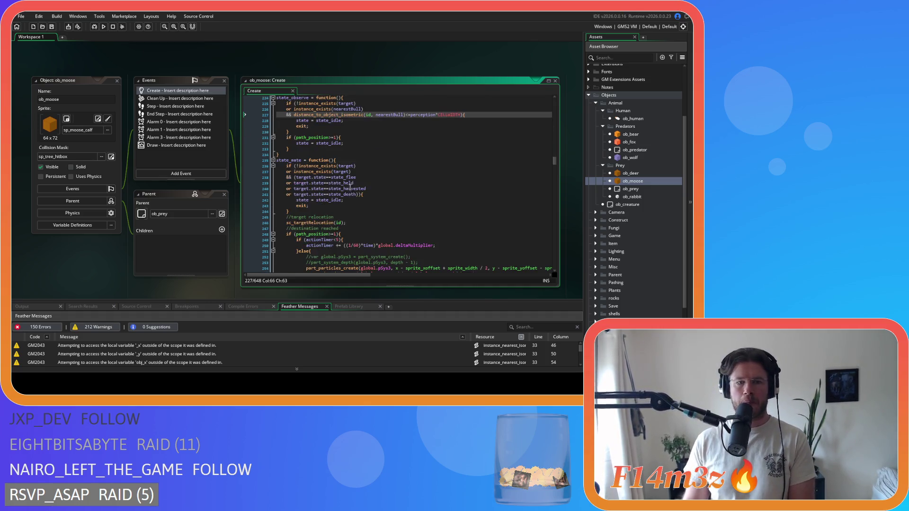
scroll(383, 173, "down", 7)
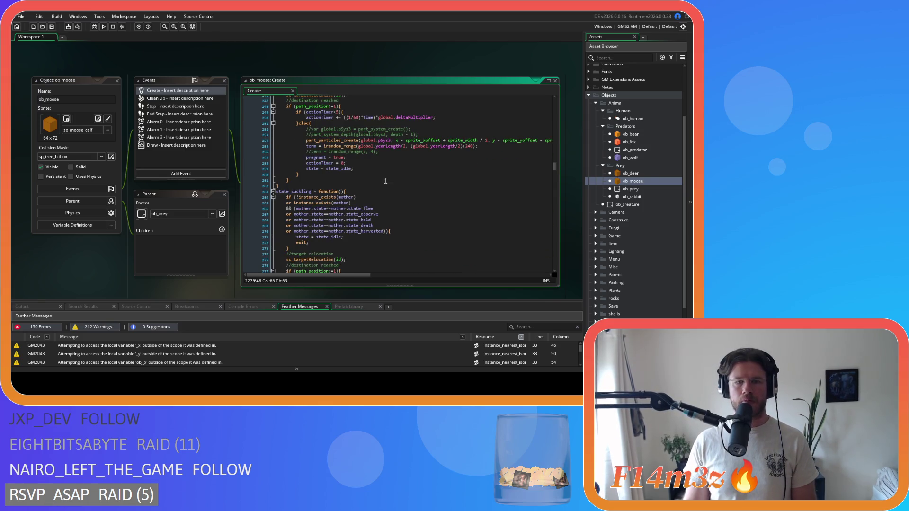
left_click(389, 179)
scroll(381, 179, "down", 3)
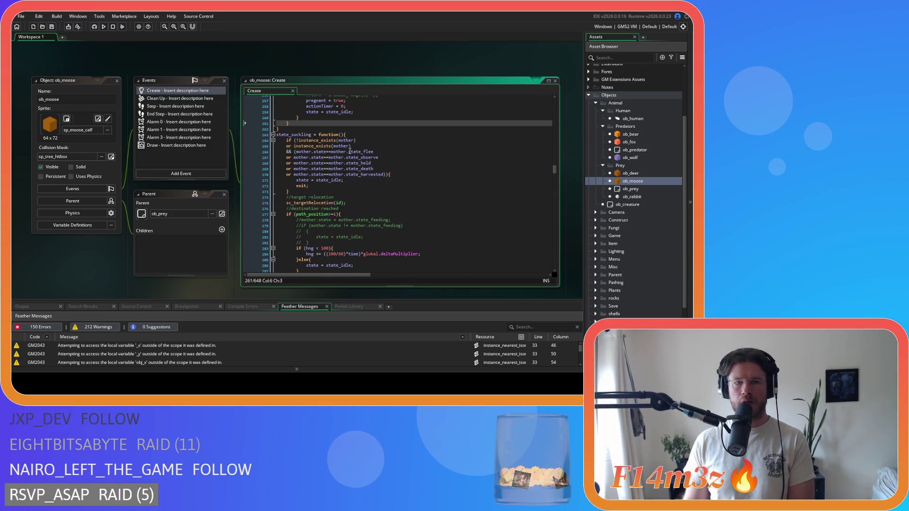
scroll(351, 152, "down", 4)
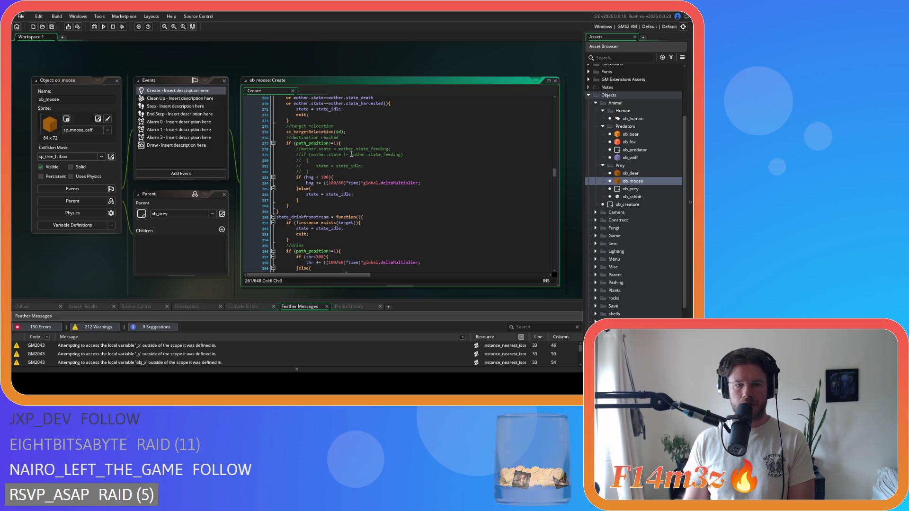
scroll(352, 155, "down", 7)
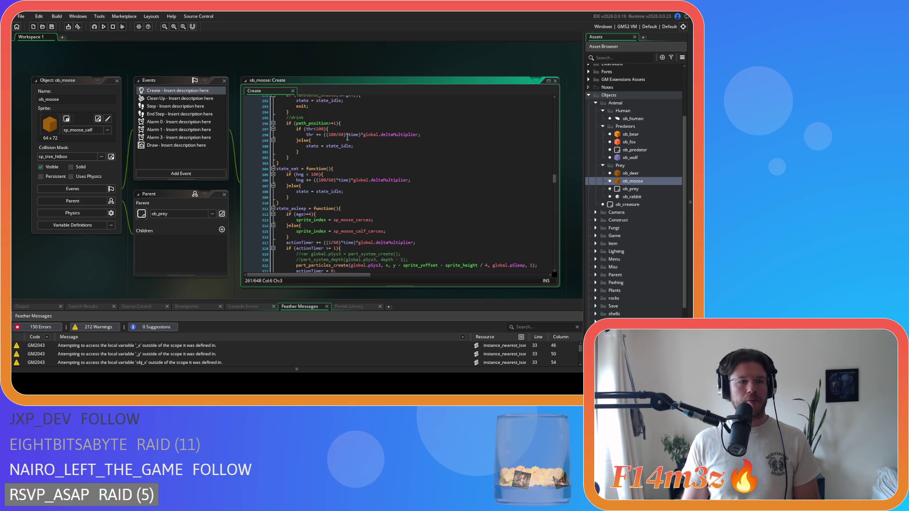
left_click(399, 162)
scroll(396, 163, "down", 4)
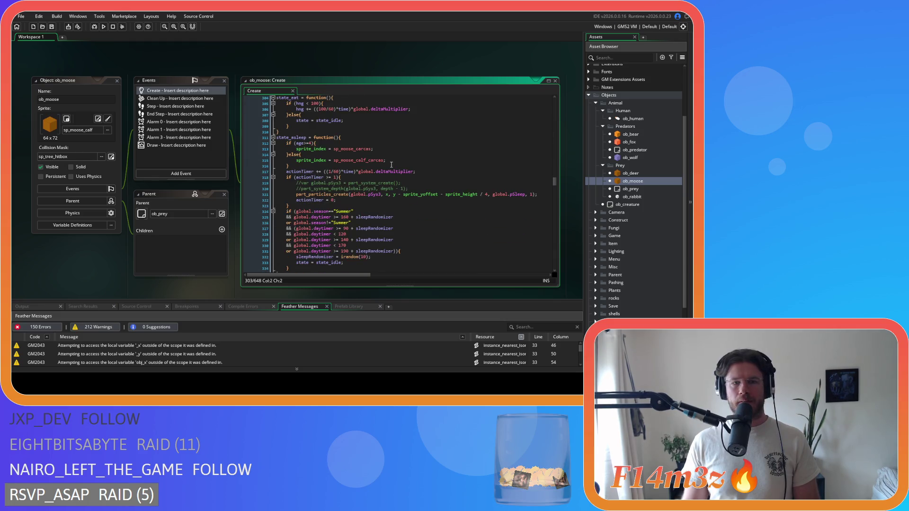
key("ctrl+f")
type("state")
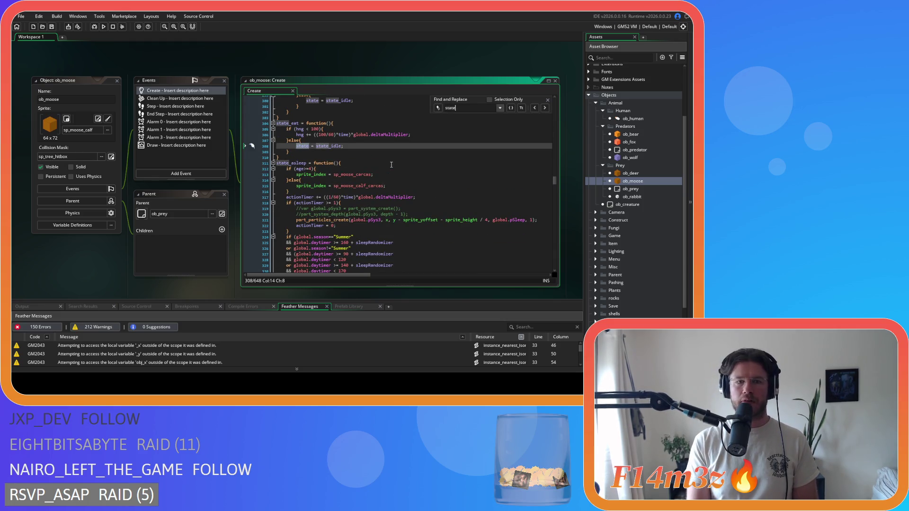
type("_attack")
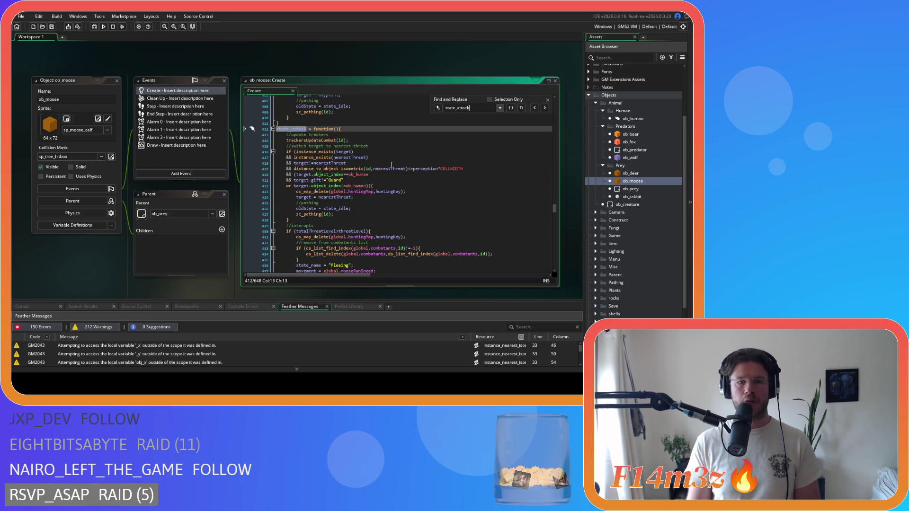
- Remove the spaces around == on lines 457, 458 and 459 of state_attack
scroll(435, 165, "down", 7)
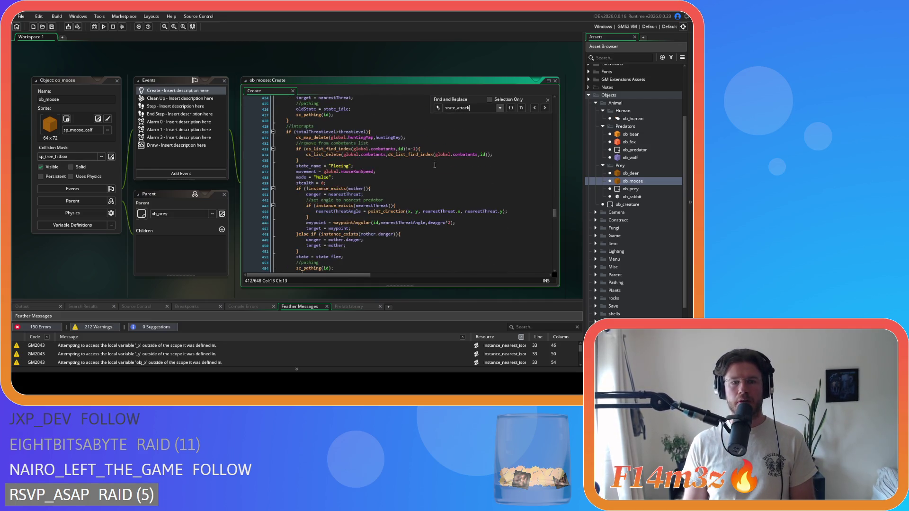
scroll(435, 165, "down", 5)
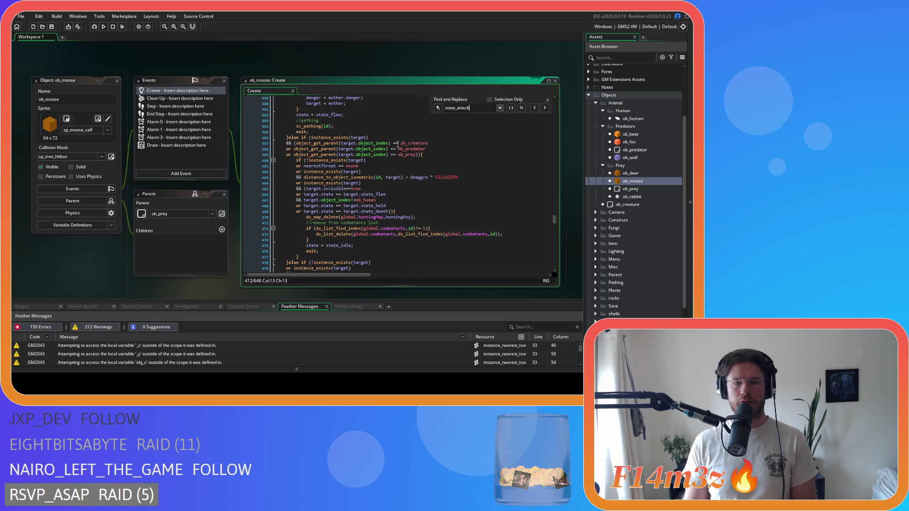
left_click(398, 143)
key("BackSpace")
key("Right")
key("Right")
key("Delete")
key("Down")
key("Delete")
key("Left")
key("Left")
key("BackSpace")
key("Down")
key("Delete")
key("Right")
key("Right")
- Tighten (id,target), the == on line 461 and >deaggro*CELLWIDTH on line 463, then save
scroll(402, 152, "down", 2)
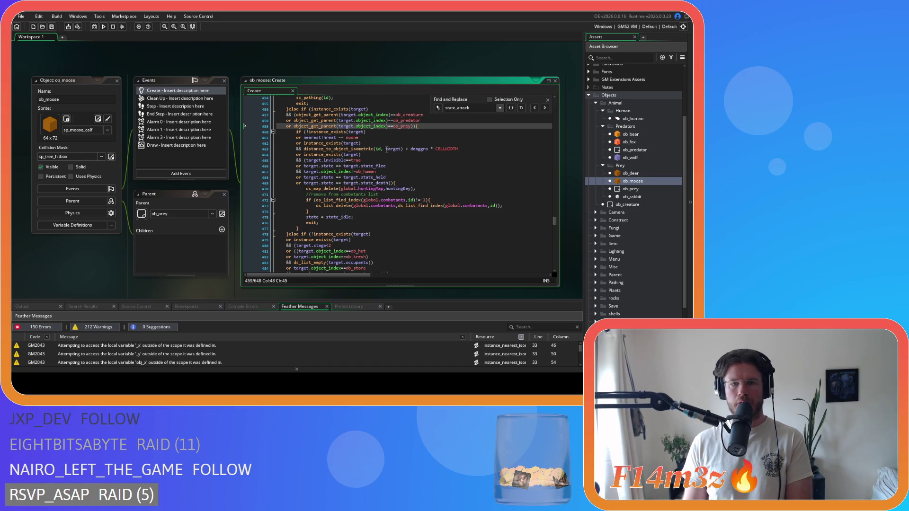
left_click(386, 149)
key("BackSpace")
left_click(337, 142)
key("Up")
key("Right")
key("Right")
key("Delete")
left_click(401, 150)
key("Delete")
key("Right")
key("Right")
key("Right")
key("Delete")
type("*")
key("ctrl+s")
- Make the parent checks read ==ob_creature, ==ob_predator and ==ob_prey, then save
left_click(431, 177)
scroll(439, 182, "down", 2)
scroll(438, 182, "down", 4)
scroll(439, 183, "down", 6)
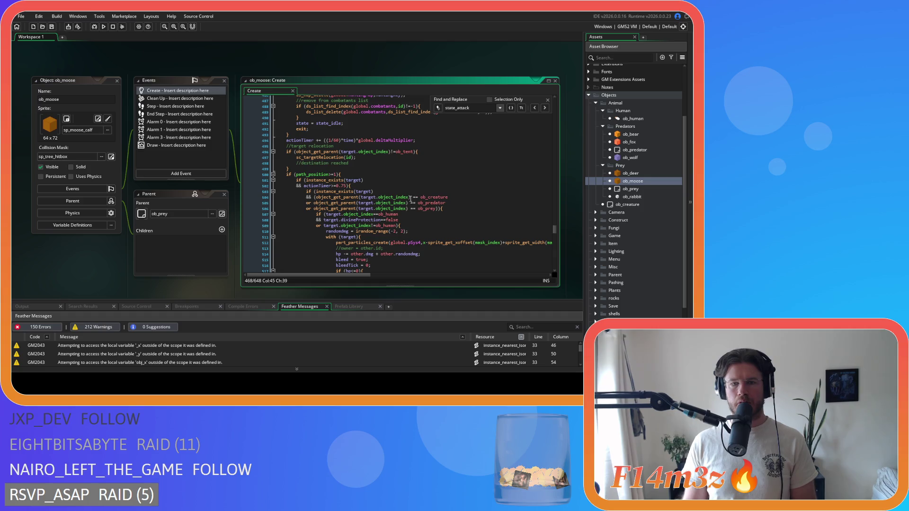
left_click(411, 198)
key("Delete")
left_click(409, 203)
key("Delete")
left_click(409, 209)
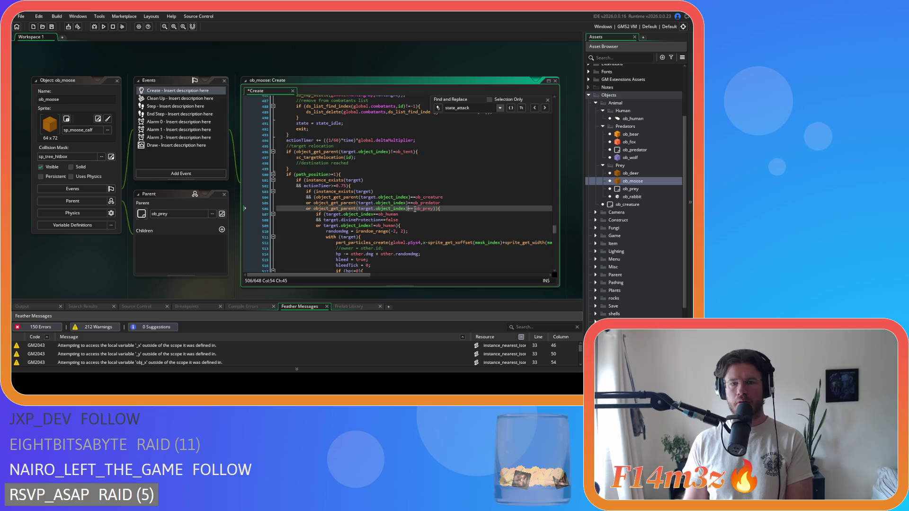
key("Delete")
type("=")
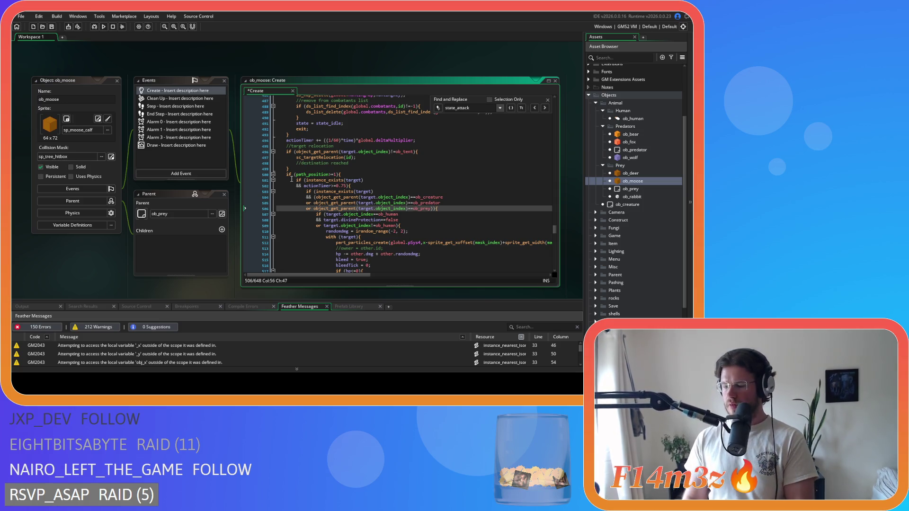
key("Up")
key("Up")
key("Up")
key("ctrl+s")
- Remove the space before 2 in the irandom_range arguments on line 510 and save
scroll(406, 159, "down", 3)
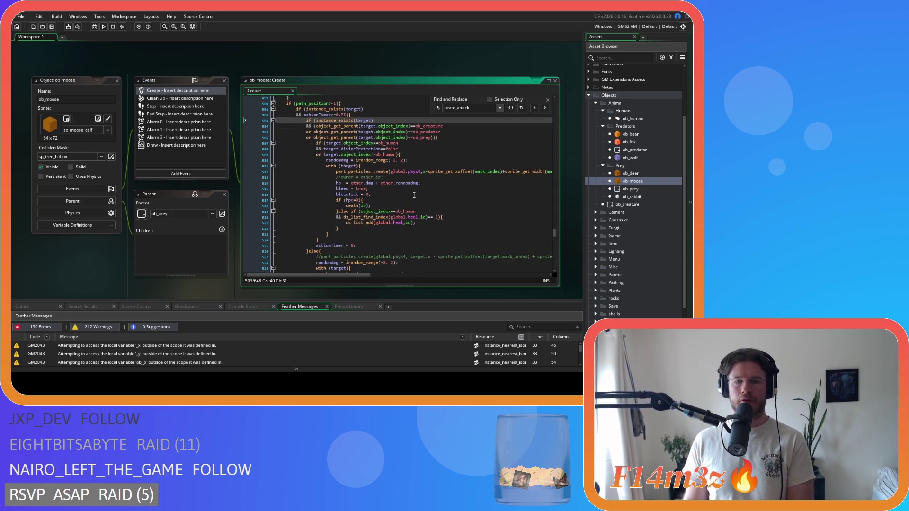
left_click(396, 146)
key("Delete")
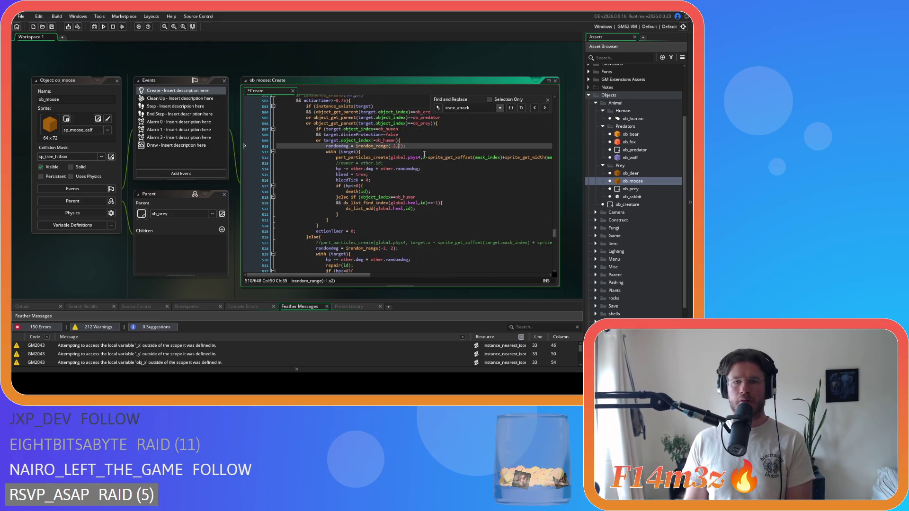
key("ctrl+s")
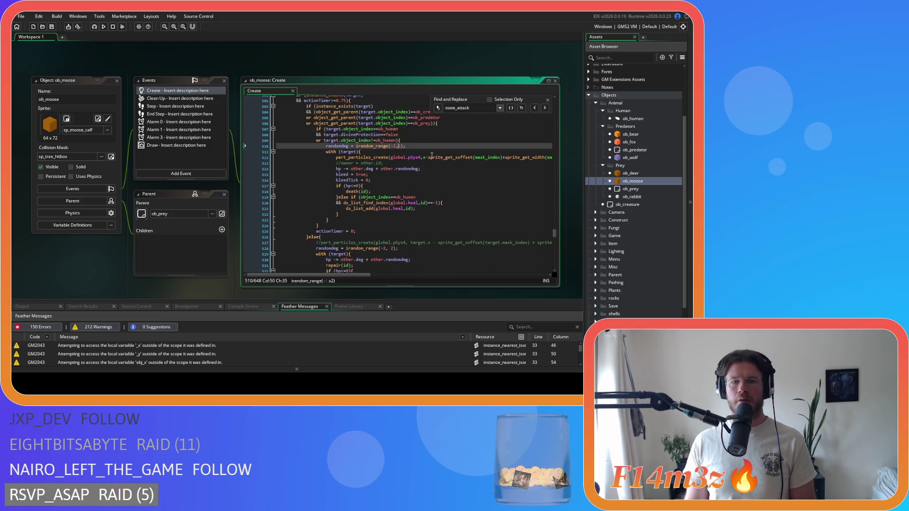
scroll(450, 148, "down", 5)
scroll(470, 150, "down", 2)
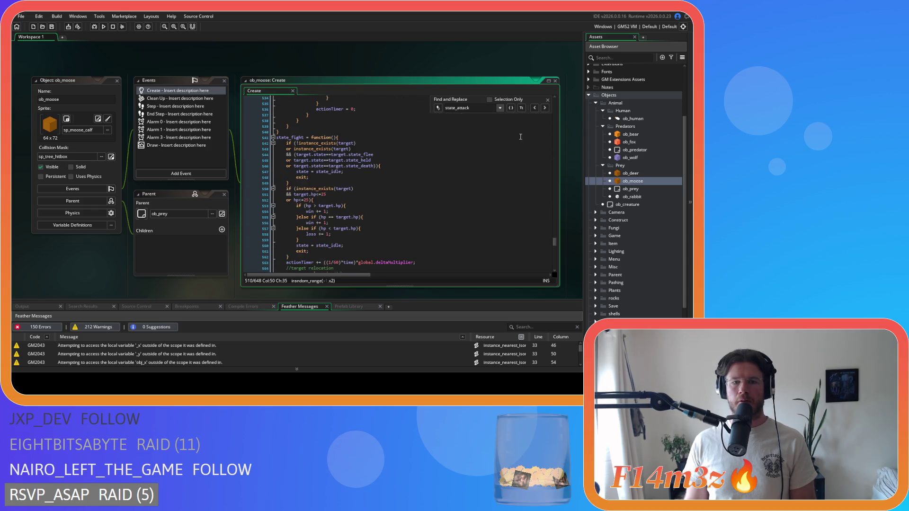
- Dismiss the find panel and close all open editor windows, including ob_moose
left_click(548, 100)
right_click(286, 81)
left_click(303, 109)
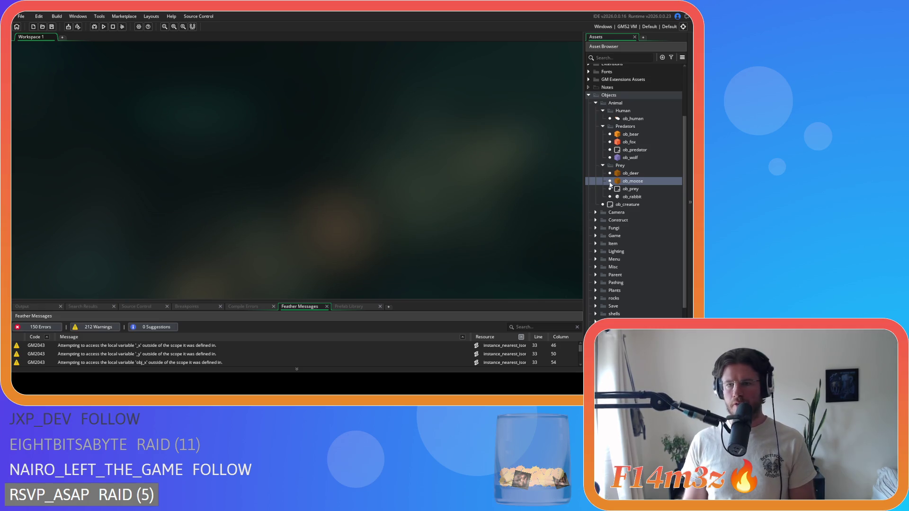
- Collapse the Prey, Predators, Human and Animal folders in the Asset Browser
left_click(603, 166)
left_click(603, 126)
left_click(603, 110)
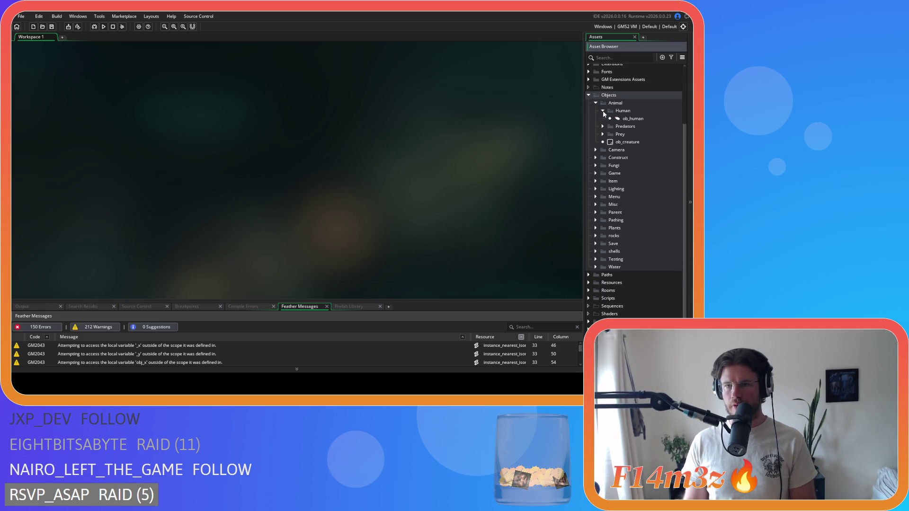
left_click(595, 103)
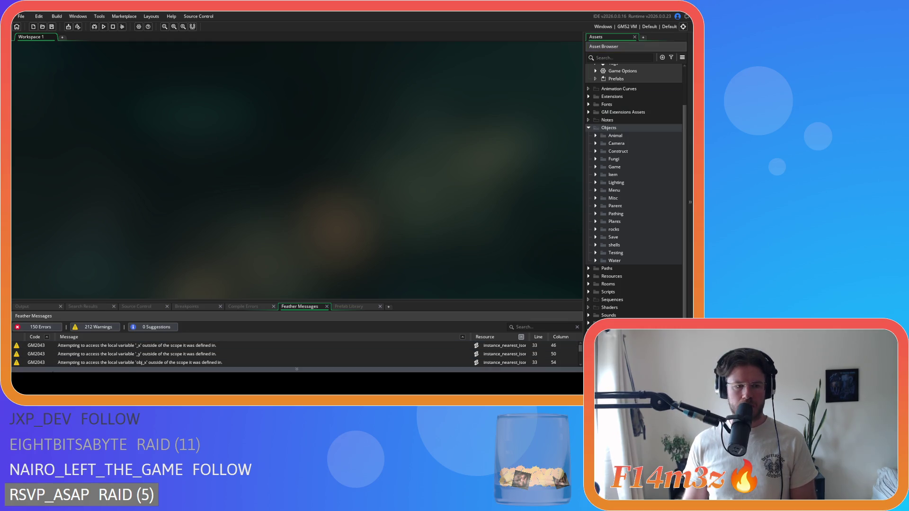
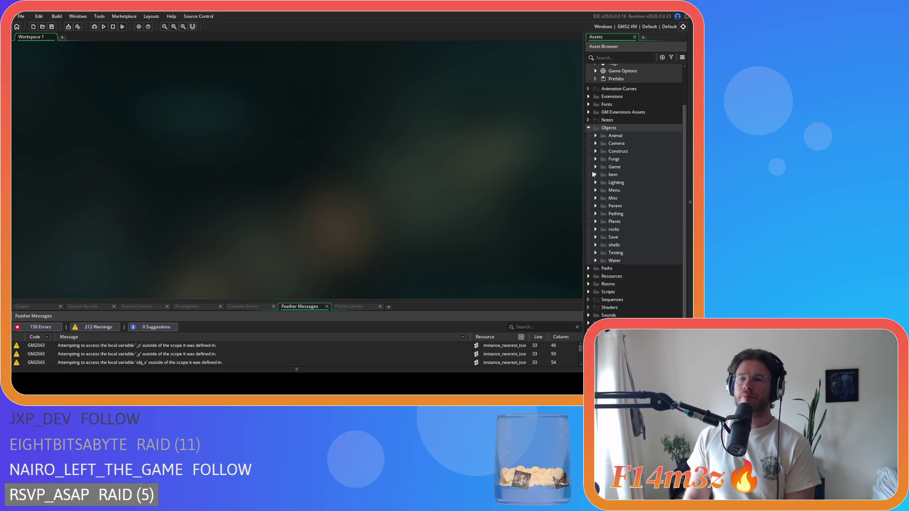
- Expand Animal > Predators and open ob_bear to review its Clean Up and Create code
left_click(596, 136)
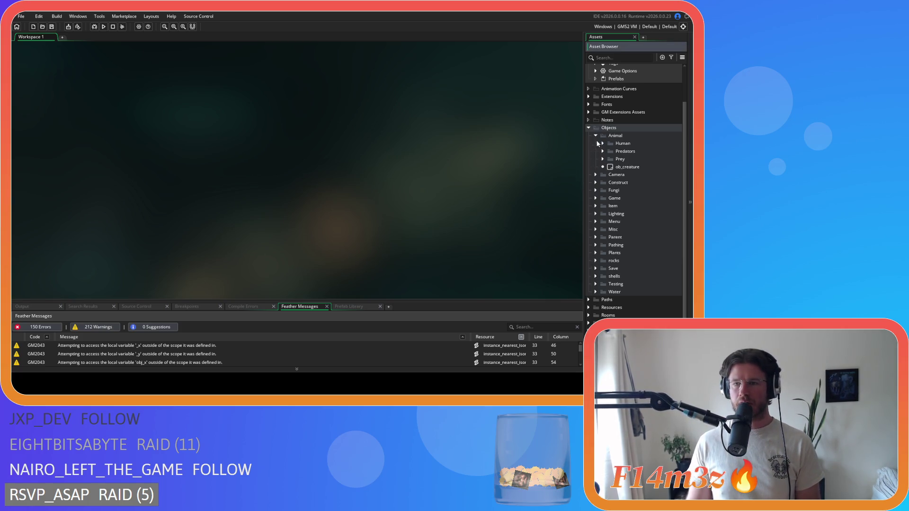
left_click(603, 152)
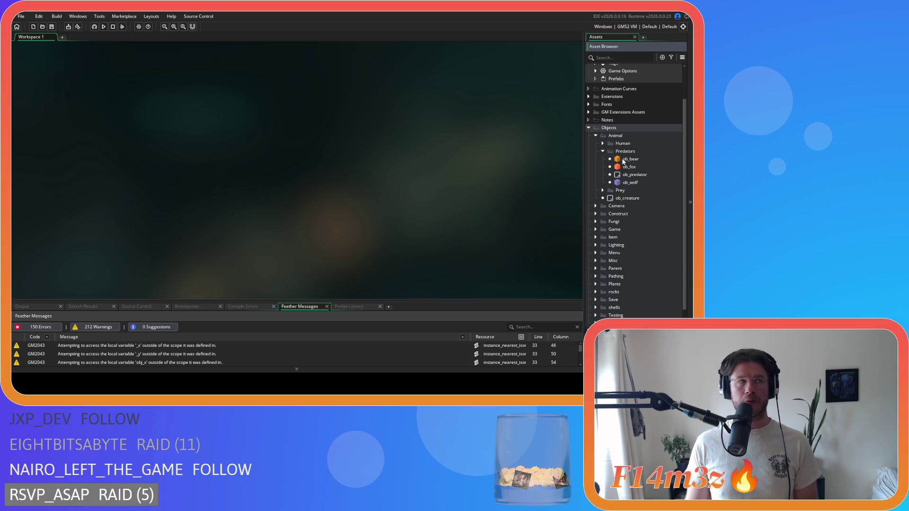
double_click(624, 162)
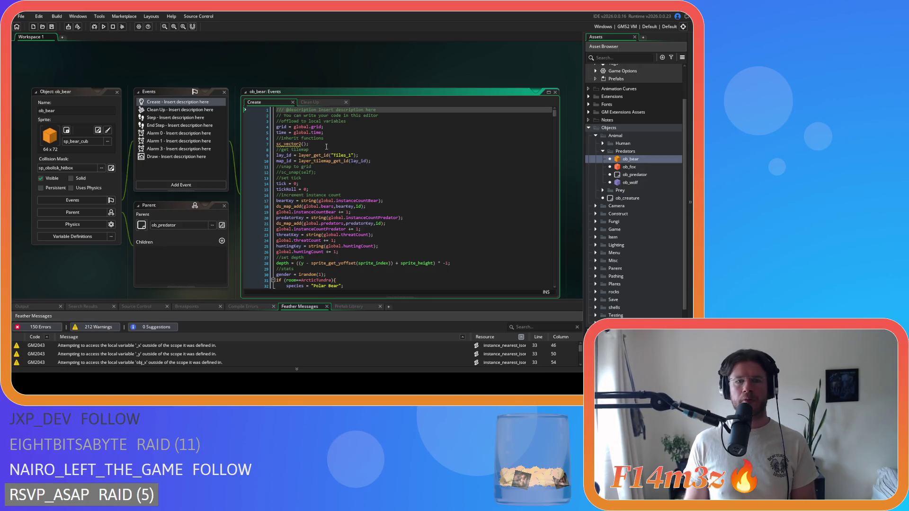
left_click(311, 103)
left_click(275, 103)
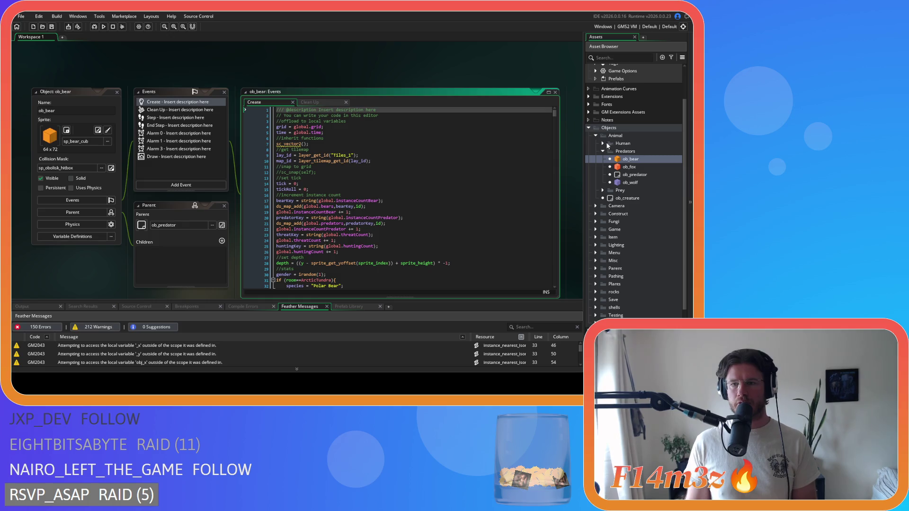
- Open ob_human from the Human folder, review its Clean Up map deletions, then collapse its editors
double_click(627, 144)
double_click(630, 152)
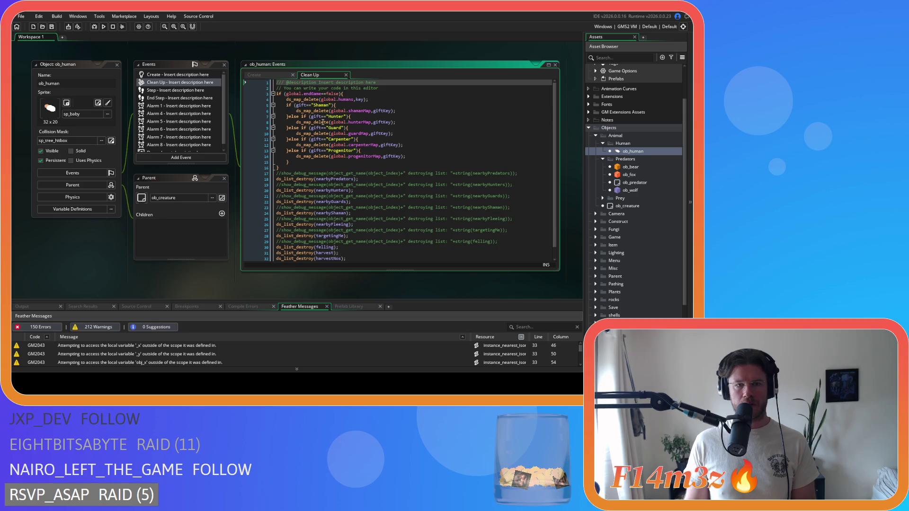
left_click(433, 157)
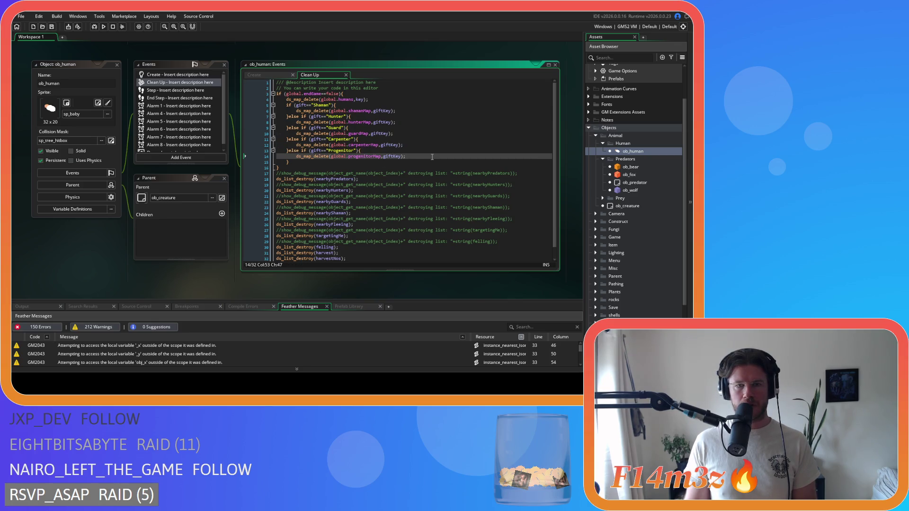
scroll(384, 145, "down", 1)
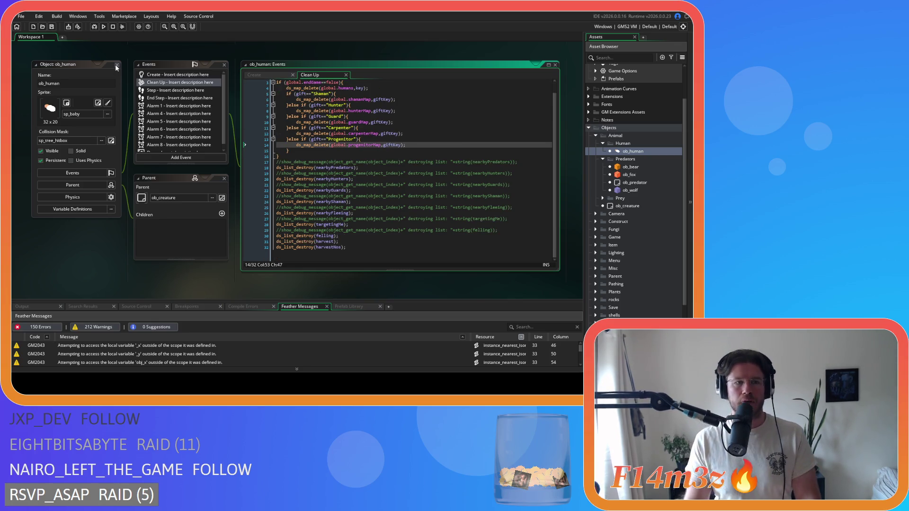
double_click(111, 65)
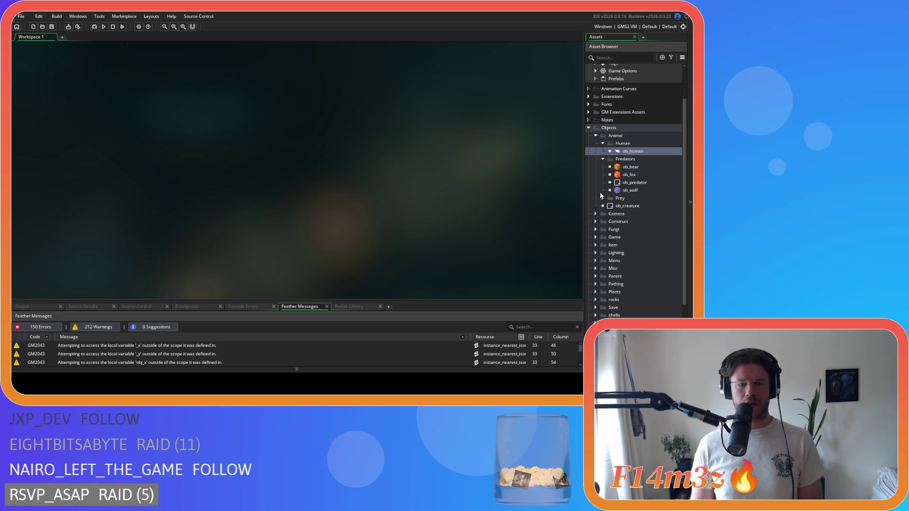
- Reopen ob_bear's Create code and search it for 'death'
double_click(630, 167)
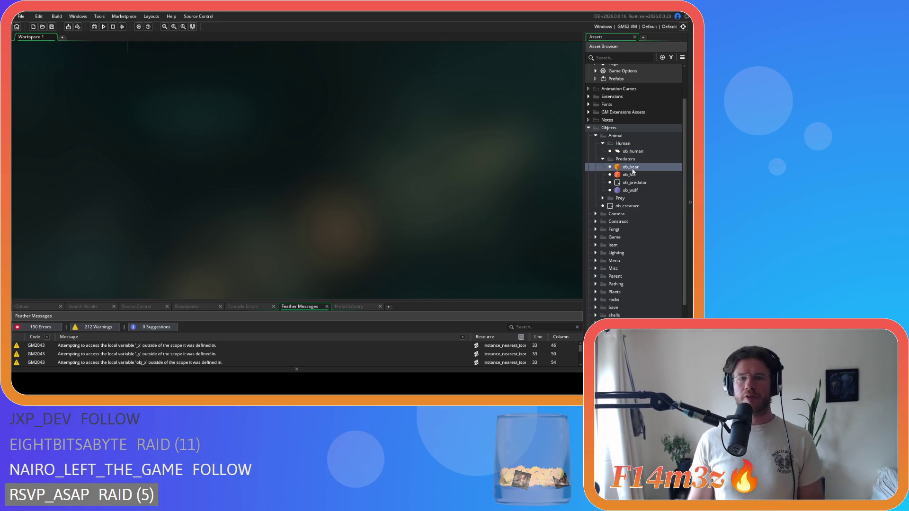
left_click(327, 121)
key("ctrl+f")
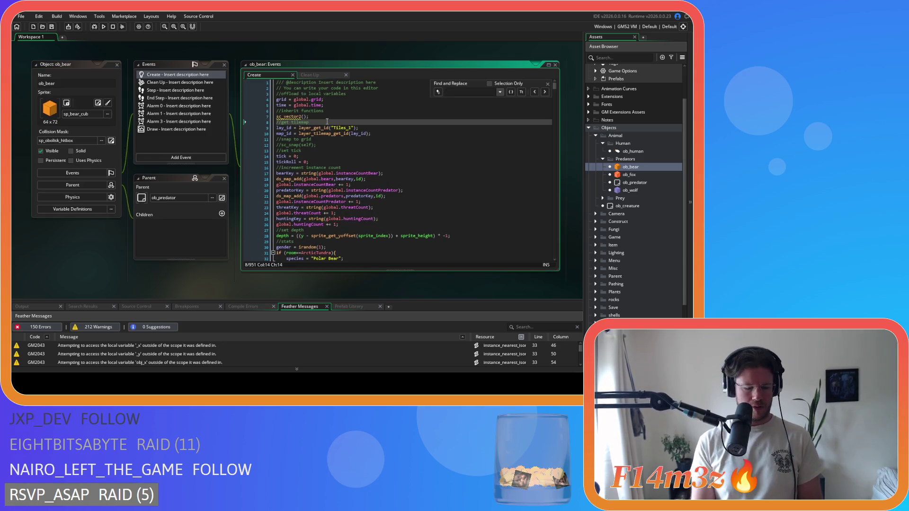
type("death")
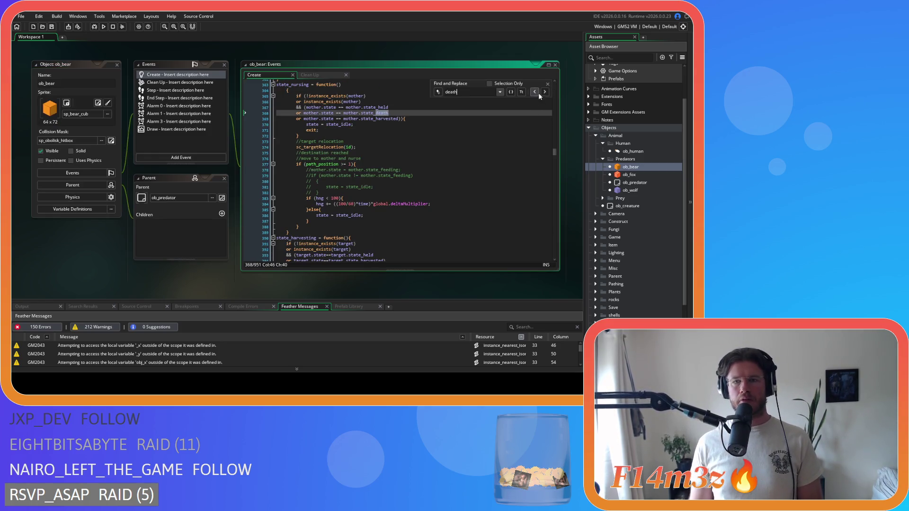
- Join the nursing function's opening brace onto its line and unindent its body (lines 364–386)
left_click(287, 90)
key("BackSpace")
key("BackSpace")
mouse_move(300, 227)
left_mouse_down()
mouse_move(246, 201)
mouse_move(229, 132)
left_mouse_up()
key("shift+Tab")
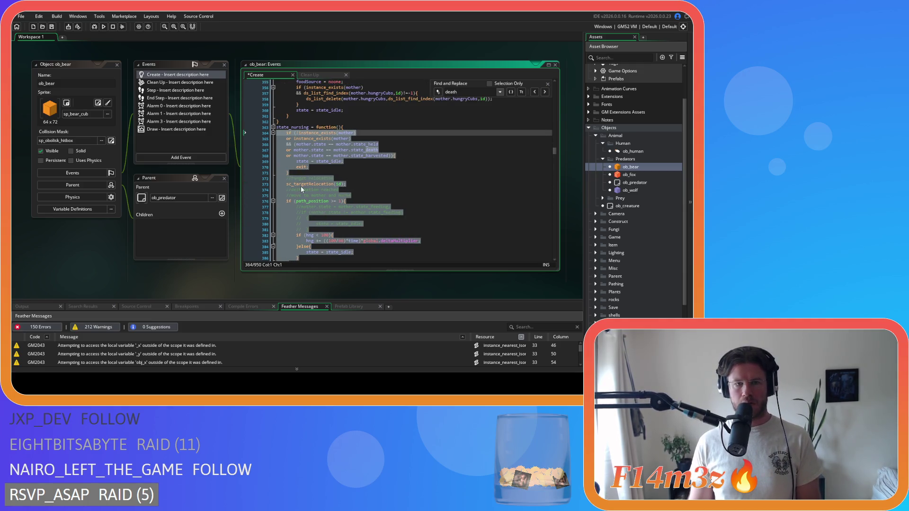
- Remove the spaces around == on lines 366, 367 and 368
scroll(336, 146, "down", 2)
left_click(330, 116)
key("BackSpace")
key("Right")
key("Right")
key("Delete")
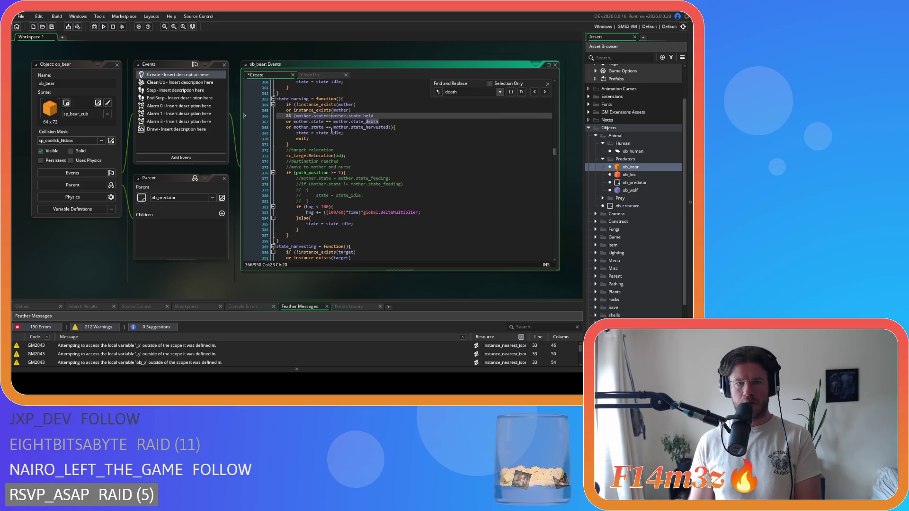
left_click(326, 121)
key("BackSpace")
key("Right")
key("Right")
key("Delete")
left_click(325, 126)
key("Delete")
key("Right")
left_click(357, 155)
scroll(346, 180, "down", 7)
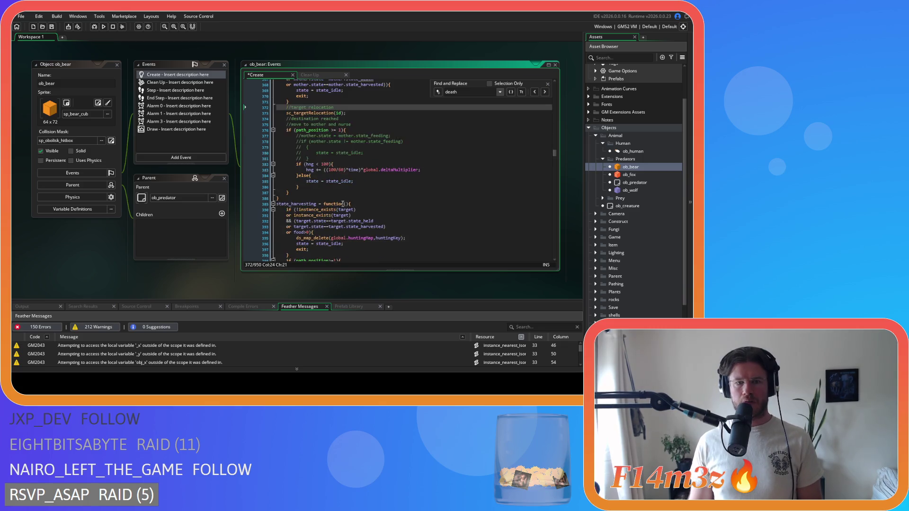
scroll(336, 196, "down", 10)
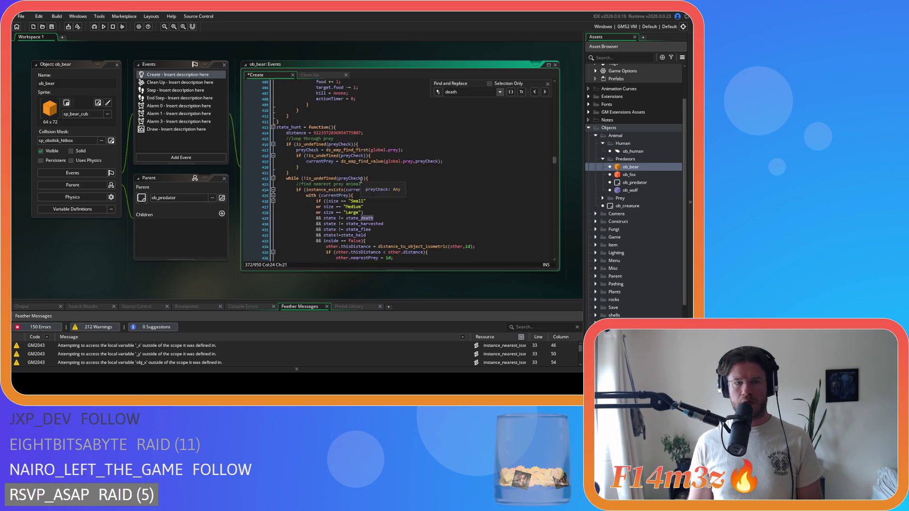
- Search for state_death and compact the size "Small", "Medium" and "Large" == comparisons
key("ctrl+a")
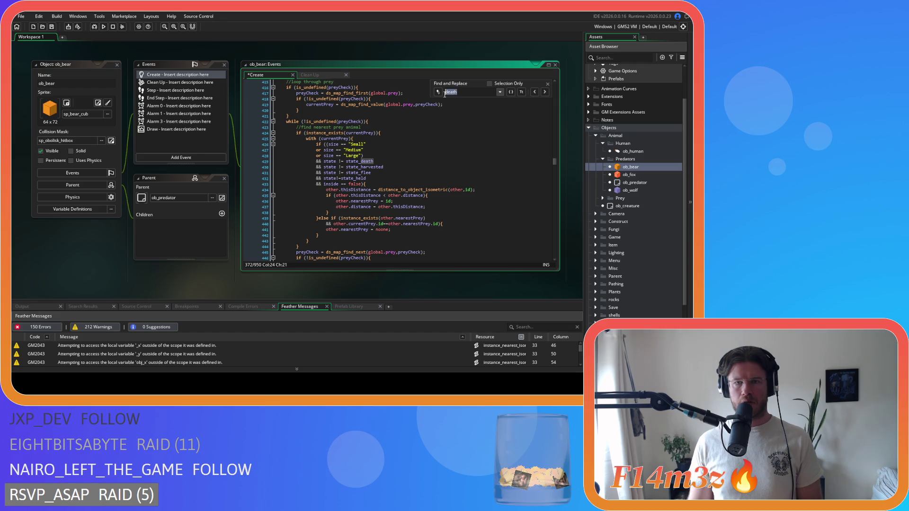
type("state_death")
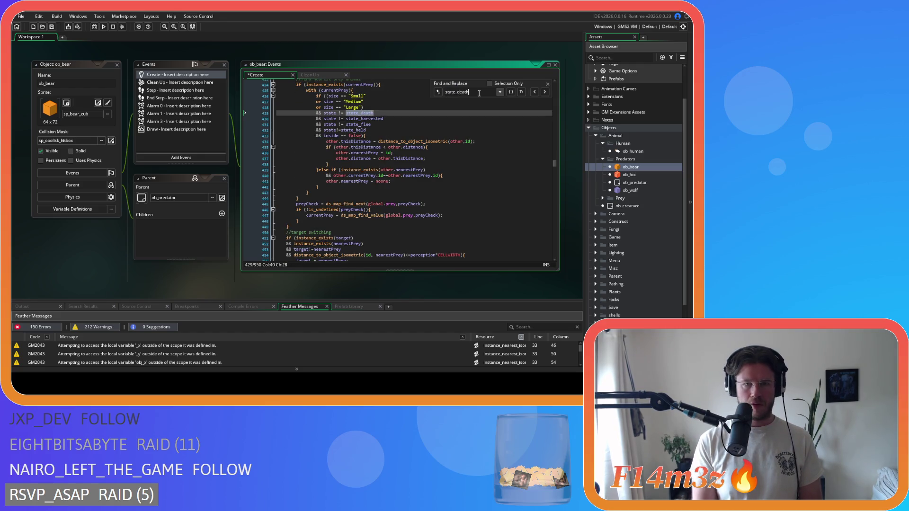
scroll(339, 109, "up", 1)
left_click(349, 110)
key("BackSpace")
key("Left")
key("Left")
key("BackSpace")
key("Right")
key("Right")
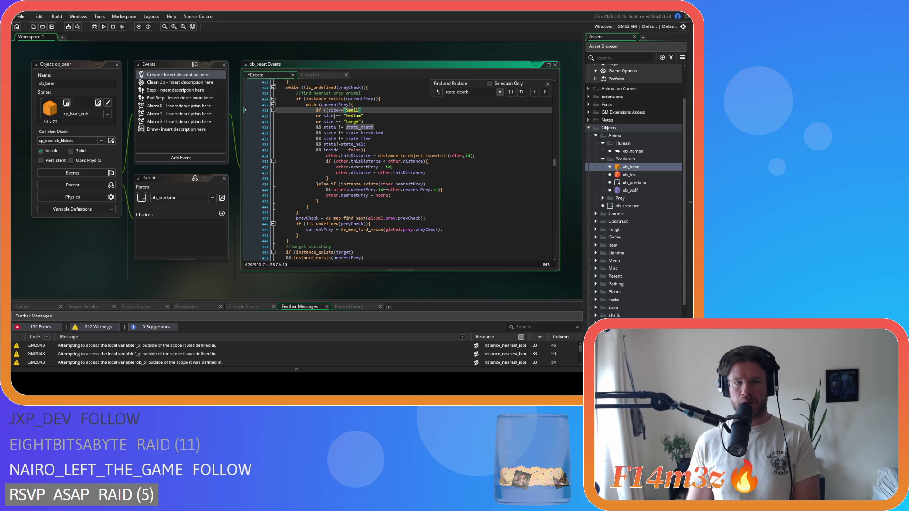
left_click(343, 116)
key("BackSpace")
key("Left")
key("Left")
key("BackSpace")
left_click(335, 121)
key("Delete")
key("Right")
key("Right")
- Compact the state_death, state_harvested and state_flee != checks and inside==false
key("Delete")
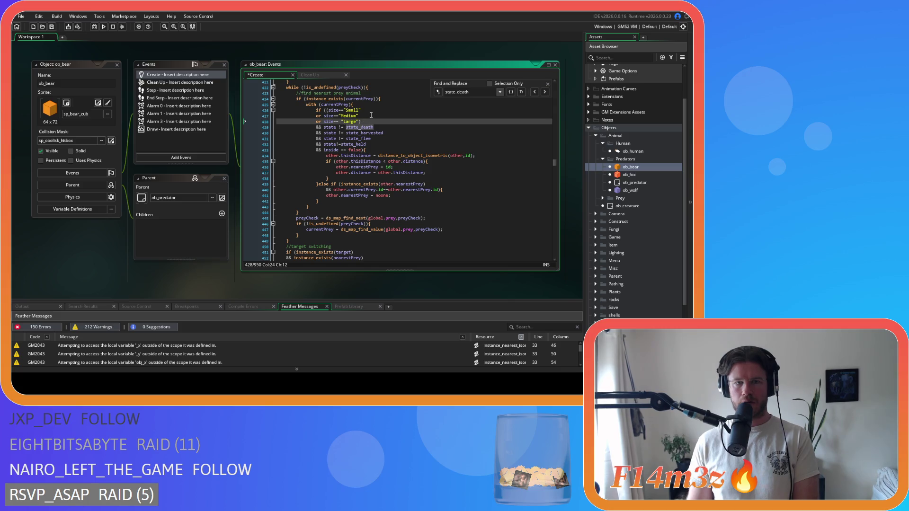
left_click(335, 127)
key("Delete")
key("Right")
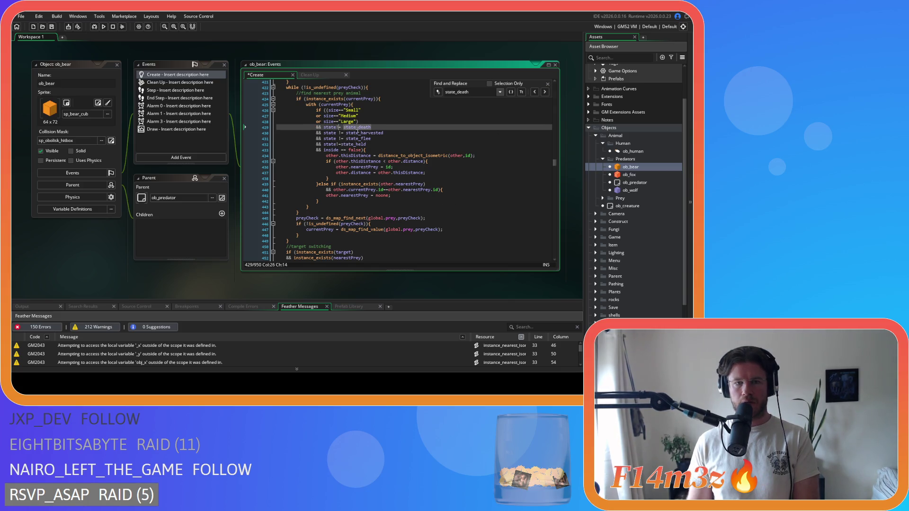
left_click(335, 134)
key("Delete")
key("Right")
key("Right")
key("Delete")
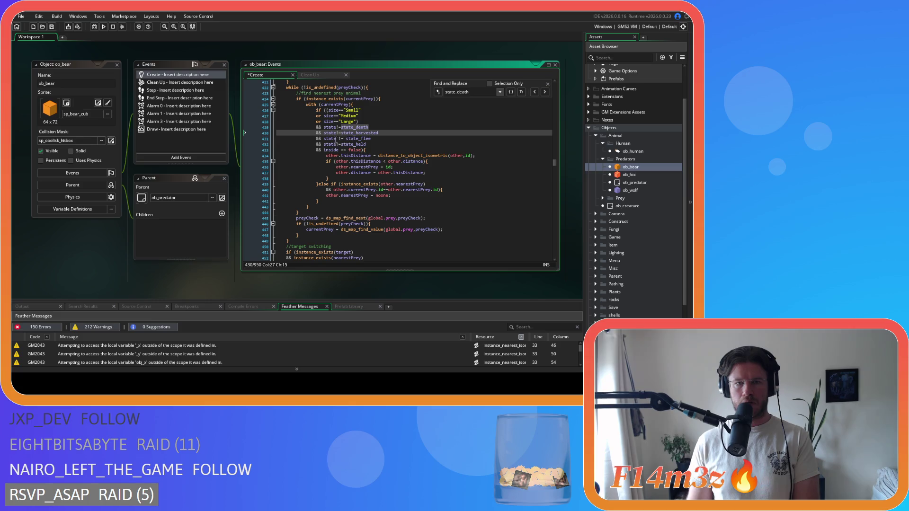
left_click(336, 138)
key("Delete")
key("Right")
key("Right")
key("Delete")
left_click(340, 149)
key("Delete")
key("Right")
key("Delete")
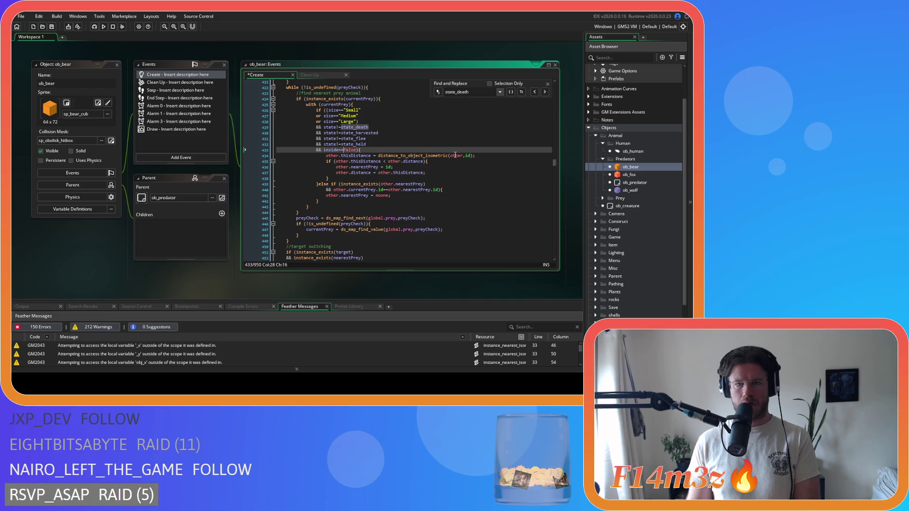
scroll(450, 142, "down", 3)
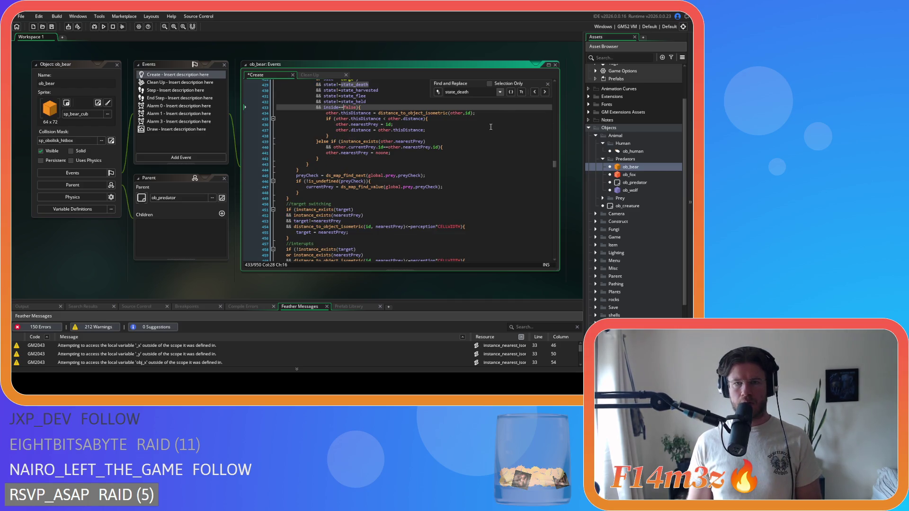
left_click(545, 93)
left_click(545, 93)
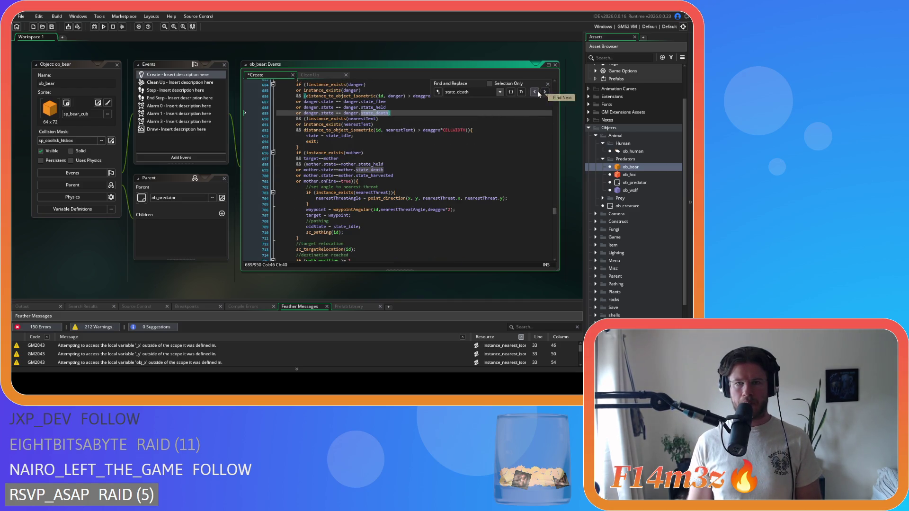
- Remove spaces around == in the "Small", "Medium" and "Large" size checks on lines 483–485
left_click(536, 93)
scroll(374, 124, "up", 1)
left_click(338, 109)
key("Delete")
key("Delete")
left_click(334, 116)
key("Delete")
key("Right")
key("Right")
key("Delete")
left_click(335, 121)
key("Delete")
key("Right")
key("Right")
key("Delete")
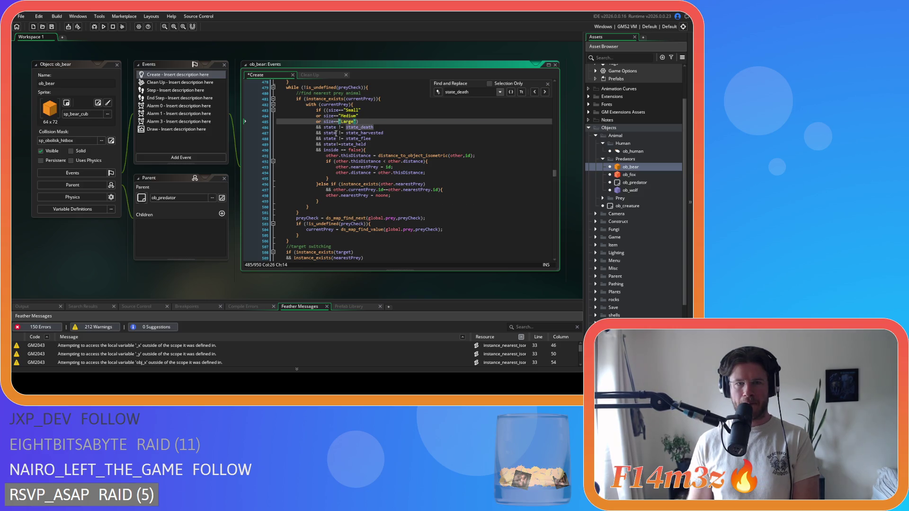
left_click(337, 127)
- Compact the state_death, state_harvested and state_flee != checks and inside==false on lines 486–490
key("Delete")
key("Right")
key("Right")
key("Delete")
left_click(338, 133)
key("Delete")
key("Right")
key("Right")
key("Delete")
left_click(339, 138)
key("Delete")
key("Right")
key("Right")
key("Delete")
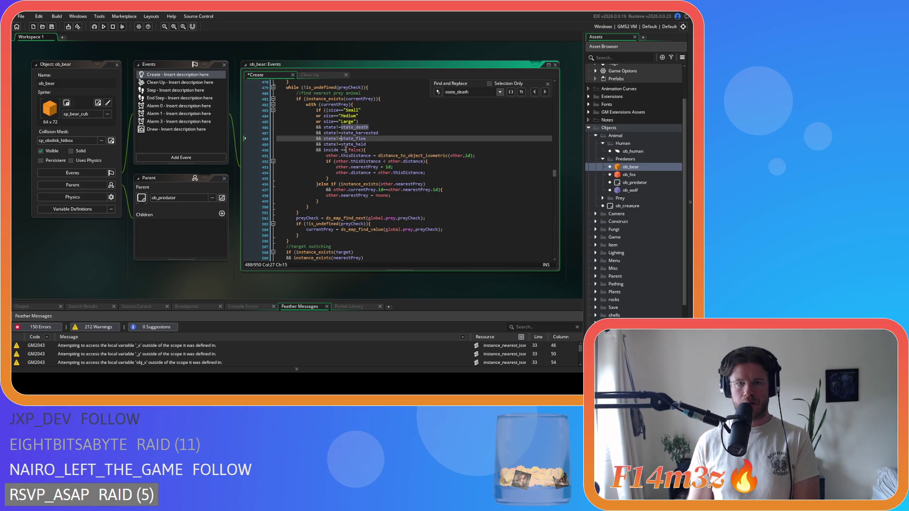
left_click(340, 150)
key("Delete")
key("Right")
key("Right")
key("Delete")
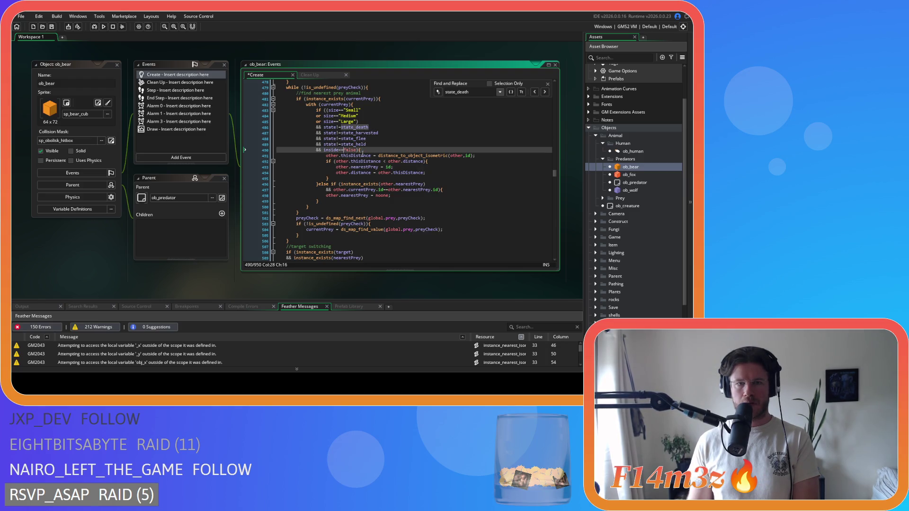
- At the next state_death match, compact the danger state_flee, state_held and state_death == checks
left_click(545, 92)
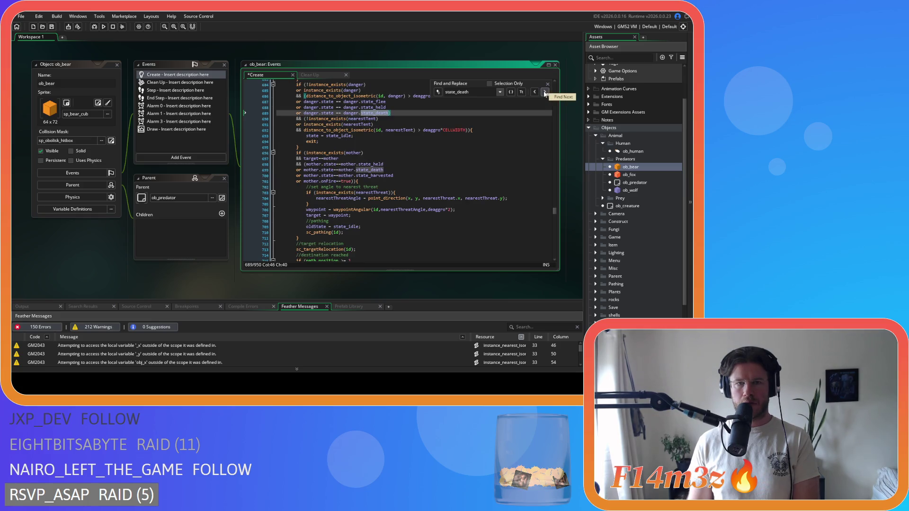
left_click(336, 101)
key("BackSpace")
key("Right")
key("Delete")
left_click(336, 108)
key("BackSpace")
key("Right")
key("Right")
key("Delete")
left_click(337, 114)
key("BackSpace")
key("Right")
key("Right")
key("Delete")
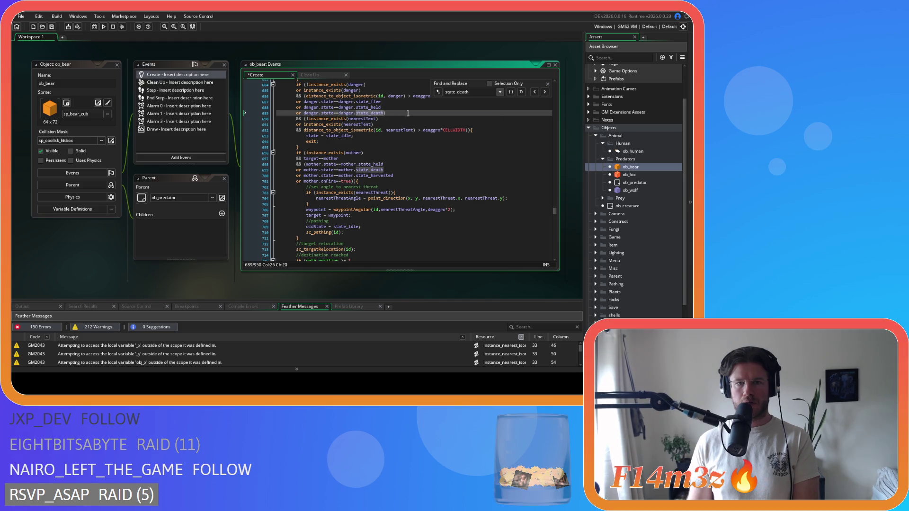
- Compact the target state_flee, state_held and state_death == checks around lines 784–786
left_click(545, 93)
left_click(544, 92)
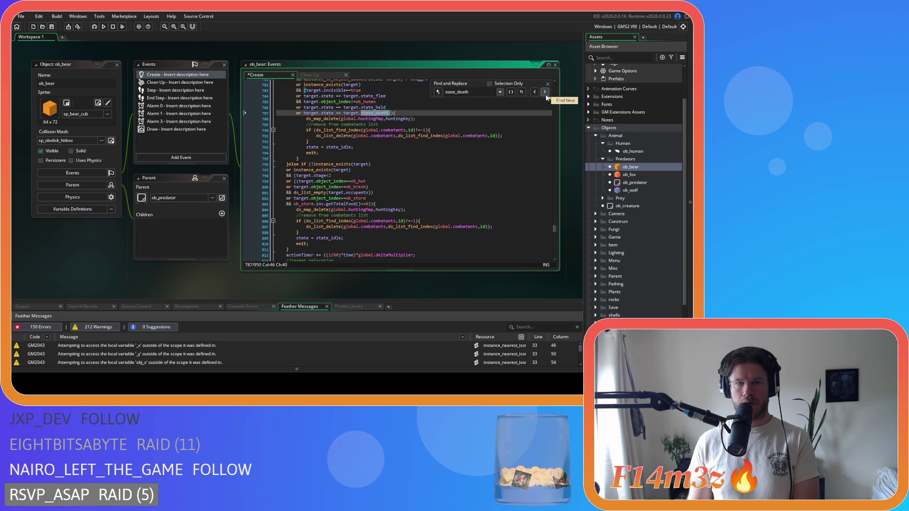
left_click(339, 96)
key("BackSpace")
key("Delete")
left_click(338, 108)
key("BackSpace")
key("Delete")
left_click(332, 112)
key("Right")
key("Delete")
key("Right")
key("Right")
key("Delete")
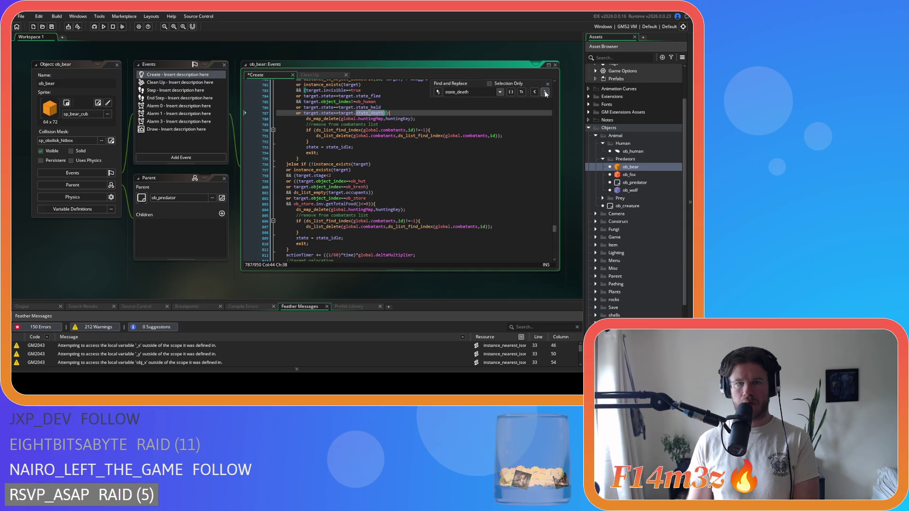
left_click(545, 93)
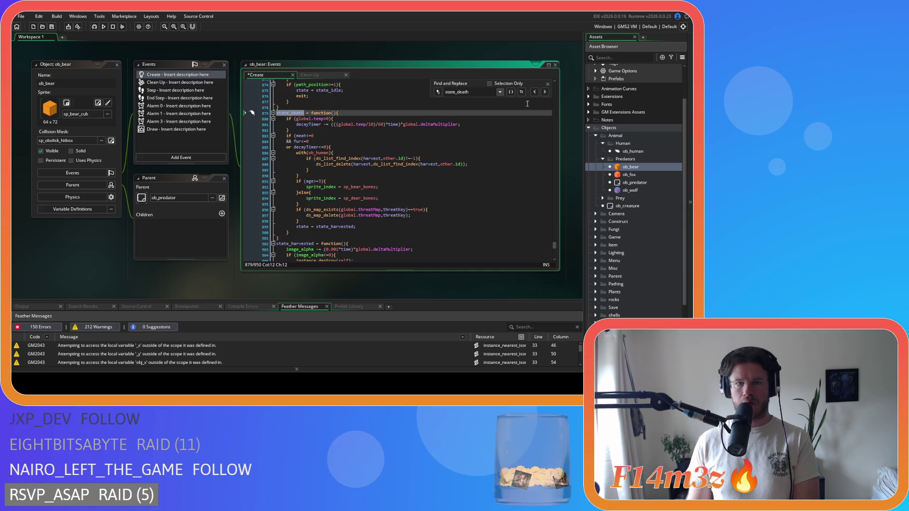
- Copy the if (ds_map_exists(global.threatMap,threatKey)==true) guard line on line 896
key("Escape")
left_click(423, 164)
left_click_drag(429, 210, 297, 213)
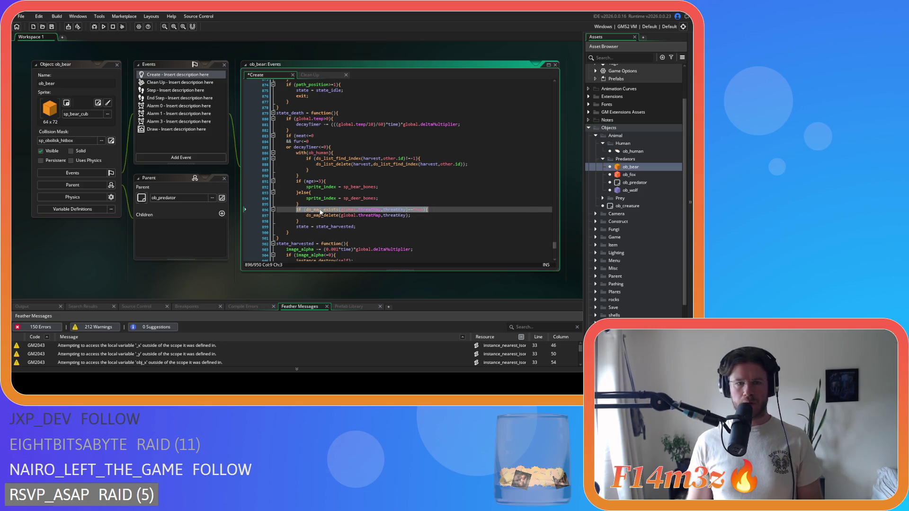
right_click(321, 209)
left_click(339, 223)
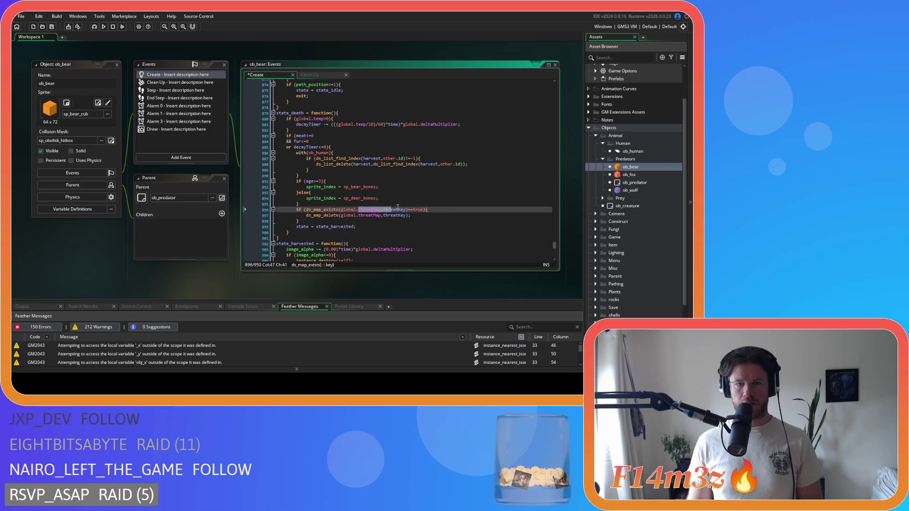
left_click(341, 210)
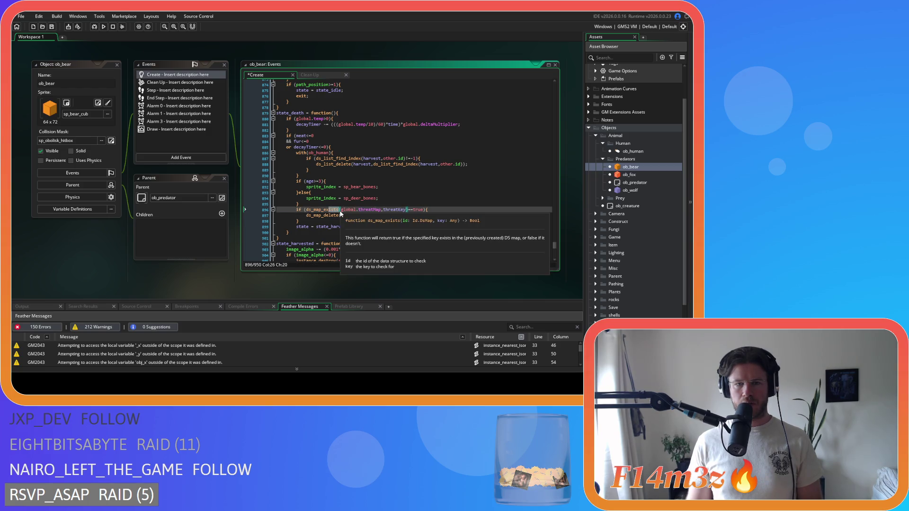
left_click(304, 210)
left_click_drag(305, 210, 340, 210)
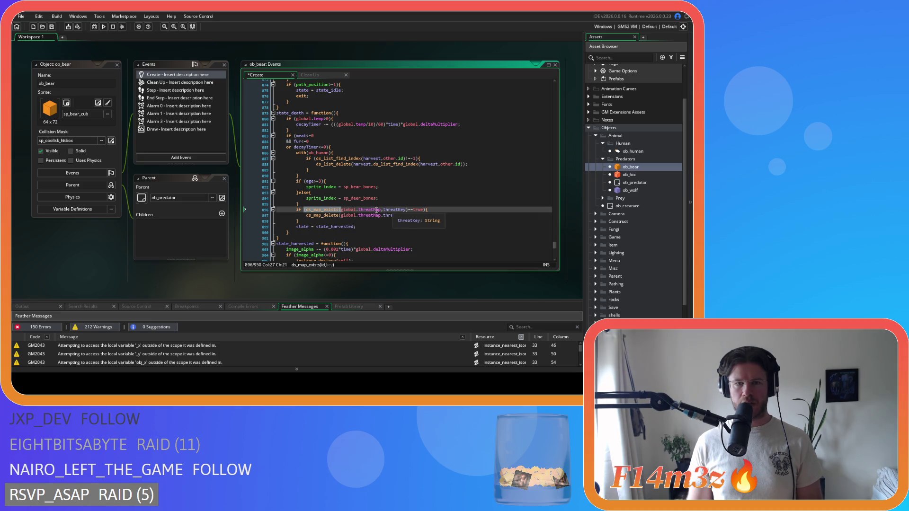
left_click(323, 209)
left_click_drag(426, 210, 296, 209)
right_click(309, 213)
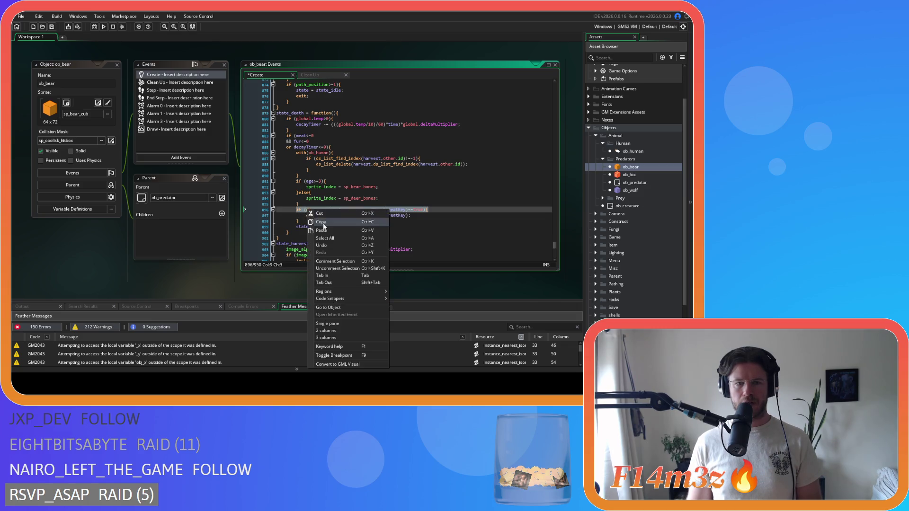
left_click(321, 222)
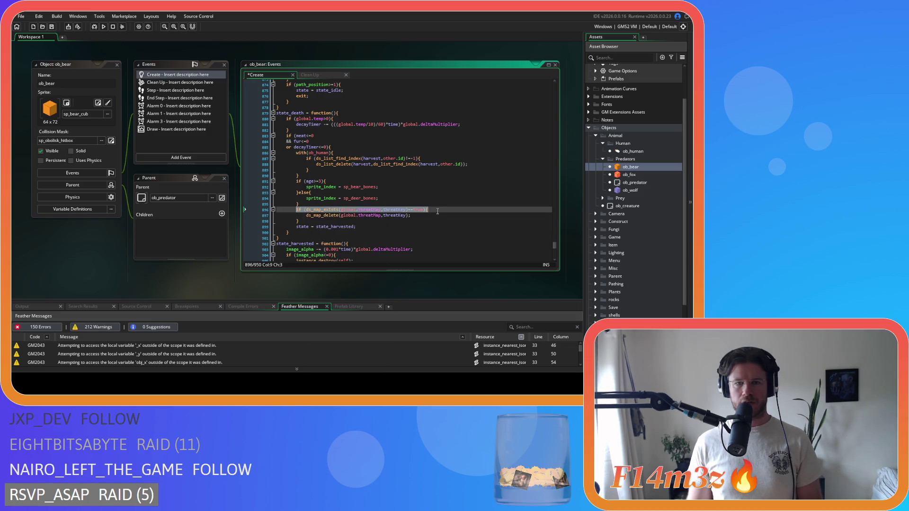
right_click(303, 212)
left_click(338, 219)
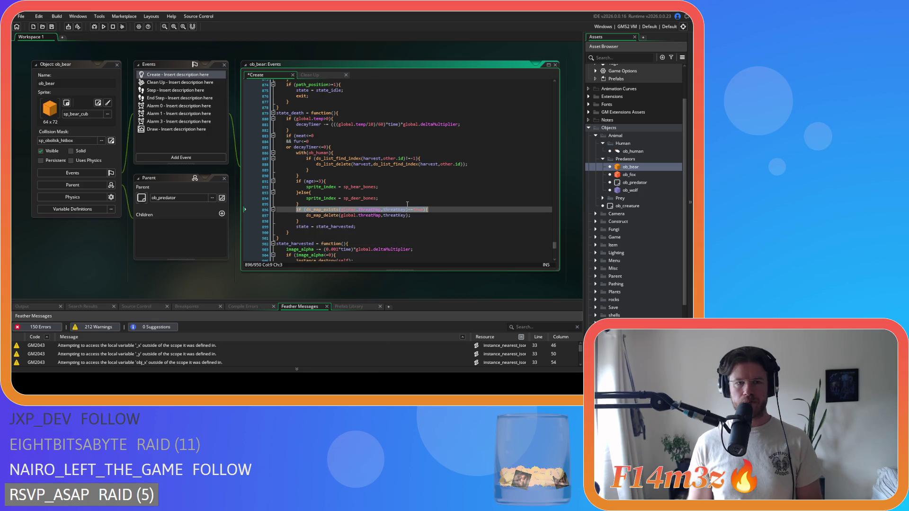
- Save the bear's Create code and search it for ds_map_delete
key("ctrl+s")
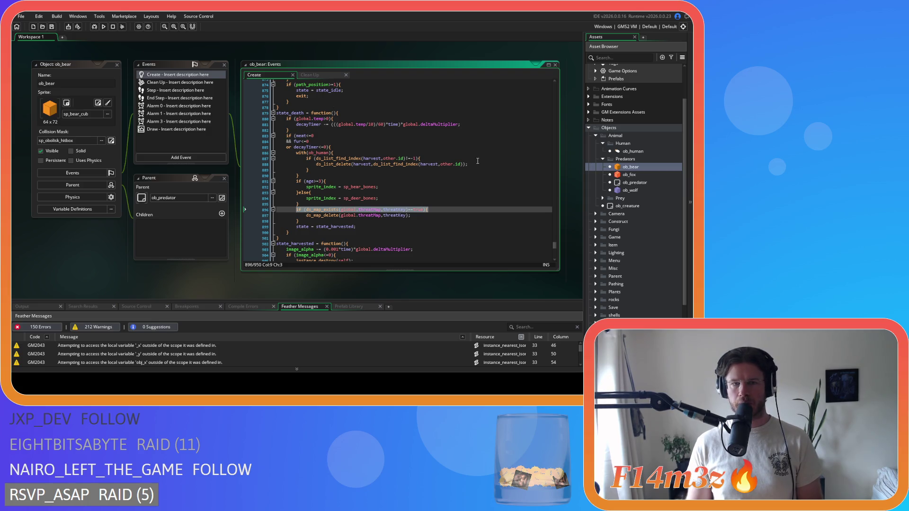
left_click(426, 141)
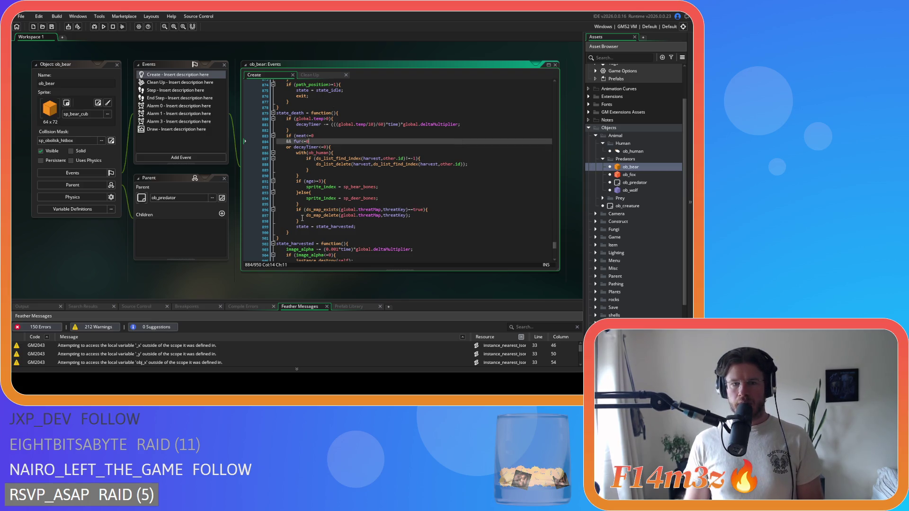
double_click(309, 216)
key("ctrl+f")
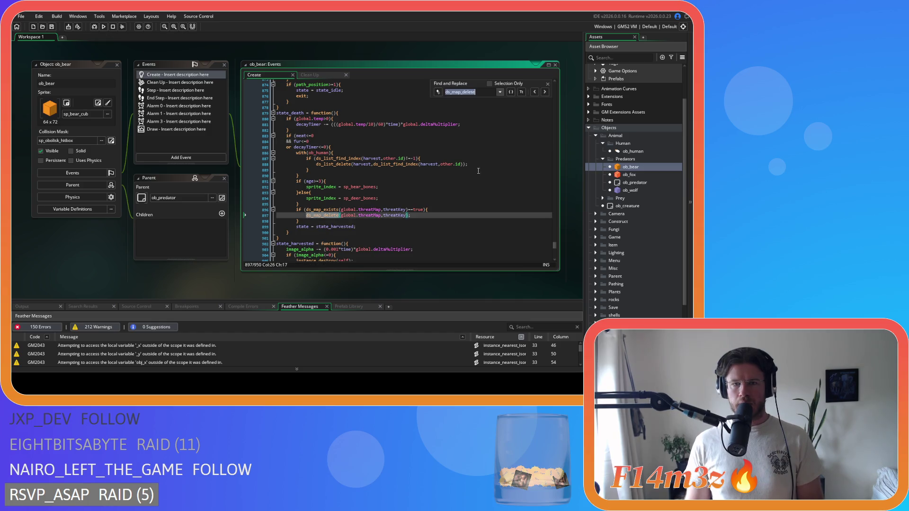
- Wrap a ds_map_delete line in ob_bear with the pasted ds_map_exists guard and a closing brace
left_click(534, 92)
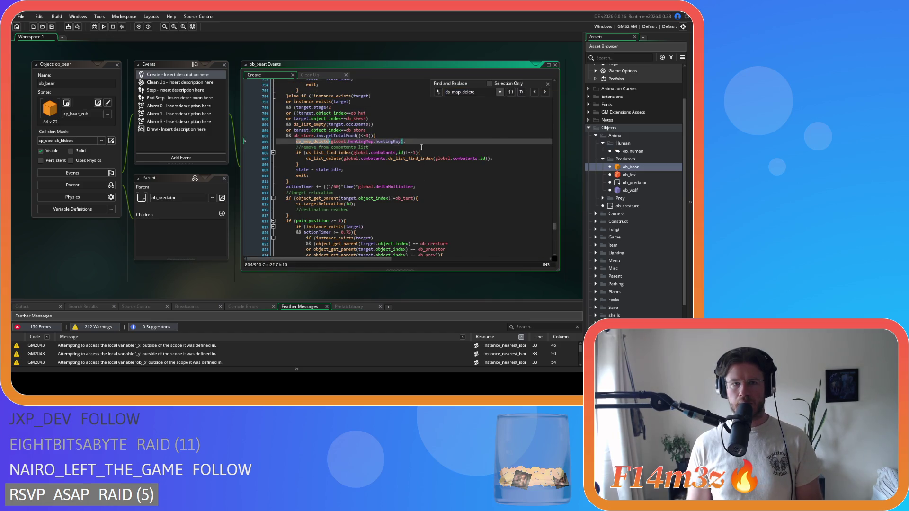
key("Home")
key("Return")
key("Up")
key("ctrl+v")
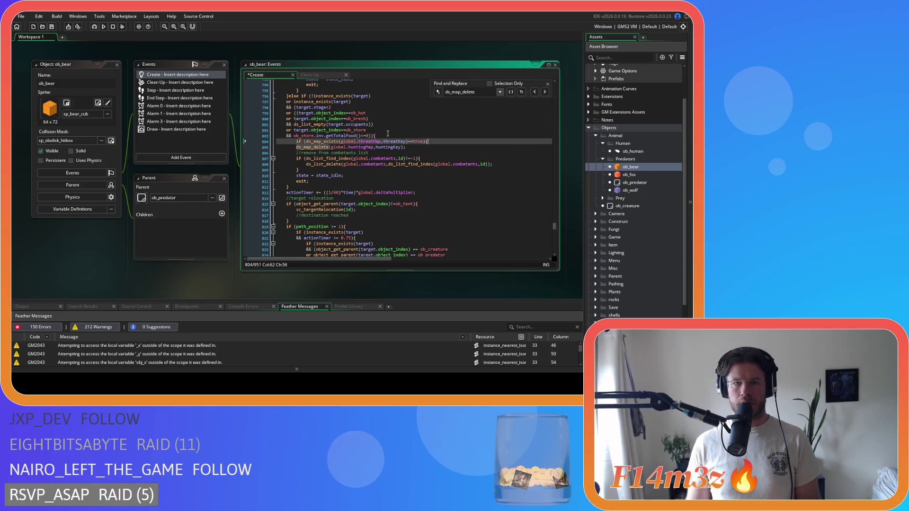
left_click(285, 149)
key("Tab")
left_click(426, 146)
key("Return")
type("}")
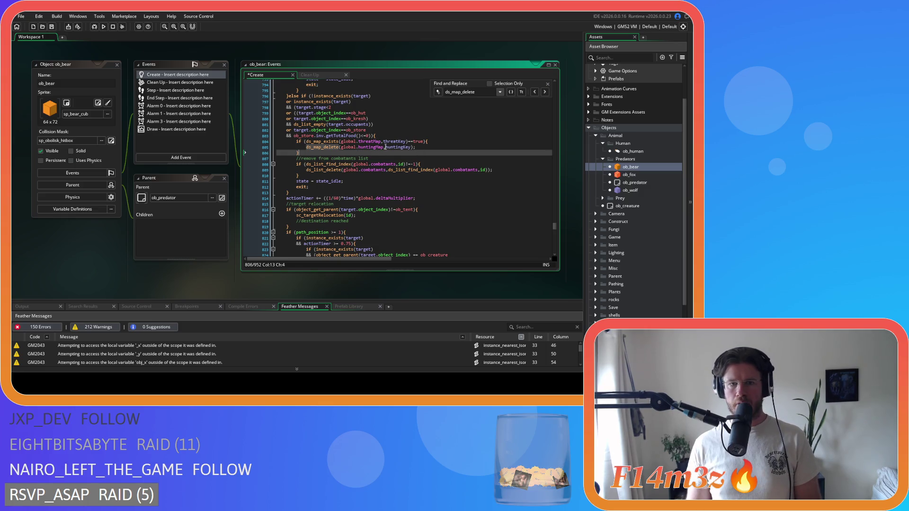
- Change the guard condition from threatMap/threatKey to huntingMap/huntingKey and select the finished block
double_click(370, 147)
key("ctrl+c")
double_click(370, 141)
key("ctrl+v")
double_click(398, 147)
key("ctrl+c")
double_click(397, 141)
key("ctrl+v")
left_click(307, 152)
mouse_move(306, 152)
left_mouse_down()
mouse_move(295, 139)
mouse_move(416, 147)
left_mouse_up()
left_click(334, 153)
- Replace the hunting-map deletions on lines 395, 463, 470 and 529 with the guarded block
key("ctrl+f")
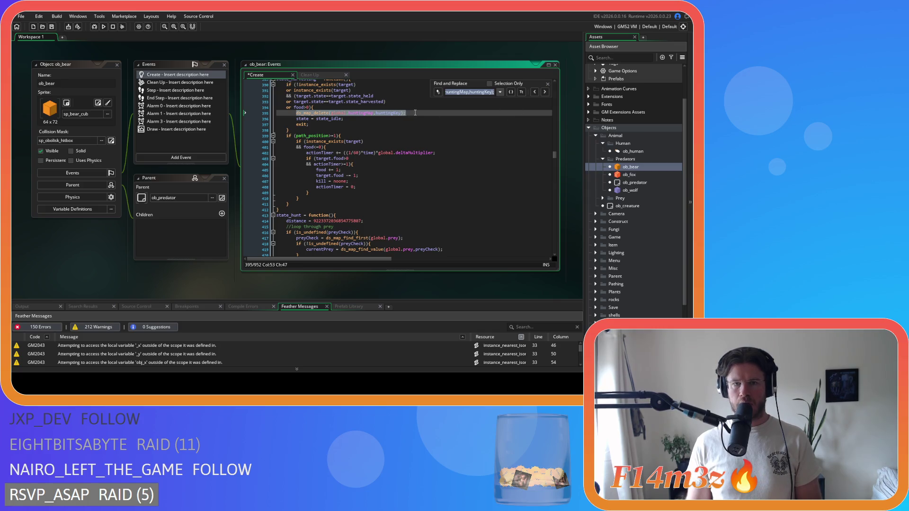
key("Escape")
key("ctrl+v")
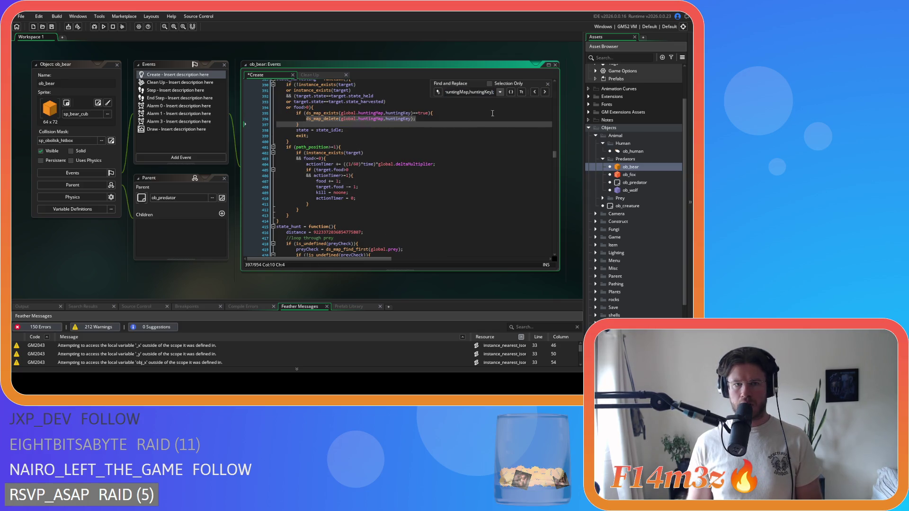
left_click(545, 92)
left_click_drag(407, 113, 298, 117)
key("ctrl+v")
left_click_drag(406, 153, 296, 154)
key("ctrl+v")
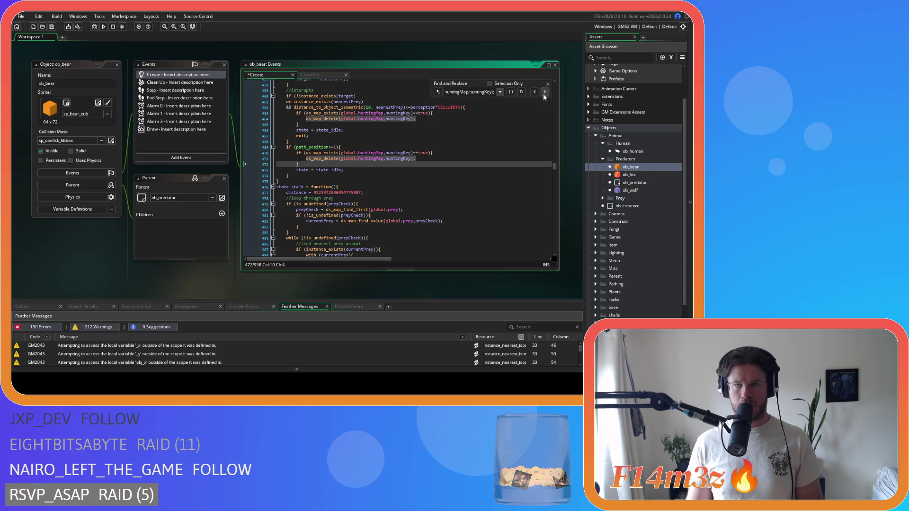
left_click(545, 92)
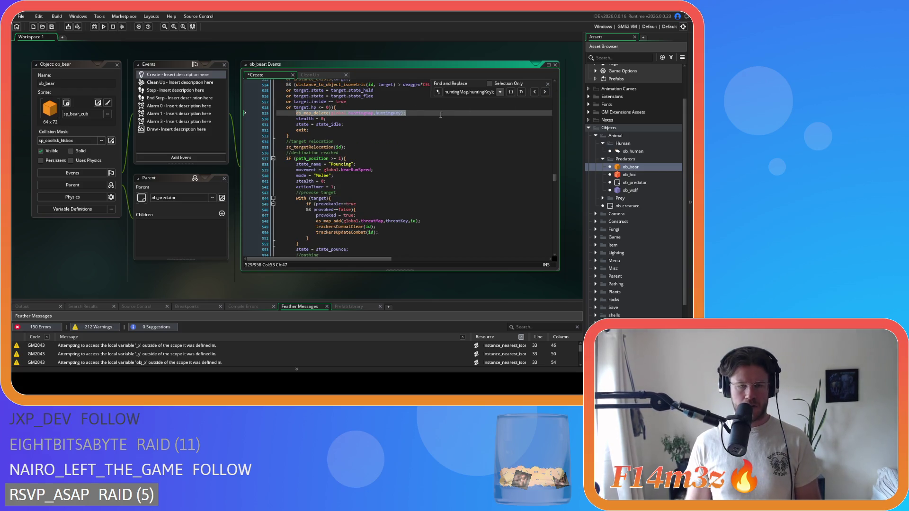
key("ctrl+v")
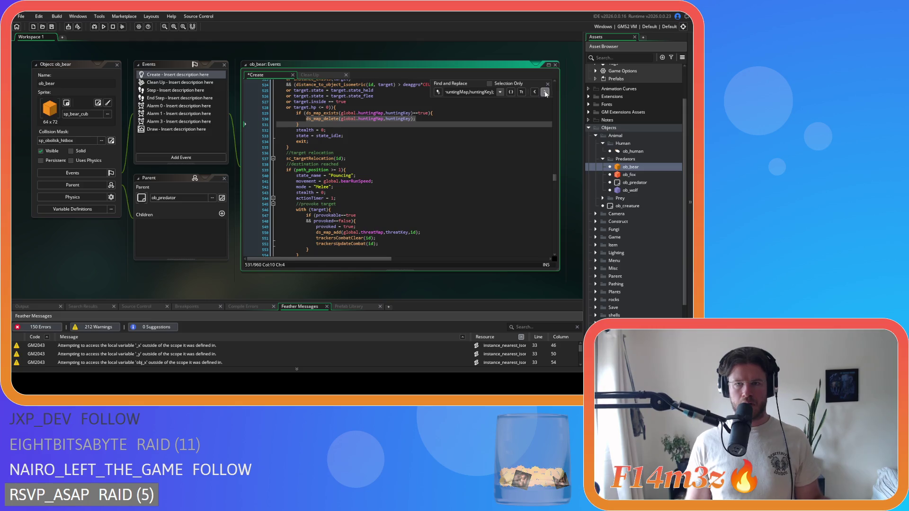
- Skip ahead through the matches and guard the deletion on line 800
left_click(545, 92)
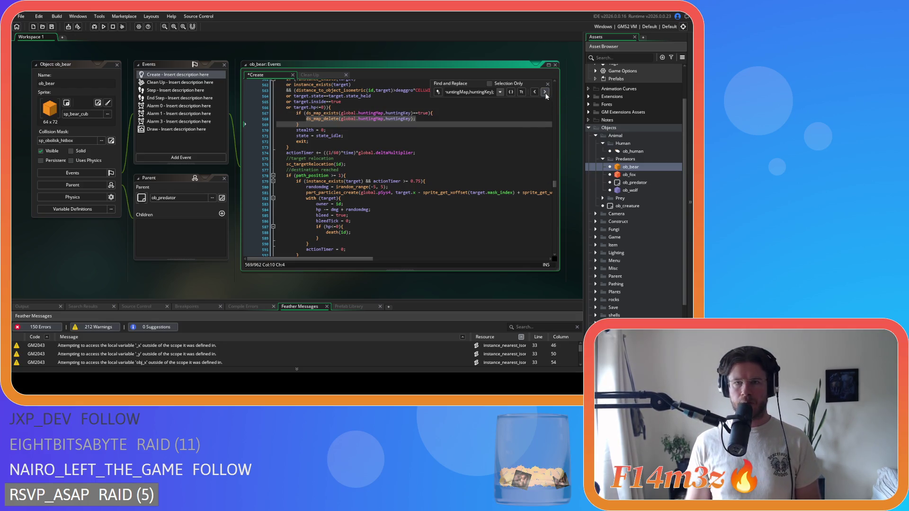
left_click(545, 93)
left_click(545, 93)
left_click(545, 92)
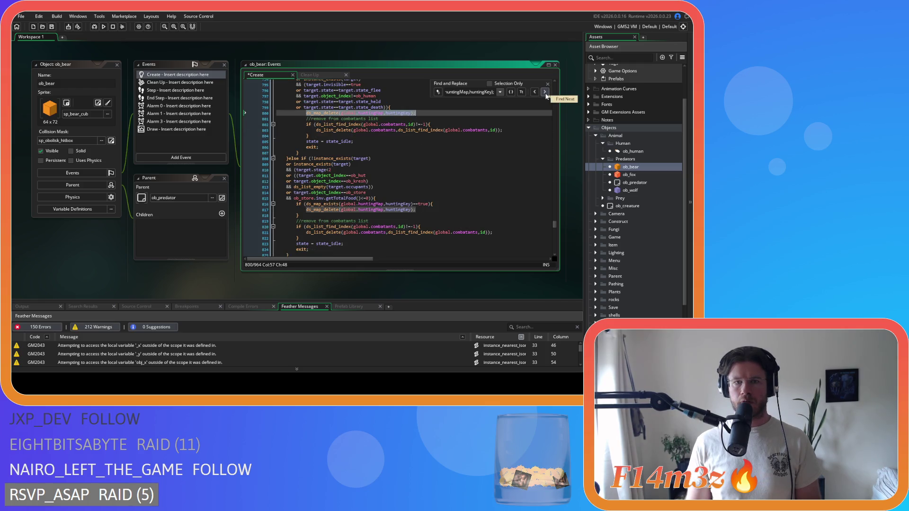
key("ctrl+v")
left_click(546, 92)
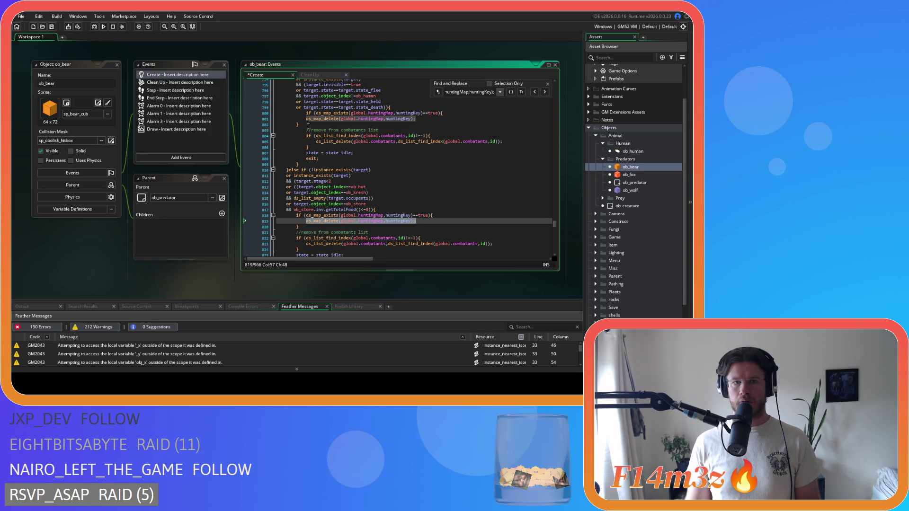
left_click_drag(310, 124, 277, 119)
- Verify the remaining ds_map_delete matches in ob_bear are guarded, then open ob_fox
left_click(545, 92)
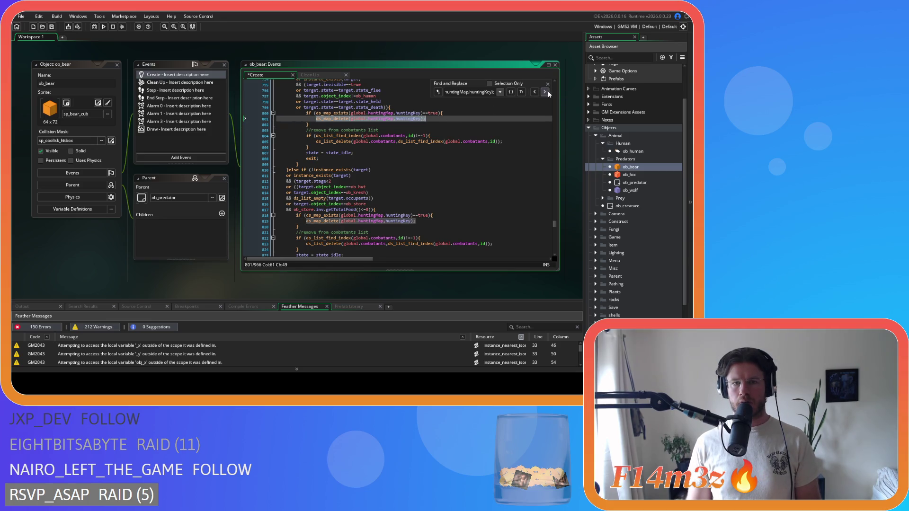
left_click(545, 92)
left_click(545, 92)
left_click(546, 92)
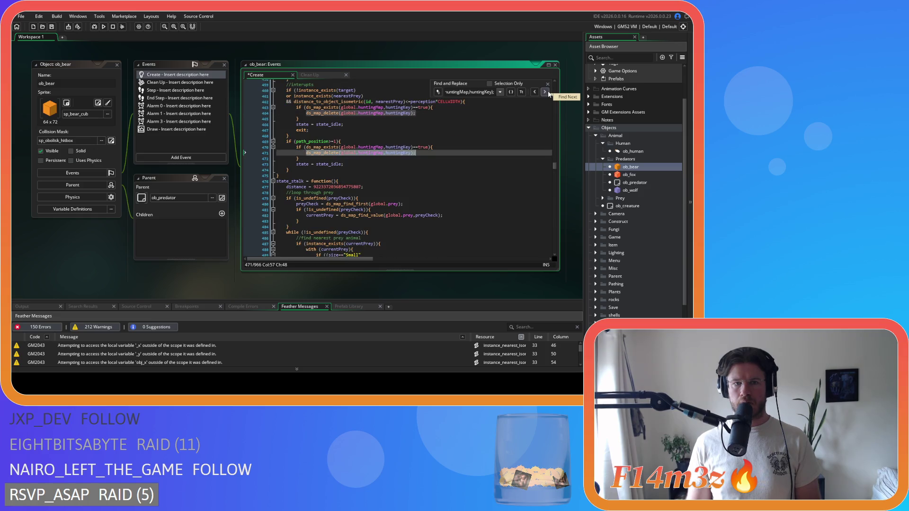
left_click(545, 92)
left_click(546, 91)
left_click(545, 92)
left_click(545, 92)
left_click(545, 92)
left_click(545, 92)
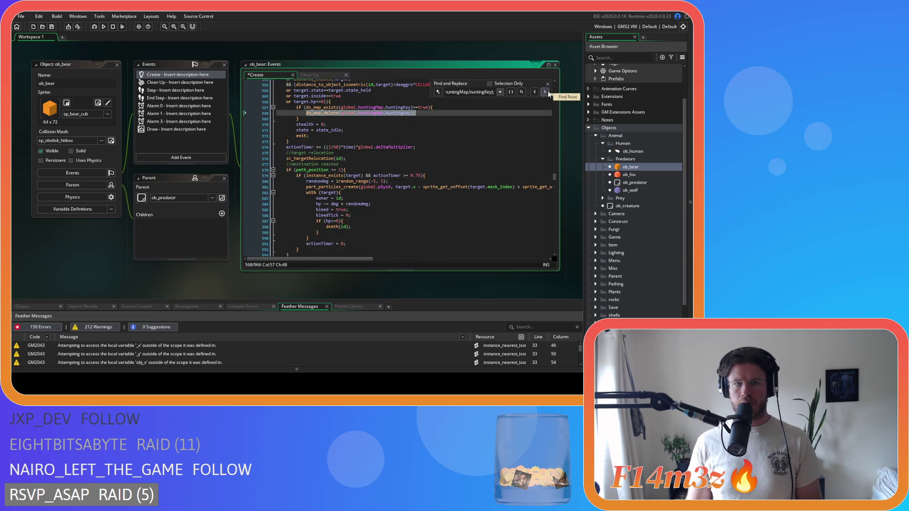
left_click(545, 92)
left_click(545, 92)
left_click(545, 92)
left_click(472, 171)
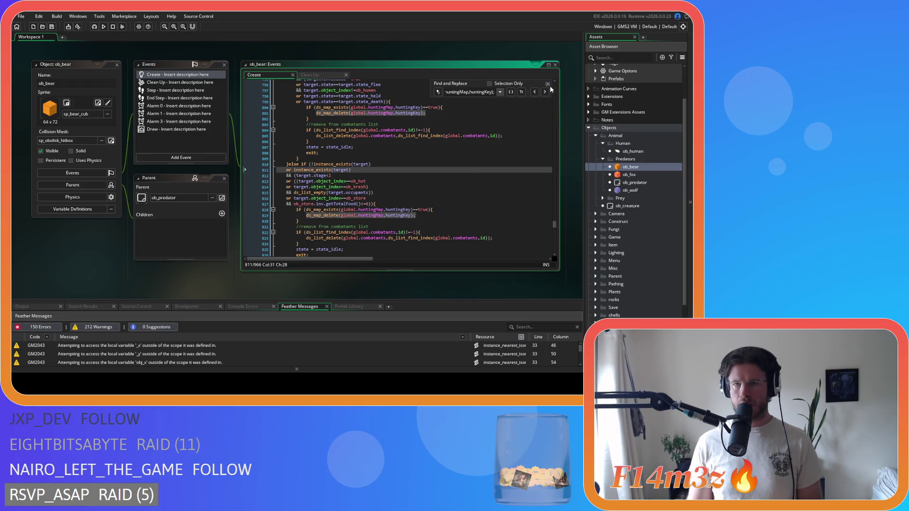
double_click(630, 174)
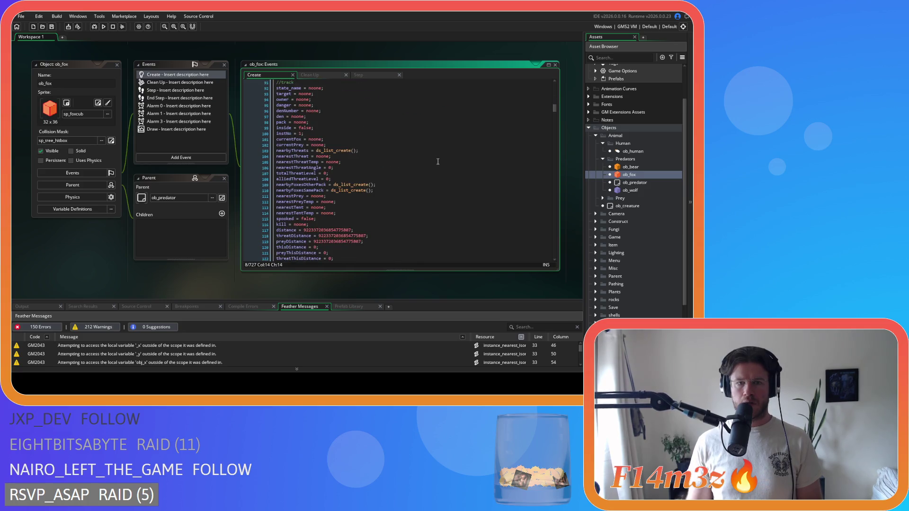
- Search ob_fox's code for huntingMap and guard the deletion on line 310
key("ctrl+f")
type("threa")
key("BackSpace")
key("BackSpace")
key("BackSpace")
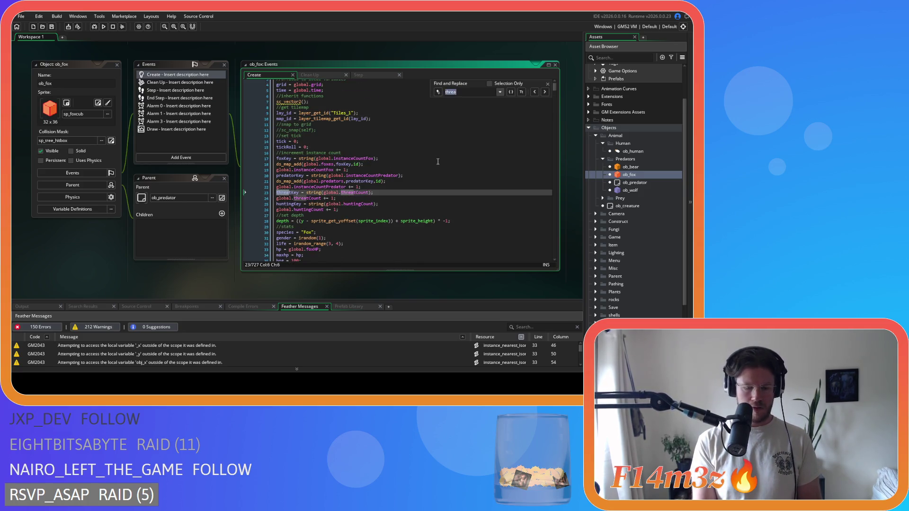
type("huntingMa")
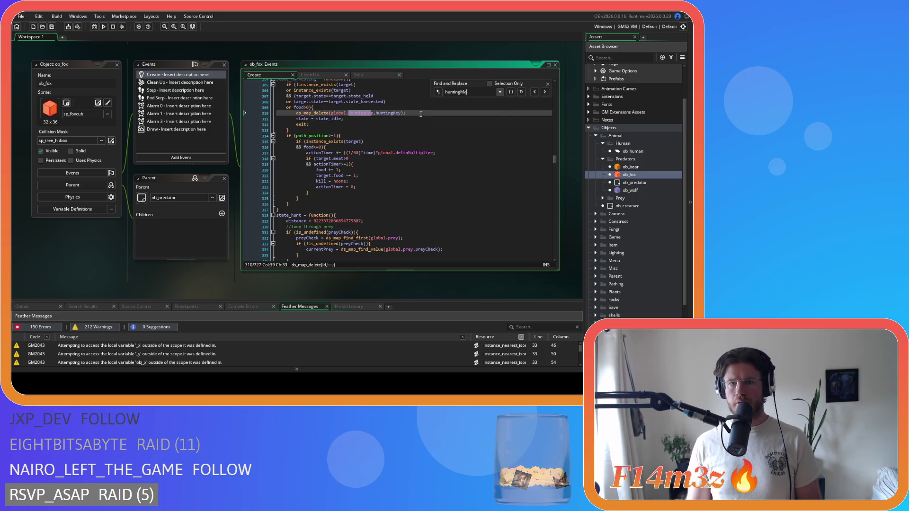
left_click_drag(296, 114, 406, 114)
key("ctrl+v")
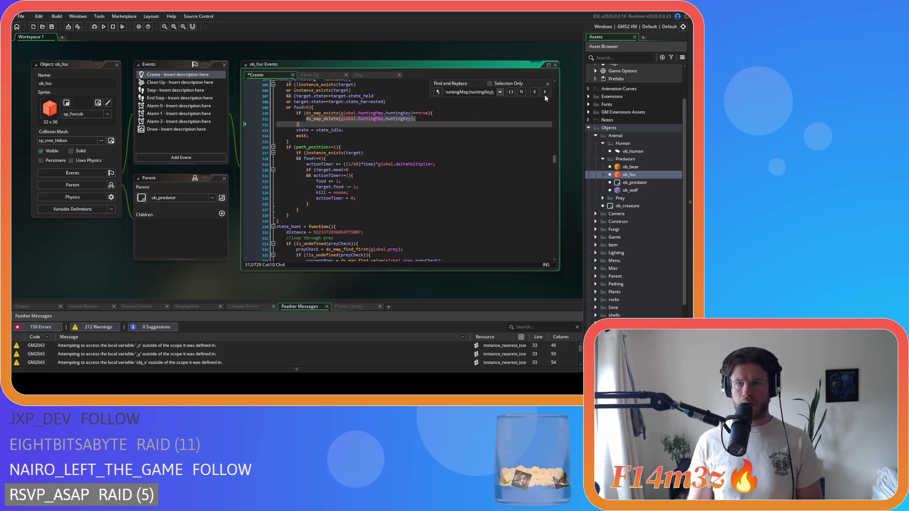
- Paste the ds_map_exists guard over the next six hunting-map deletions in ob_fox
left_click(545, 92)
key("ctrl+v")
left_click(546, 93)
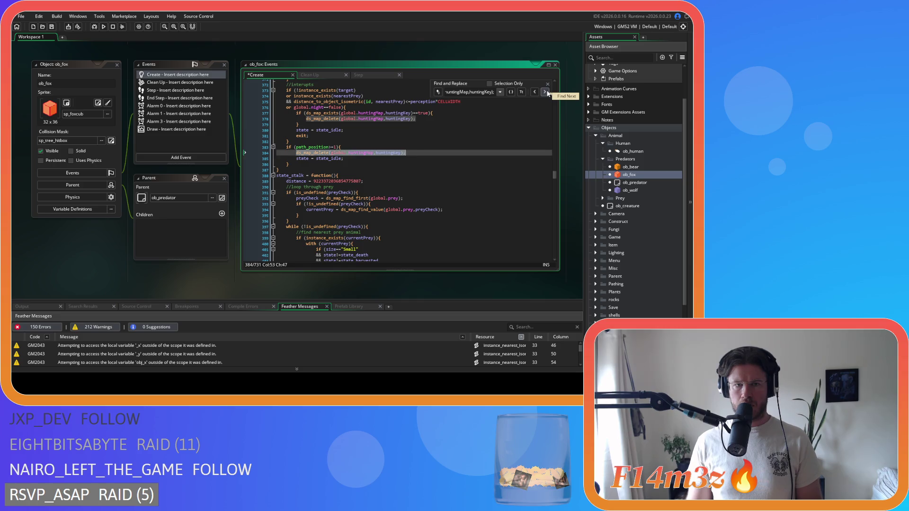
key("ctrl+v")
left_click(545, 92)
key("ctrl+v")
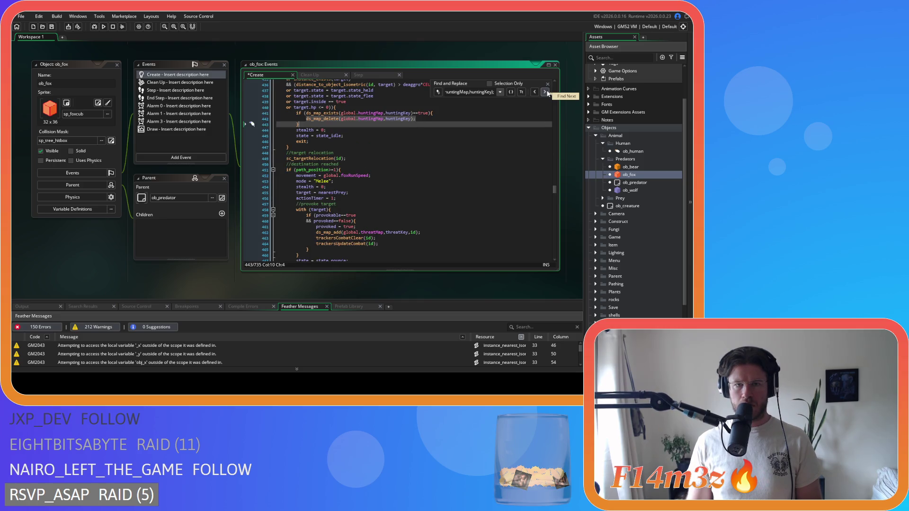
left_click(545, 92)
key("ctrl+v")
left_click(545, 93)
key("ctrl+v")
left_click(545, 92)
key("ctrl+v")
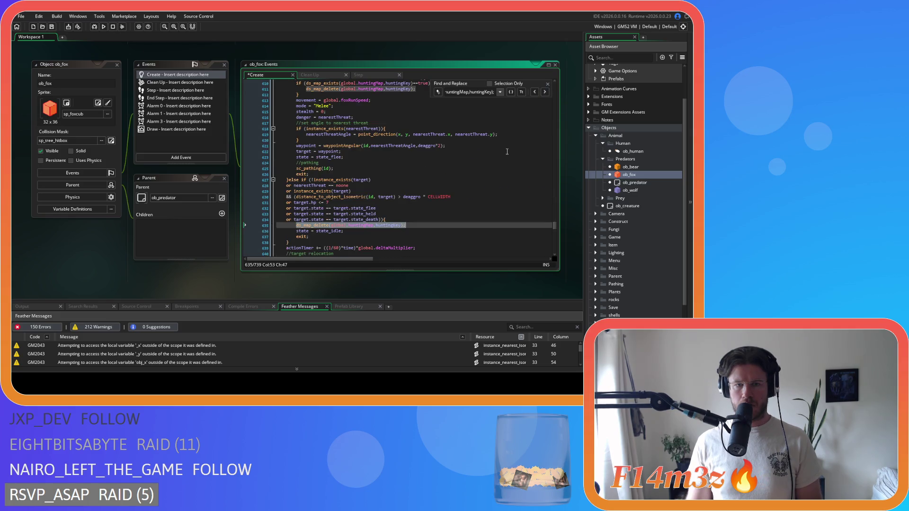
- Confirm no unguarded hunting-map deletions remain in ob_fox, close the search, and select ob_wolf
scroll(542, 102, "down", 3)
left_click(544, 92)
left_click(545, 93)
left_click(545, 93)
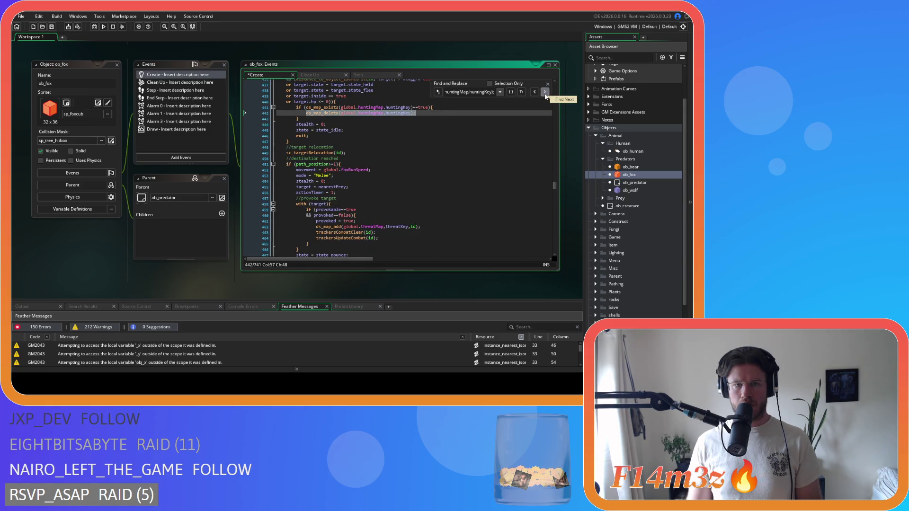
left_click(545, 93)
left_click(545, 92)
left_click(546, 93)
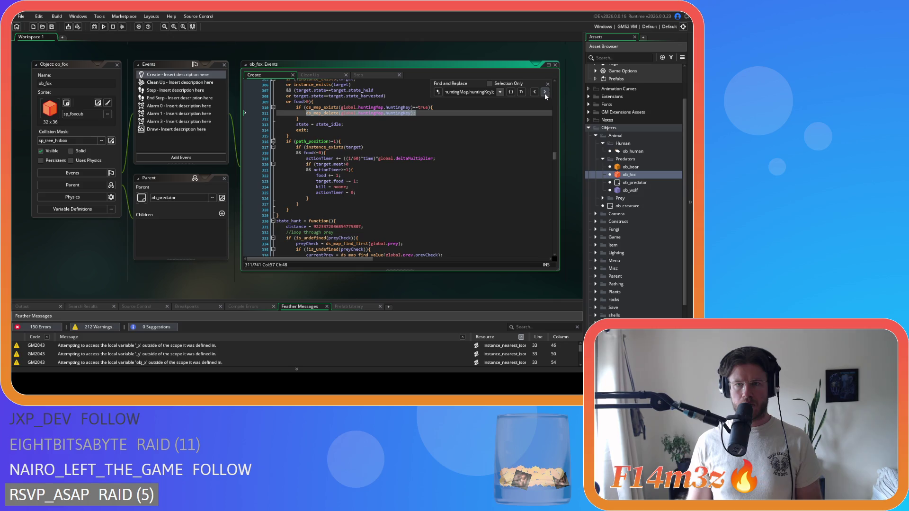
left_click(548, 83)
left_click(633, 190)
- Open ob_wolf's Create code, search for huntingM, and locate the deletion on line 304
double_click(632, 189)
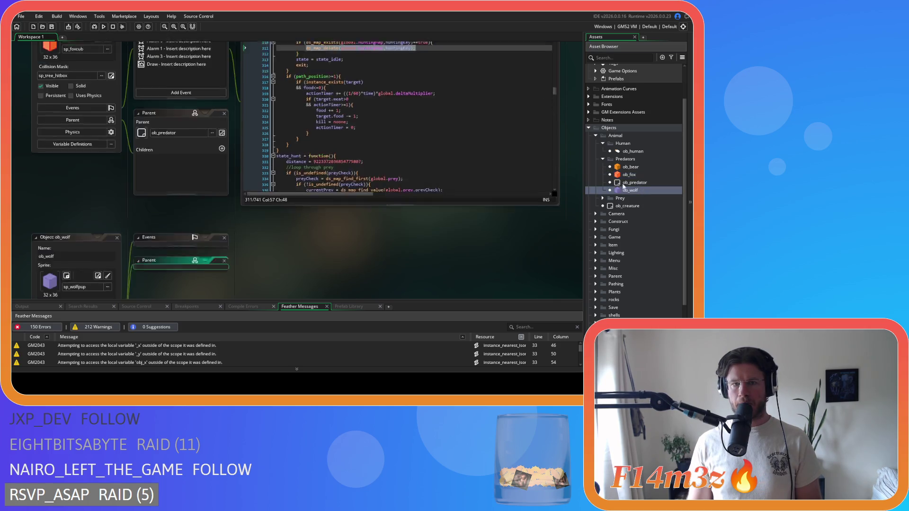
left_click(374, 127)
key("ctrl+f")
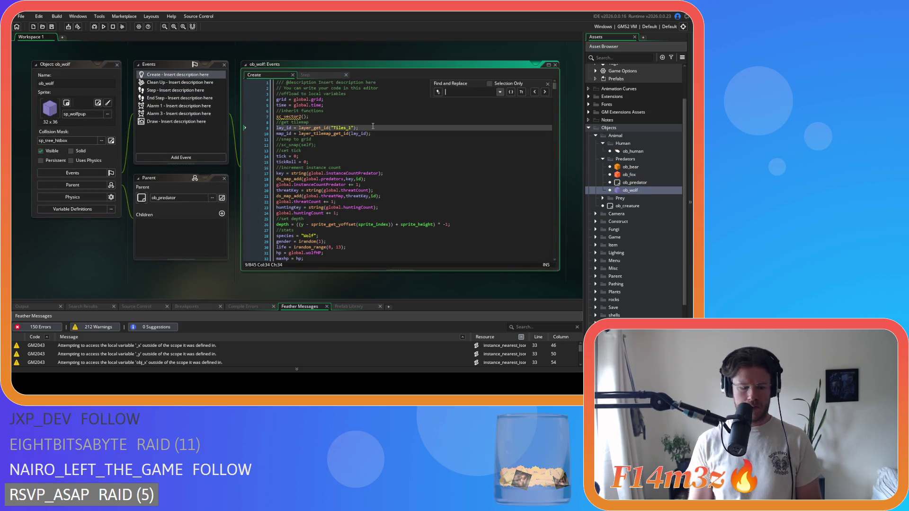
type("hunting")
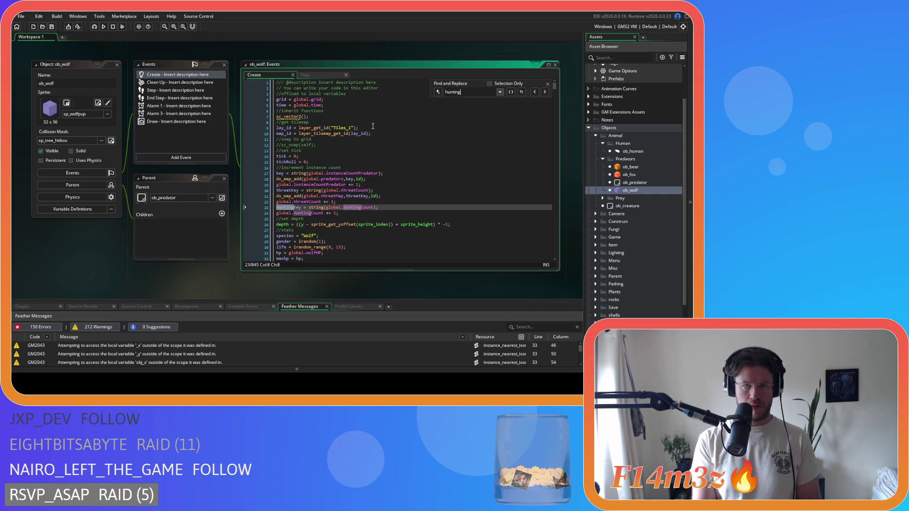
type("Ma")
left_click_drag(407, 113, 297, 113)
key("ctrl+f")
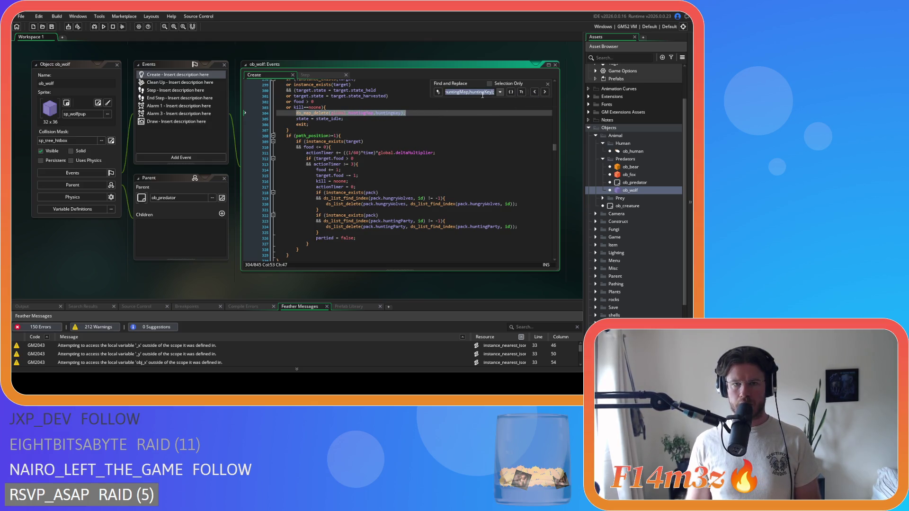
left_click(419, 111)
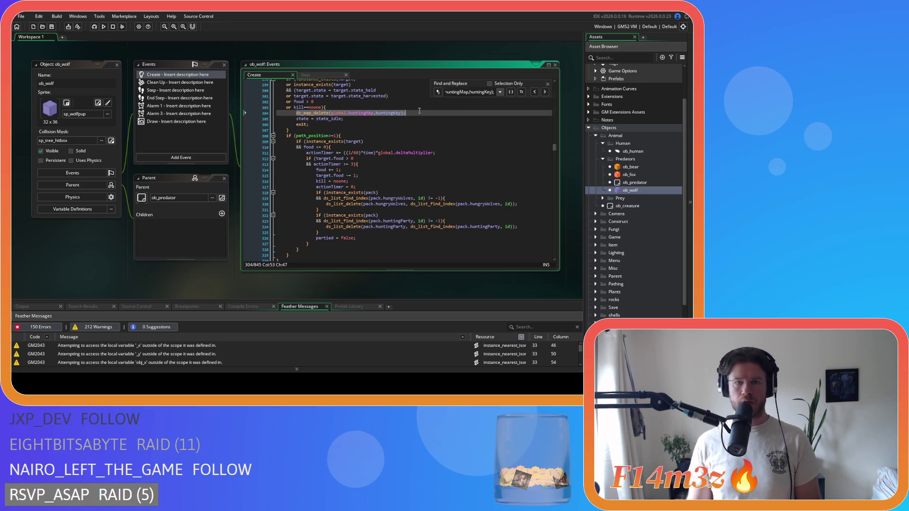
- Wrap ob_wolf's hunting-map deletions from line 304 through line 410 in ds_map_exists guards
key("shift+Home")
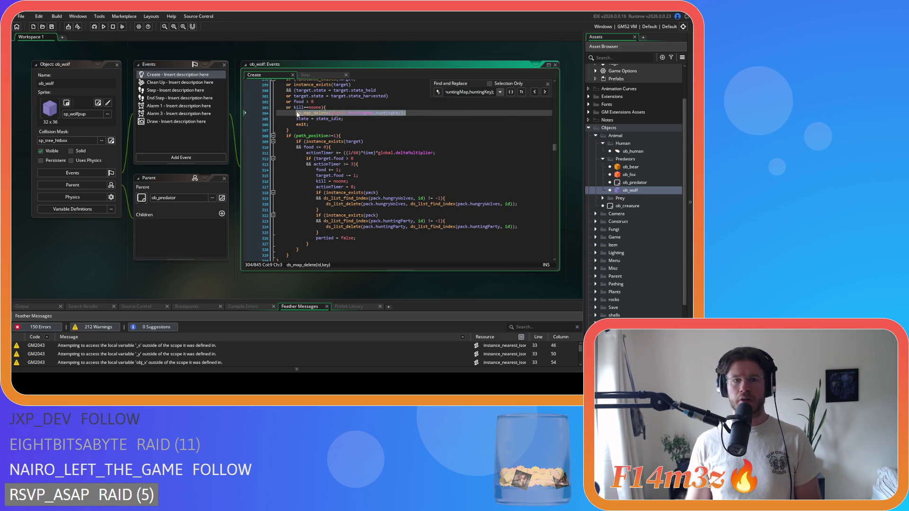
type("if (ds_map_exists(global.huntingMap,huntingKey)==true){ \t\t\tds_map_delete(global.huntingMap,huntingKey); \t\t}")
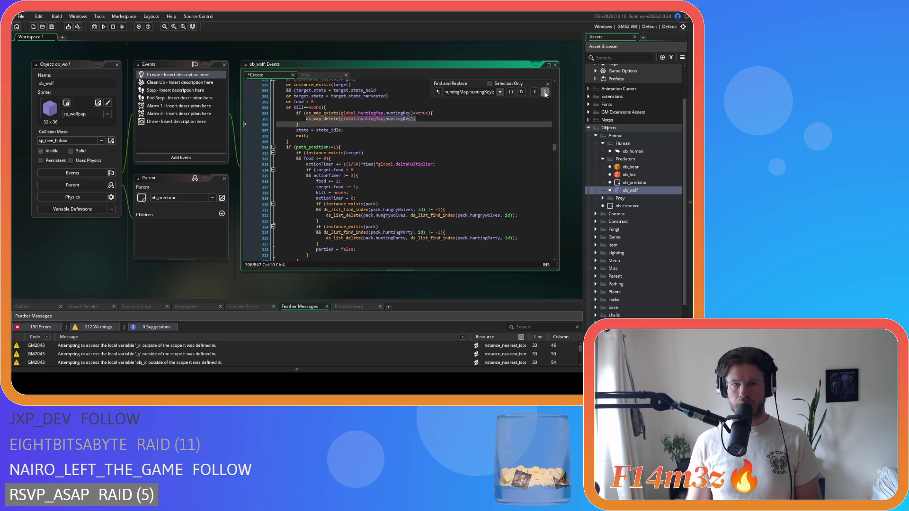
left_click(545, 92)
key("shift+Home")
type("if (ds_map_exists(global.huntingMap,huntingKey)==true){ \t\t\tds_map_delete(global.huntingMap,huntingKey); \t\t}")
left_click(545, 92)
key("shift+Home")
key("ctrl+v")
left_click(544, 92)
key("shift+Home")
type("if (ds_map_exists(global.huntingMap,huntingKey)==true){ \t\t\tds_map_delete(global.huntingMap,huntingKey); \t\t}")
- Guard the deletion on line 416, undo an accidental nested wrap, and check the remaining matches
left_click(545, 93)
key("shift+Home")
key("ctrl+v")
left_click(545, 93)
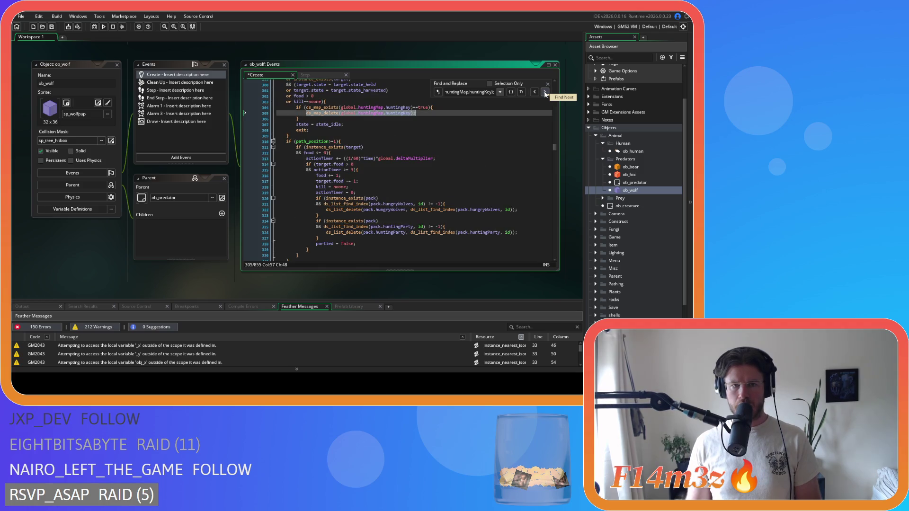
key("shift+Home")
type("if (ds_map_exists(global.huntingMap,huntingKey)==true){ \t\t\tds_map_delete(global.huntingMap,huntingKey); \t\t}")
key("ctrl+z")
left_click(545, 92)
left_click(545, 93)
left_click(545, 92)
left_click(545, 92)
left_click(477, 157)
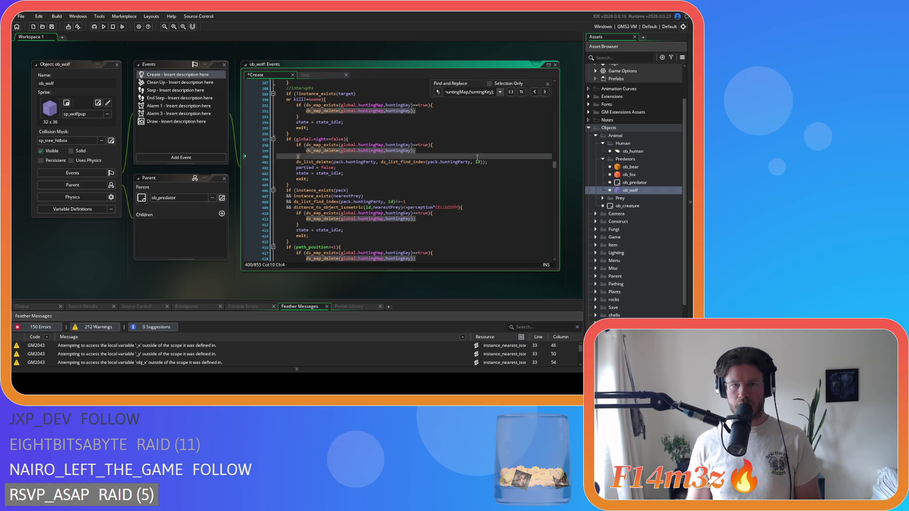
- Close the Find bar and scroll to the interrupt branch of ob_wolf's stalk state
left_click(547, 84)
scroll(491, 164, "down", 4)
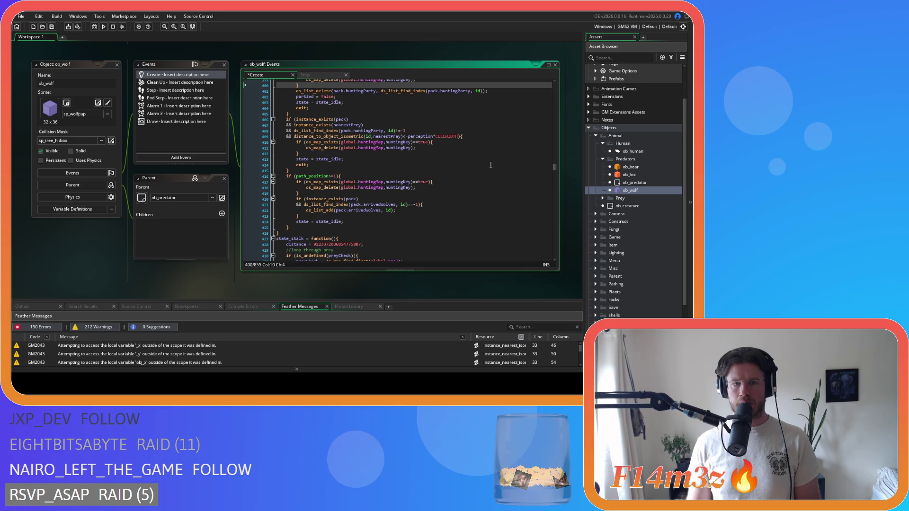
scroll(491, 165, "up", 14)
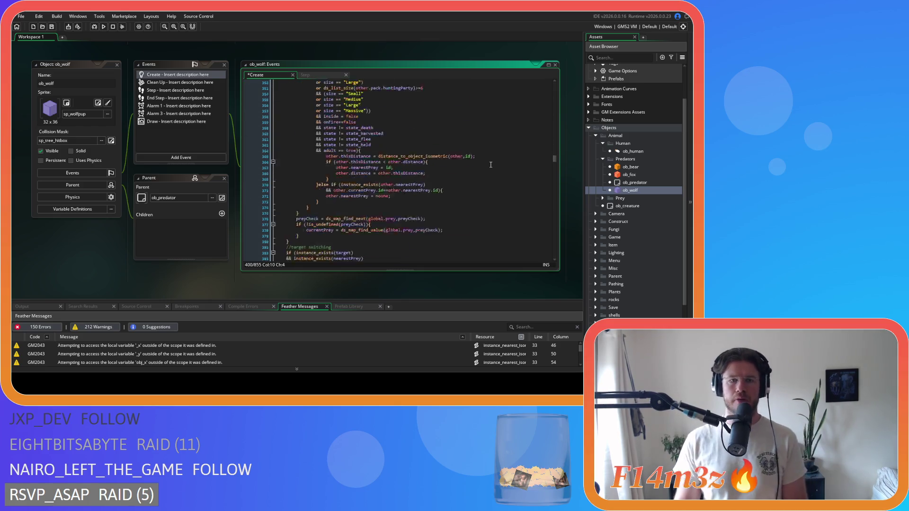
scroll(491, 164, "up", 12)
scroll(490, 164, "up", 6)
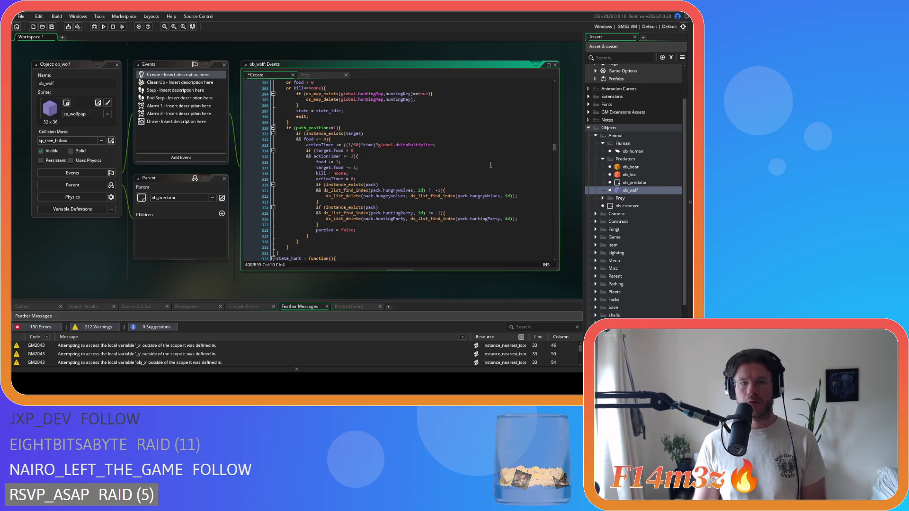
scroll(491, 165, "up", 3)
scroll(491, 164, "down", 16)
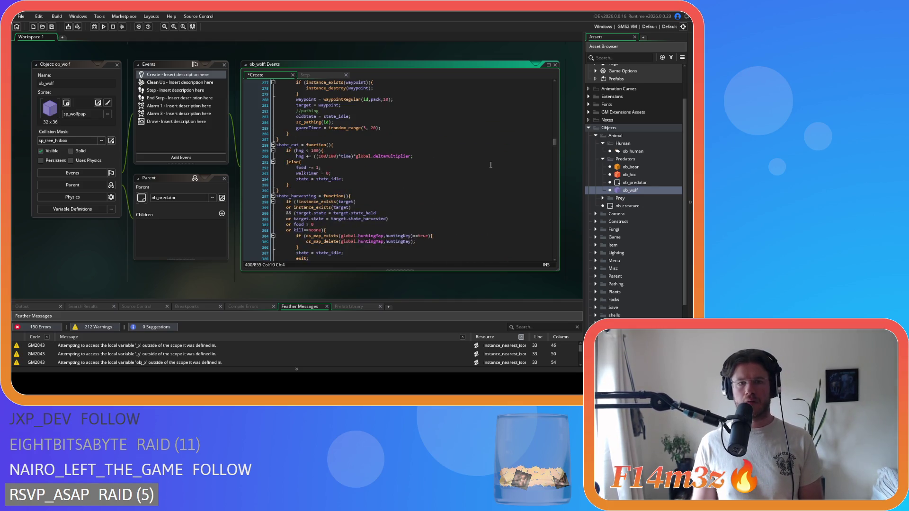
scroll(490, 164, "down", 20)
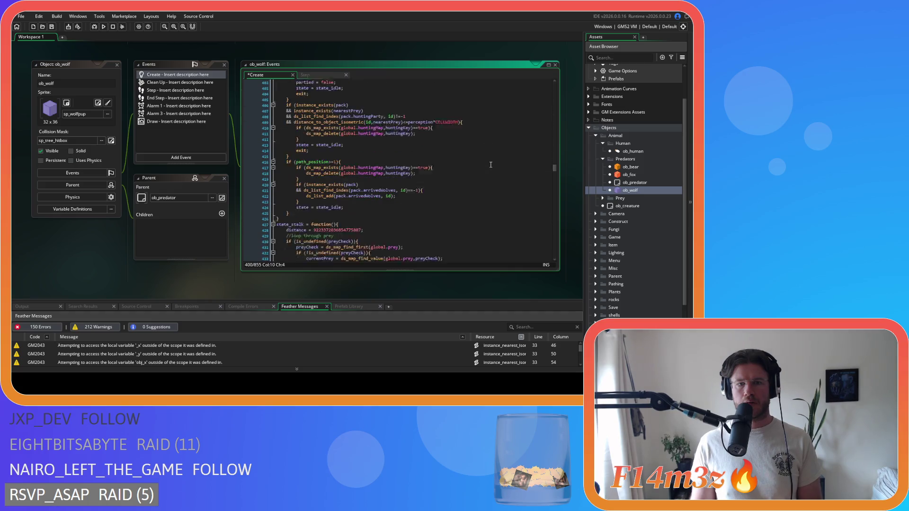
scroll(491, 165, "down", 14)
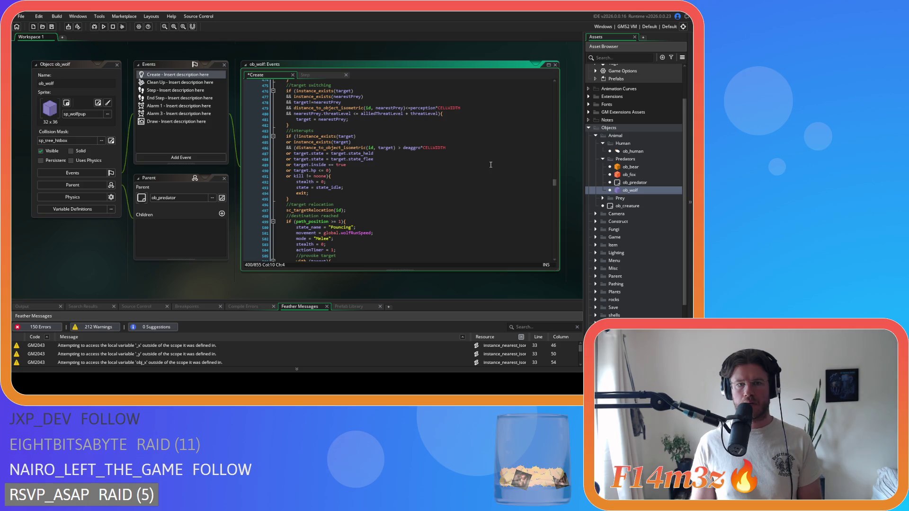
scroll(490, 164, "up", 18)
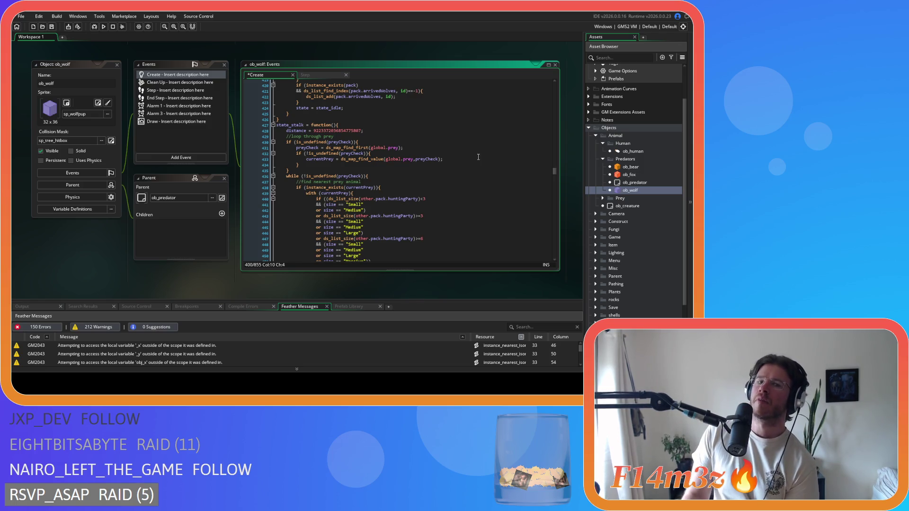
scroll(444, 153, "down", 15)
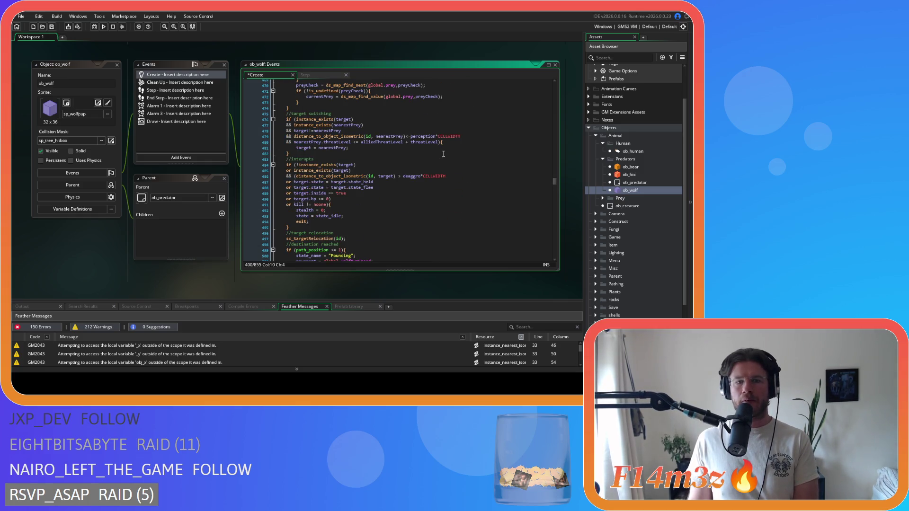
scroll(426, 154, "down", 2)
- Insert the guarded huntingMap deletion after 'or kill != noone){' and review the surrounding state code
left_click(361, 176)
key("Return")
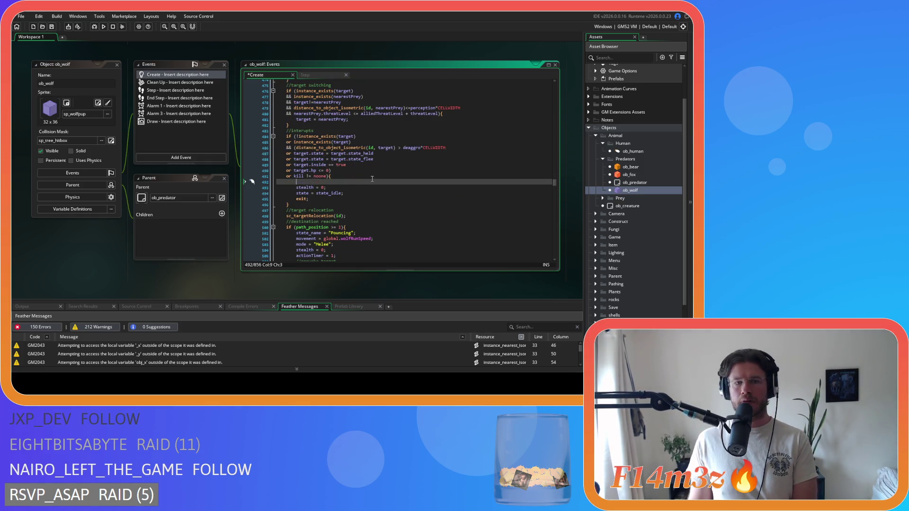
type("if (ds_map_exists(global.huntingMap,huntingKey)==true){ \t\t\tds_map_delete(global.huntingMap,huntingKey); \t\t}")
scroll(374, 179, "down", 3)
scroll(384, 186, "down", 3)
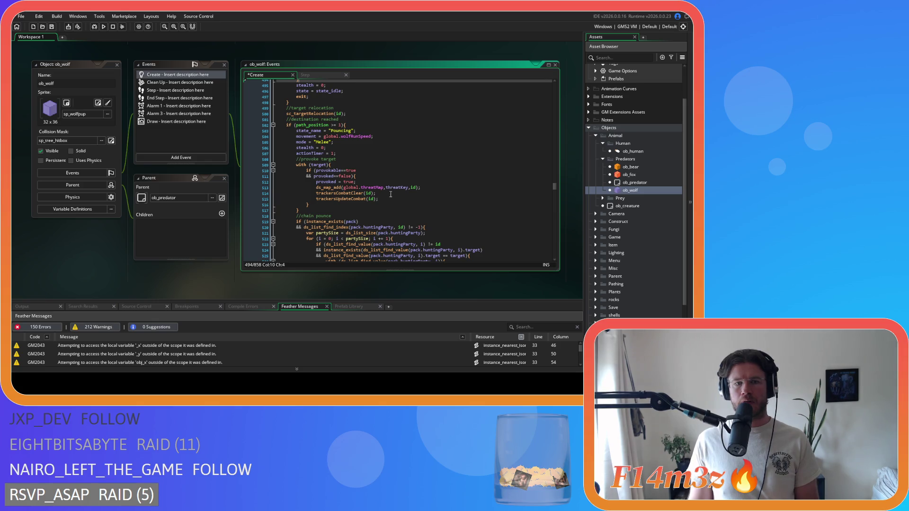
scroll(391, 195, "up", 10)
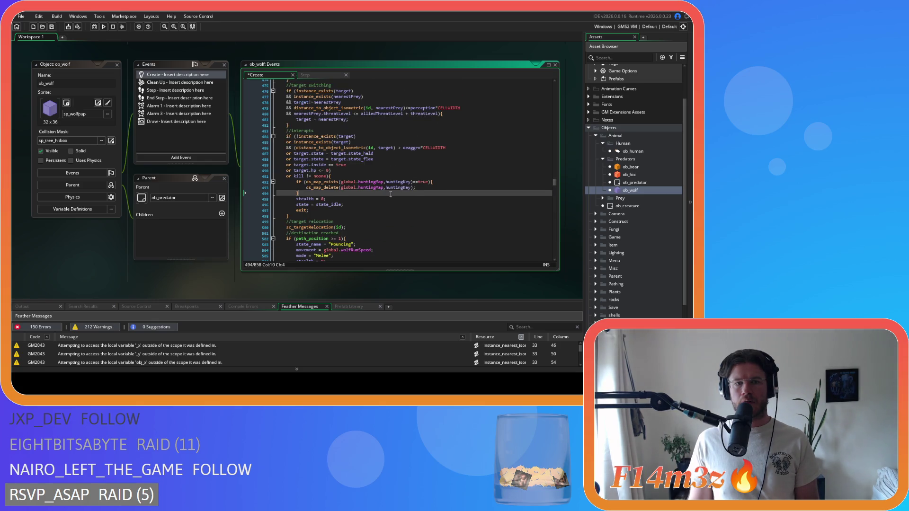
scroll(391, 195, "up", 9)
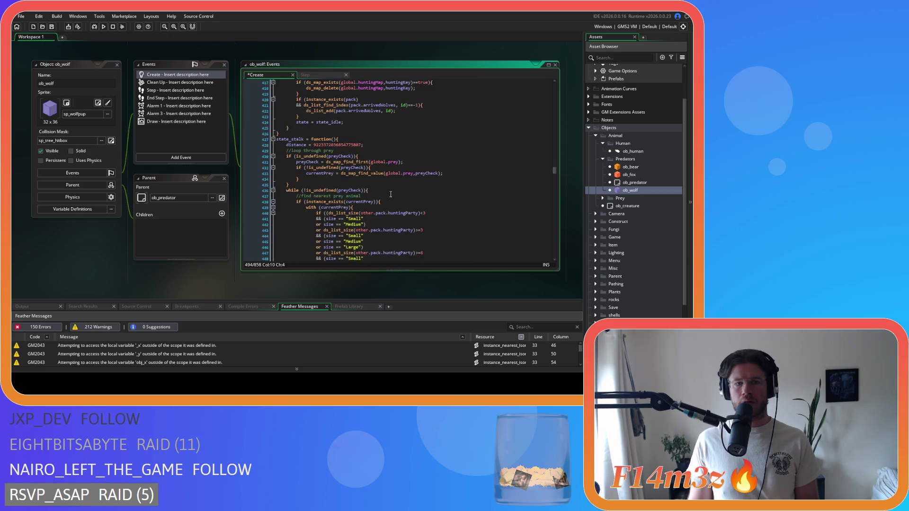
scroll(391, 194, "down", 20)
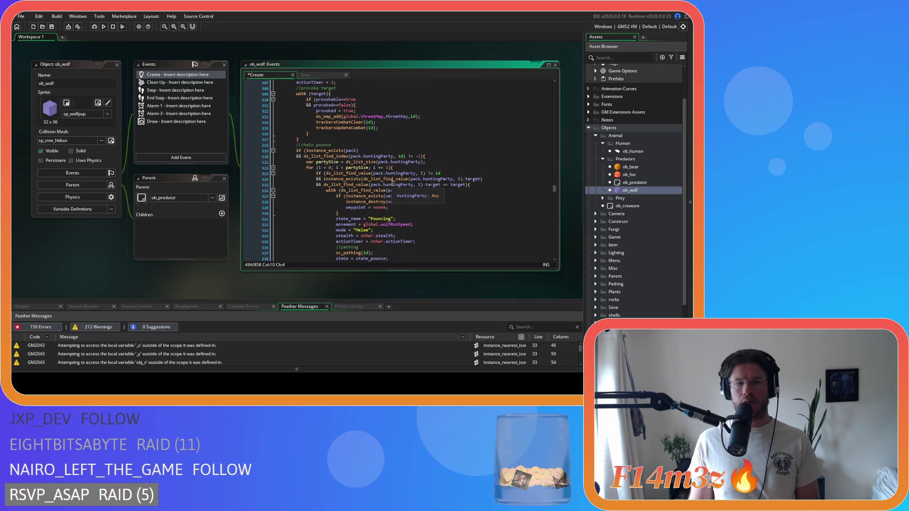
scroll(392, 183, "up", 12)
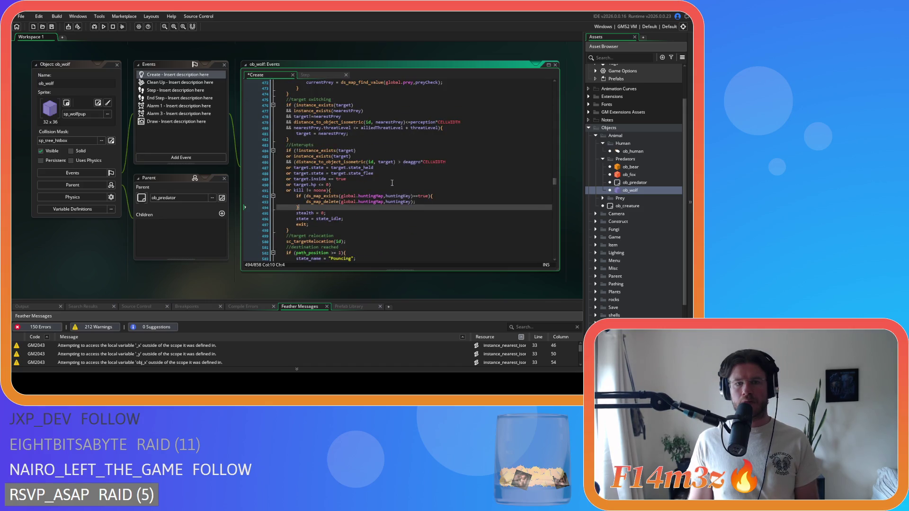
scroll(392, 183, "down", 11)
scroll(392, 183, "up", 2)
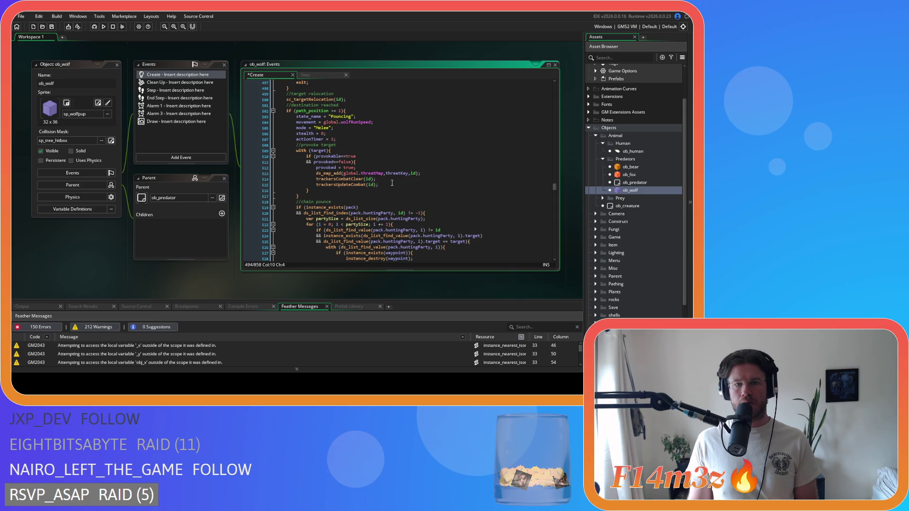
scroll(392, 182, "down", 5)
scroll(392, 183, "down", 12)
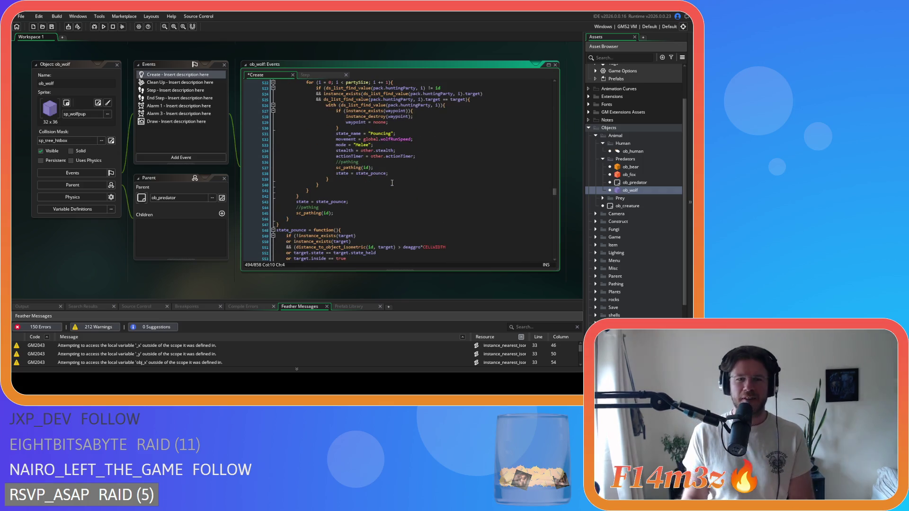
scroll(392, 183, "down", 10)
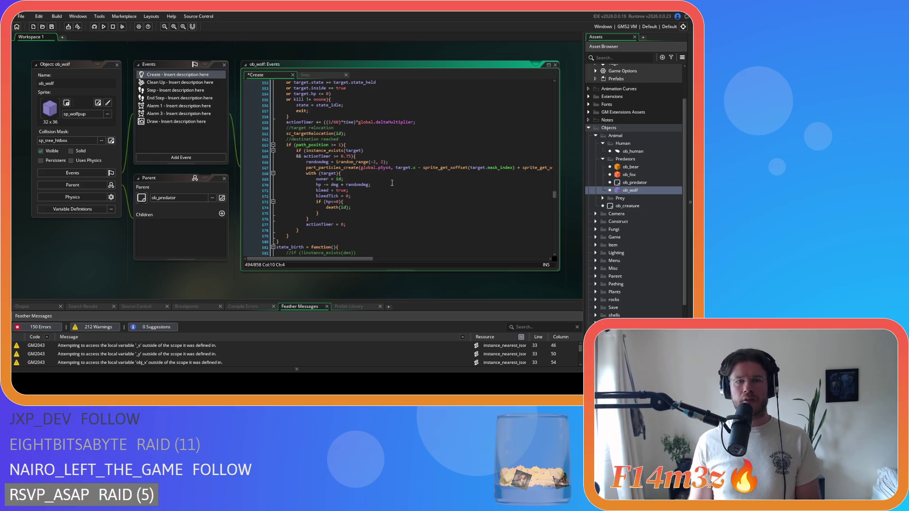
scroll(392, 182, "up", 2)
- Paste the ds_map_exists-guarded huntingMap deletion into state_pounce's interrupt branch and save
left_click(348, 128)
key("ctrl+v")
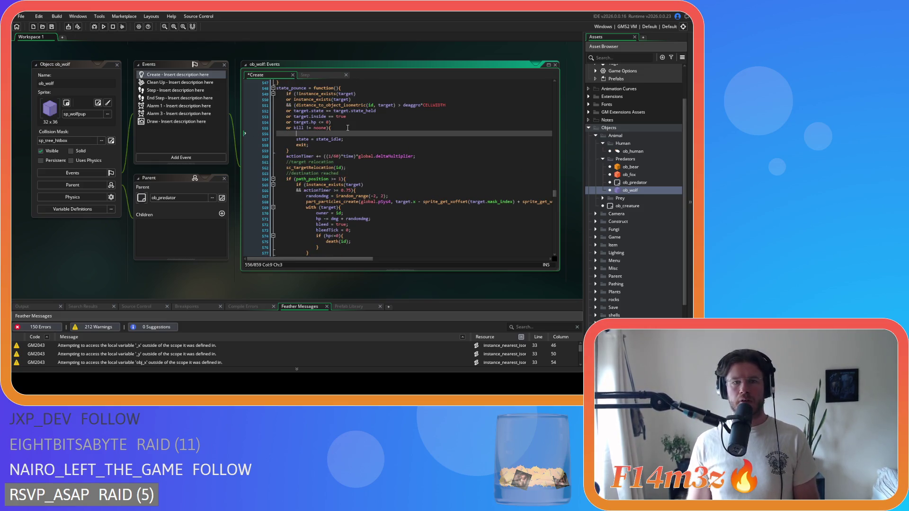
key("ctrl+s")
- Insert the guarded hunting-map deletion block inside the wolf's flee interrupt
scroll(348, 128, "down", 4)
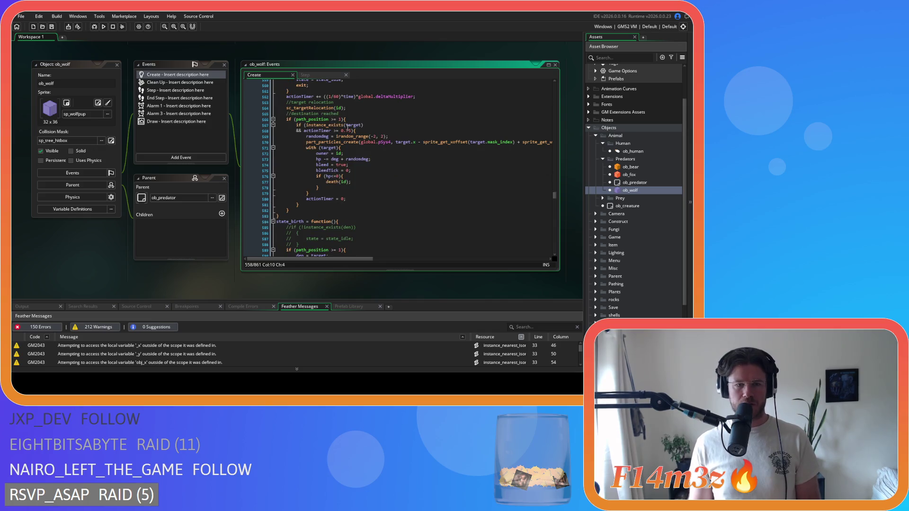
scroll(348, 128, "down", 7)
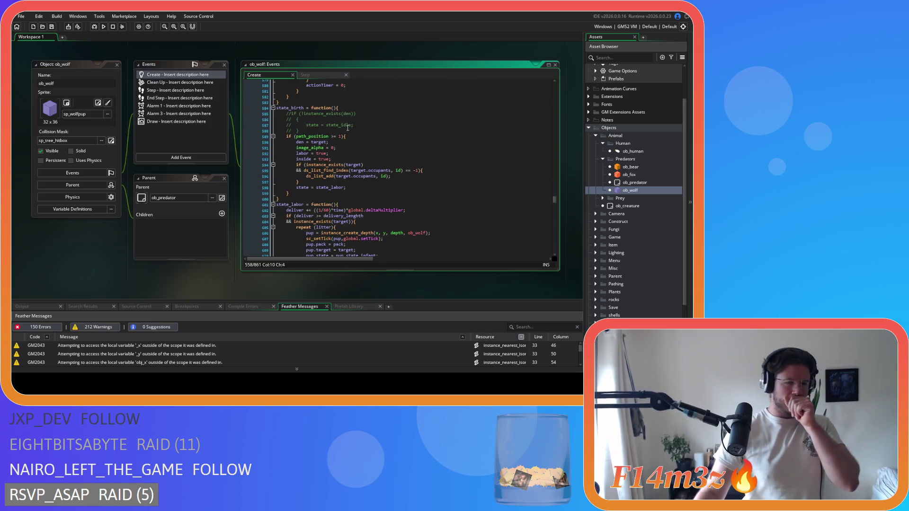
scroll(362, 158, "up", 7)
scroll(362, 158, "up", 7)
scroll(376, 147, "down", 9)
scroll(417, 175, "down", 15)
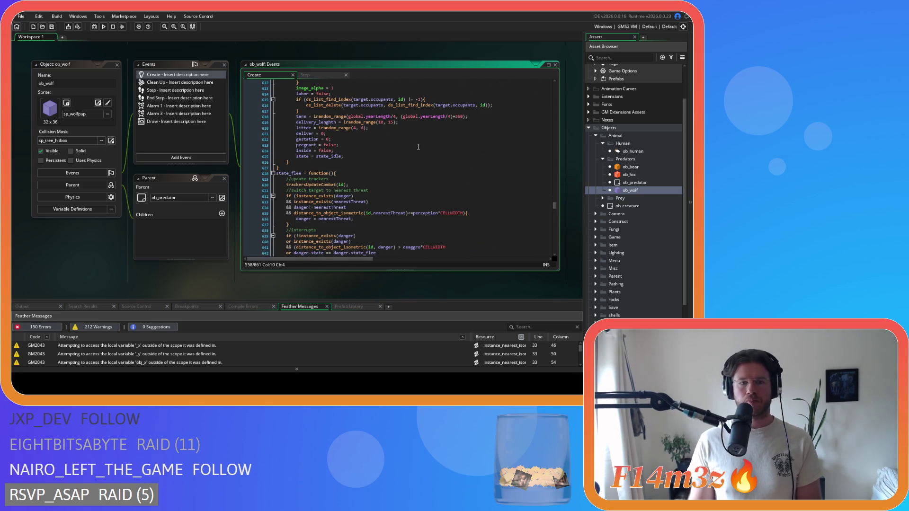
scroll(419, 141, "down", 15)
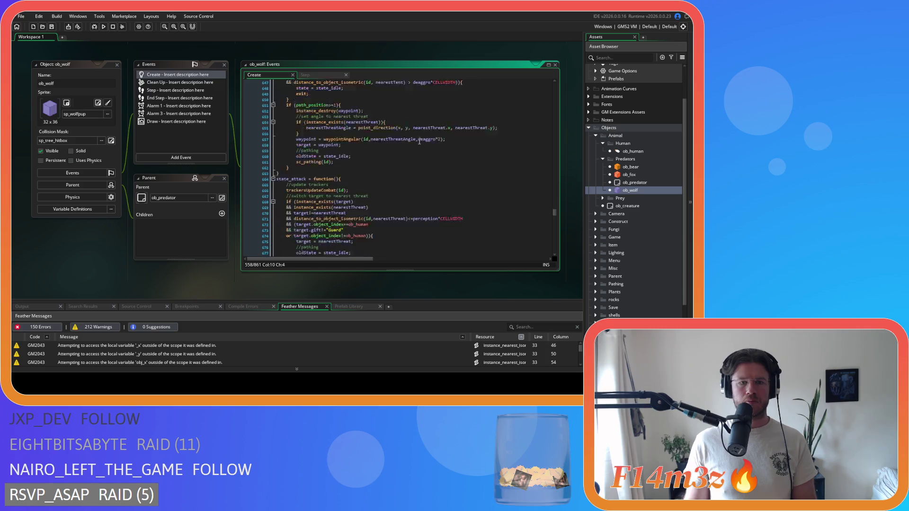
scroll(392, 165, "down", 1)
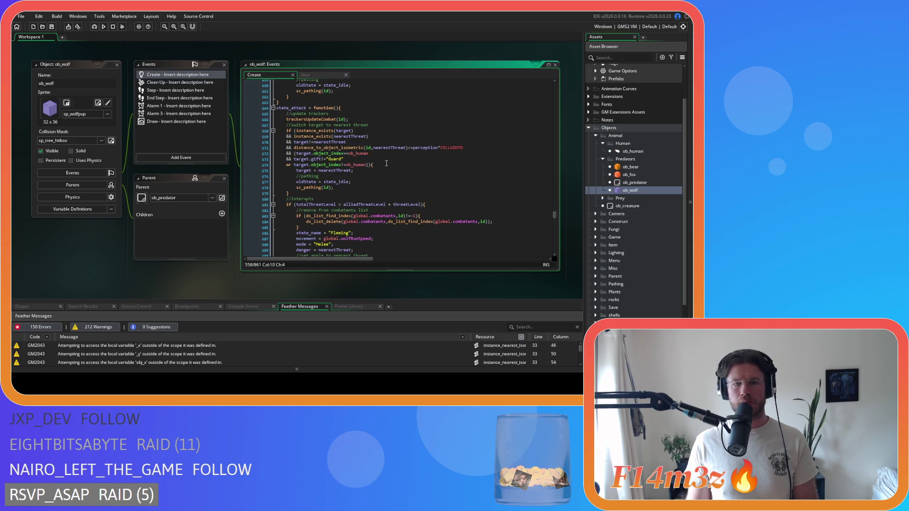
scroll(387, 164, "down", 1)
scroll(387, 164, "down", 3)
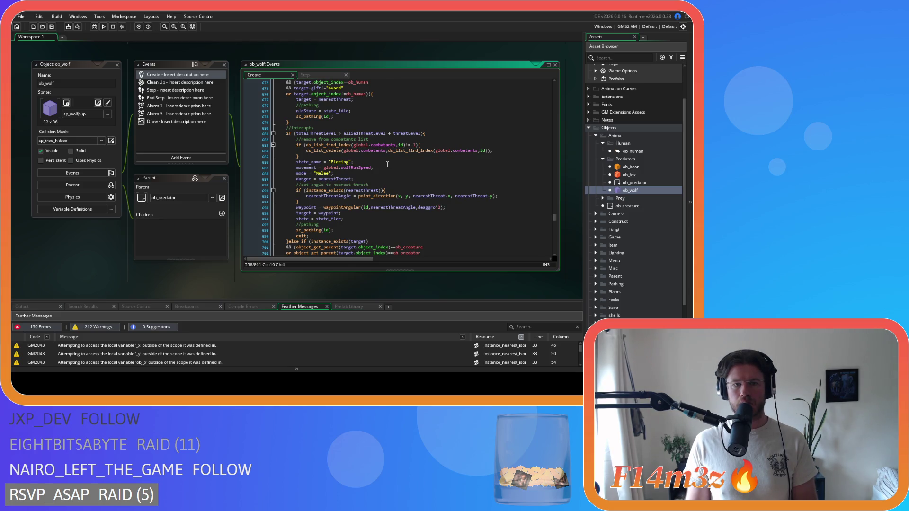
scroll(388, 165, "down", 1)
left_click(434, 118)
key("ctrl+v")
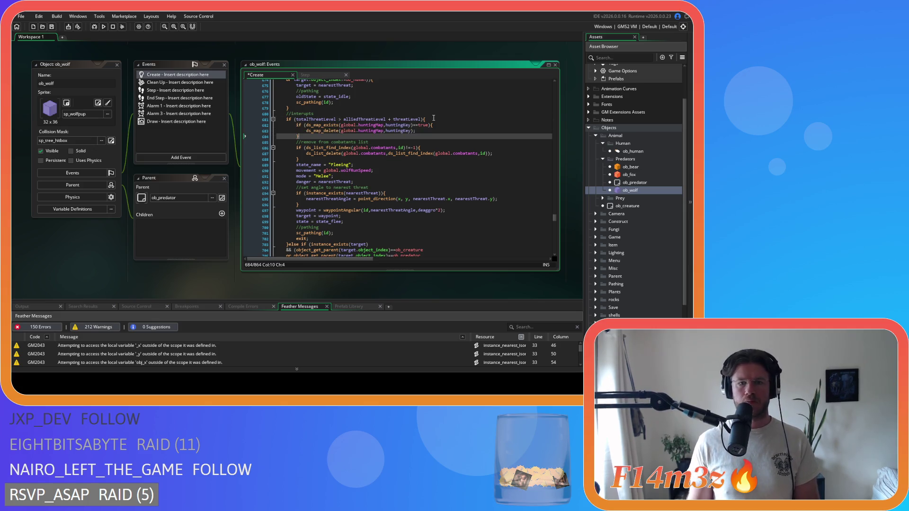
- Add the guarded deletion to the dead-target and berry-target branches, then save the Create code
scroll(431, 137, "down", 9)
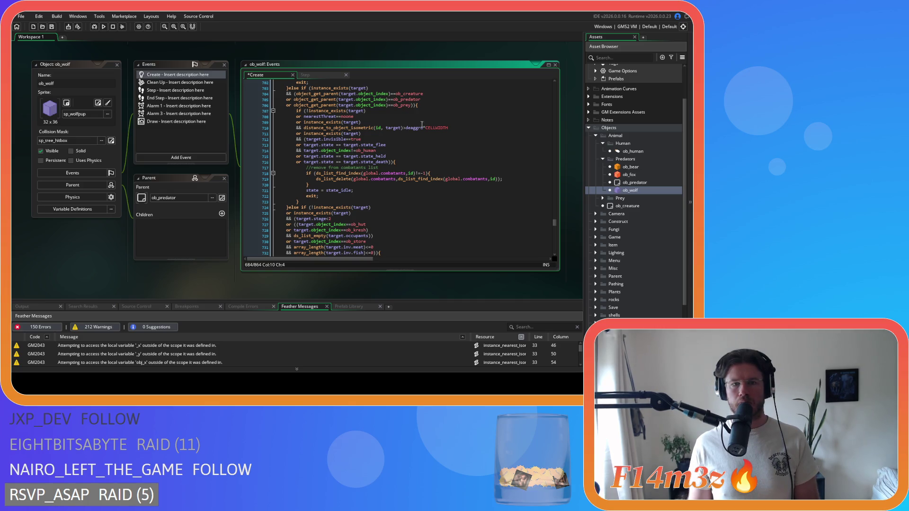
left_click(411, 161)
type("if (ds_map_exists(global.huntingMap,huntingKey)==true){ \t\t\tds_map_delete(global.huntingMap,huntingKey); \t\t}")
scroll(411, 161, "down", 3)
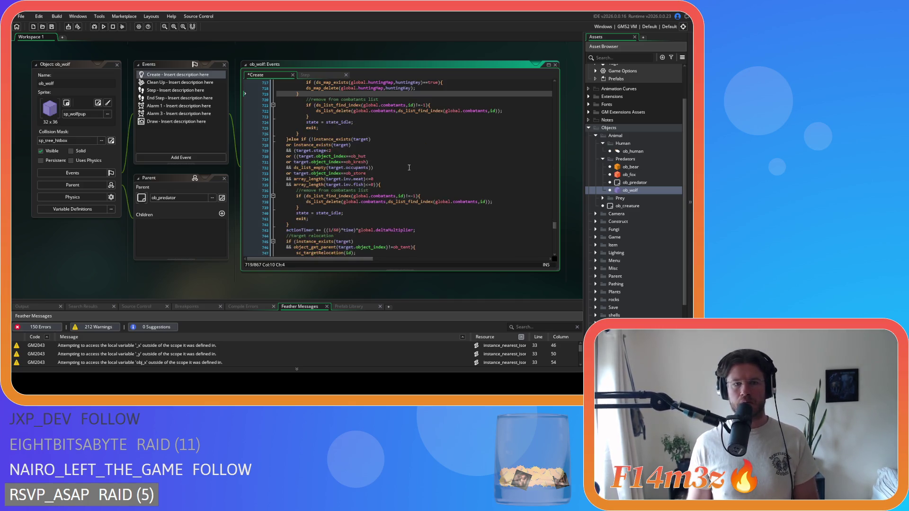
key("Up")
scroll(387, 167, "down", 5)
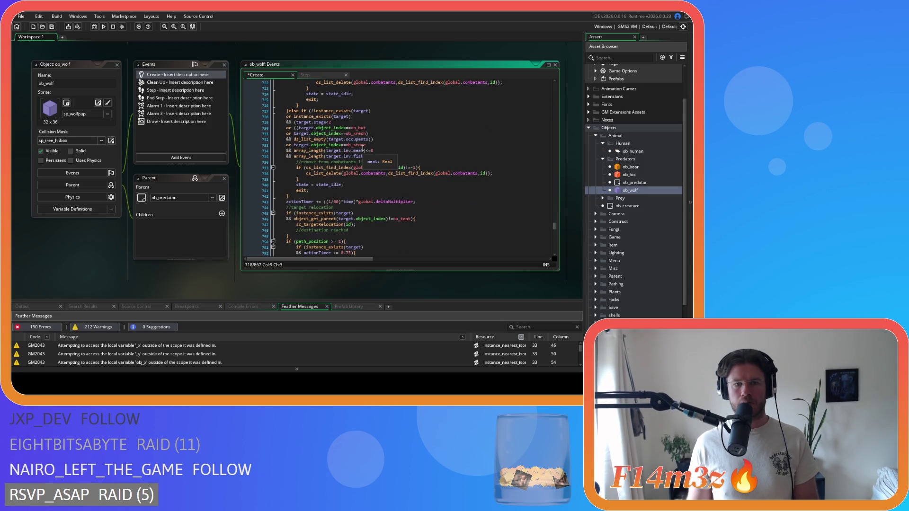
scroll(386, 136, "up", 2)
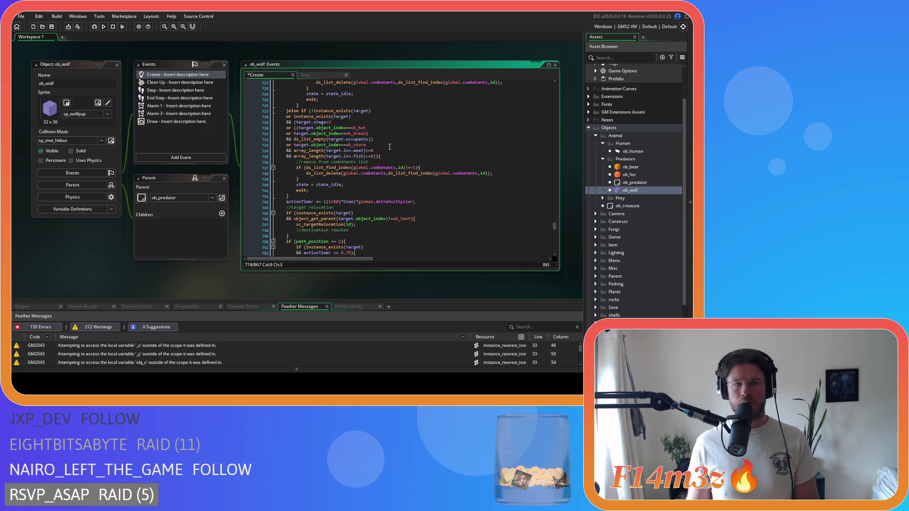
left_click(392, 157)
type("if (ds_map_exists(global.huntingMap,huntingKey)==true){ \t\t\tds_map_delete(global.huntingMap,huntingKey); \t\t}")
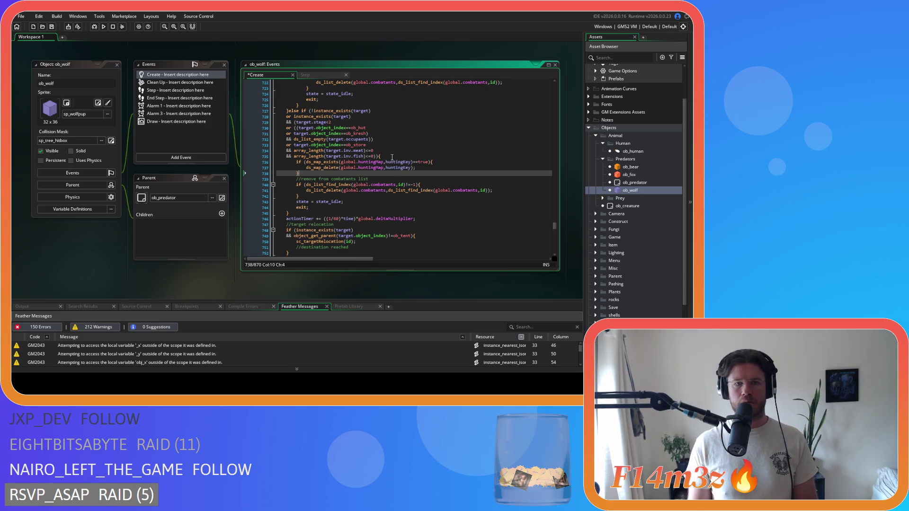
key("ctrl+s")
scroll(392, 158, "down", 3)
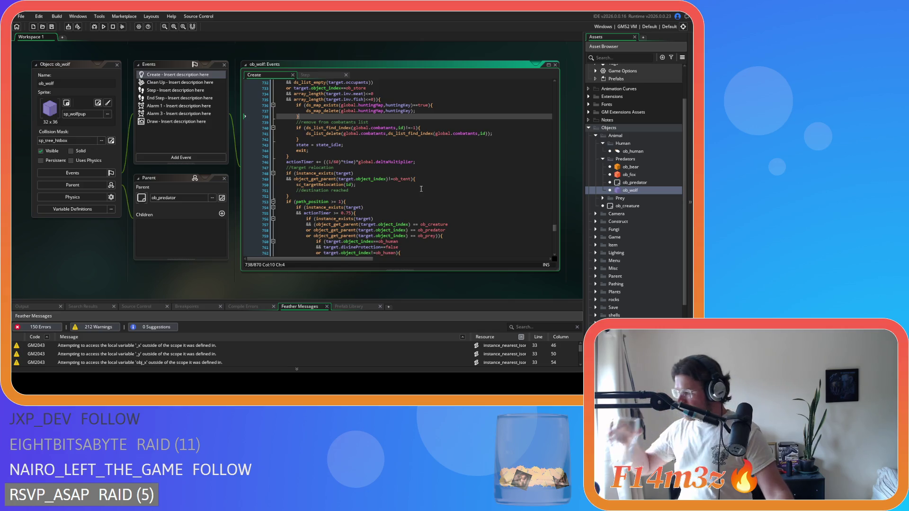
- Review ob_wolf's combatants-list removal and death-state age check, then open ob_deer from Prey
left_click(378, 128)
scroll(388, 137, "up", 2)
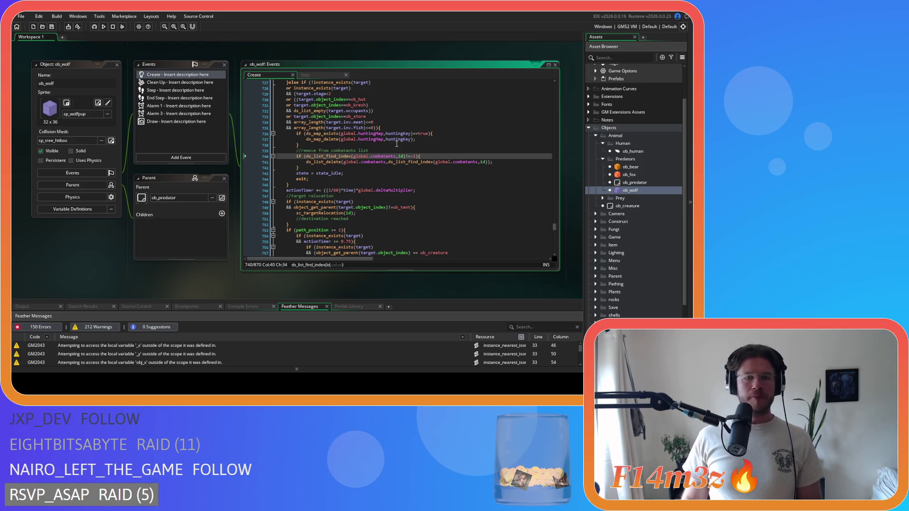
scroll(403, 147, "down", 3)
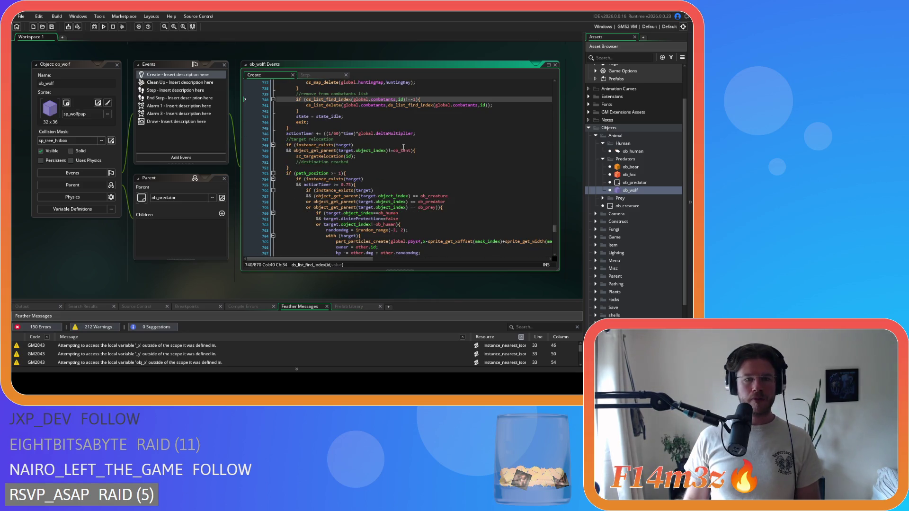
scroll(404, 148, "down", 10)
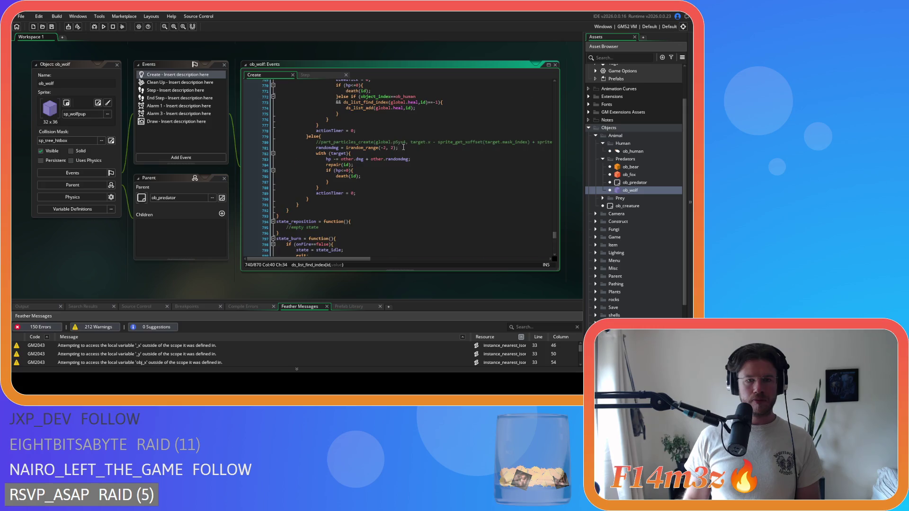
scroll(404, 148, "down", 4)
scroll(404, 148, "down", 10)
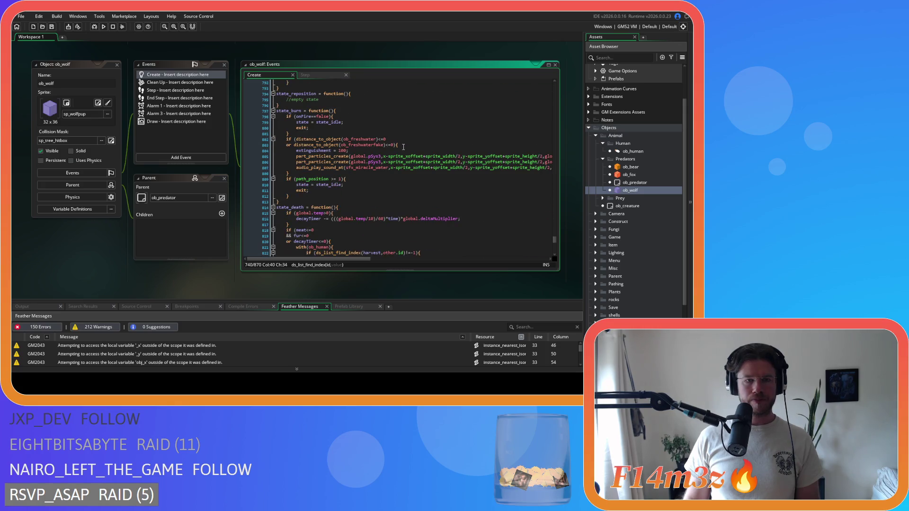
left_click(441, 163)
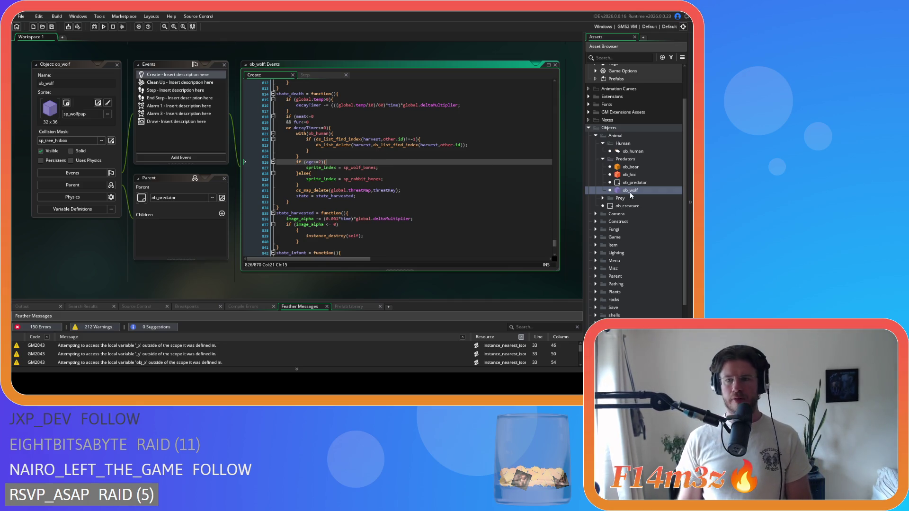
left_click(603, 198)
double_click(634, 206)
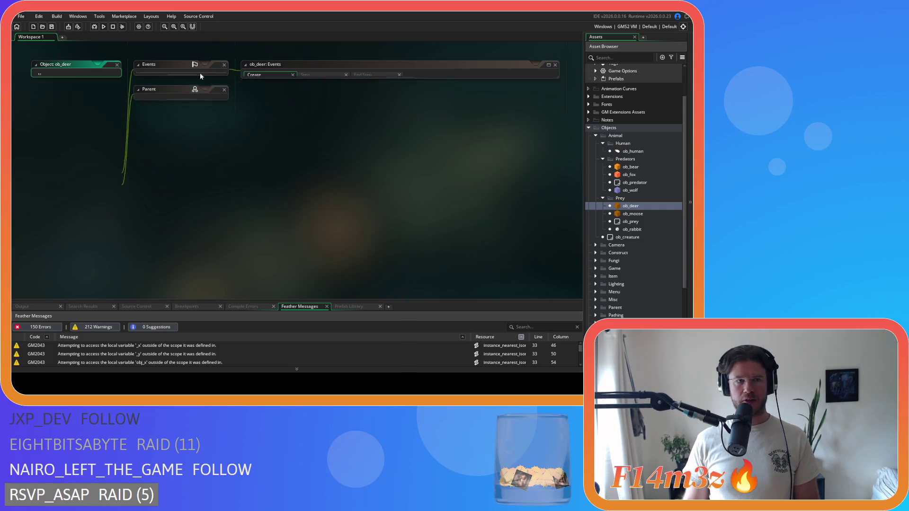
- Open ob_moose, search its Create code for huntingMap, and guard the first deletion with ds_map_exists
double_click(633, 214)
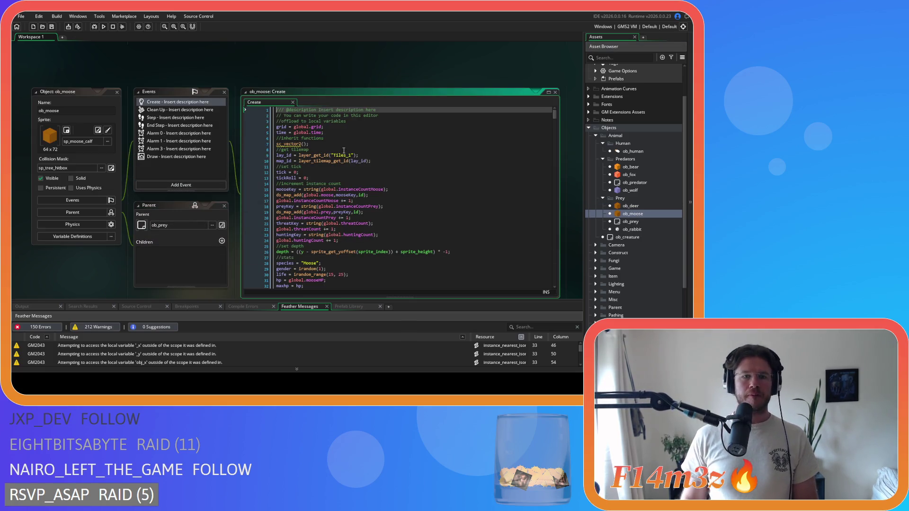
left_click(339, 150)
key("ctrl+f")
type("huntingMa")
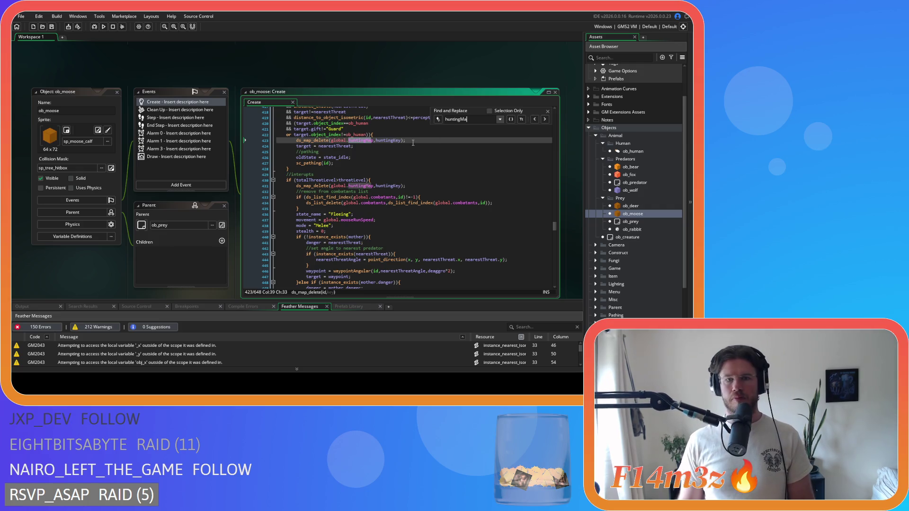
left_click_drag(406, 140, 297, 141)
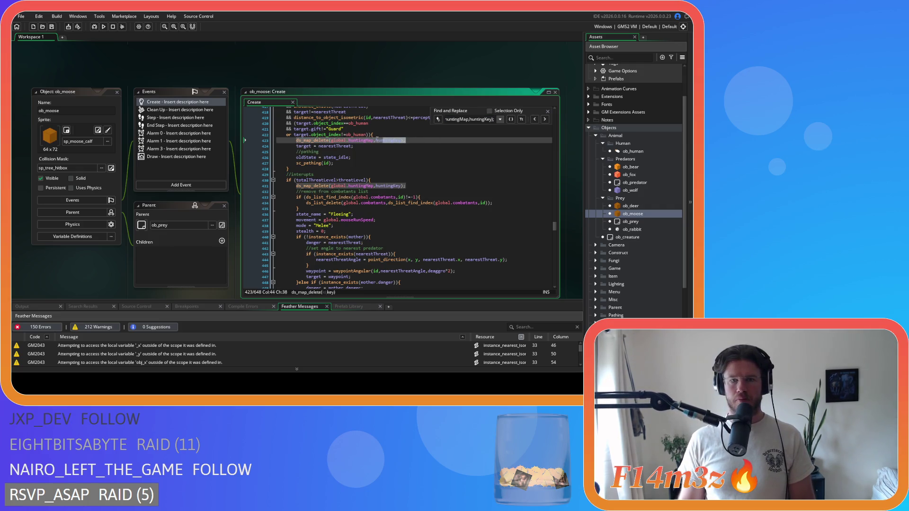
key("ctrl+v")
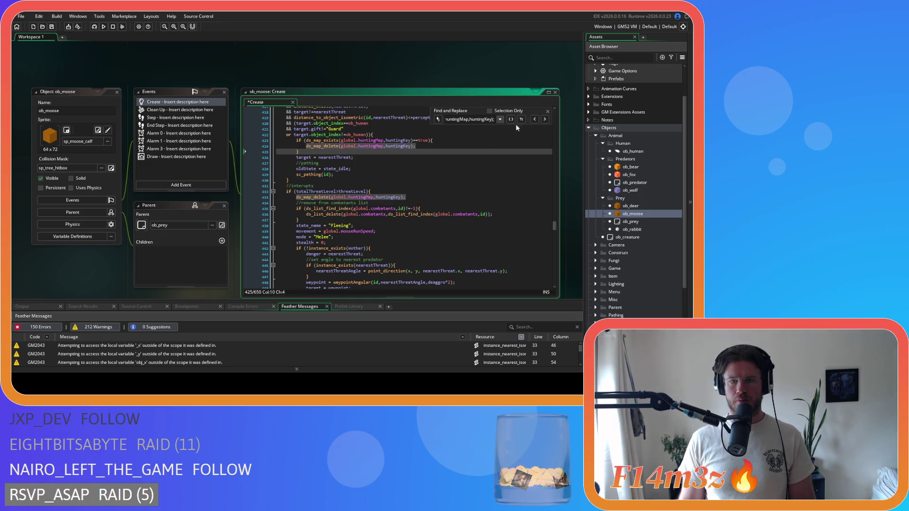
- Wrap the following hunting-map deletions, including the one on line 474, in the ds_map_exists guard
left_click(546, 120)
left_click(547, 121)
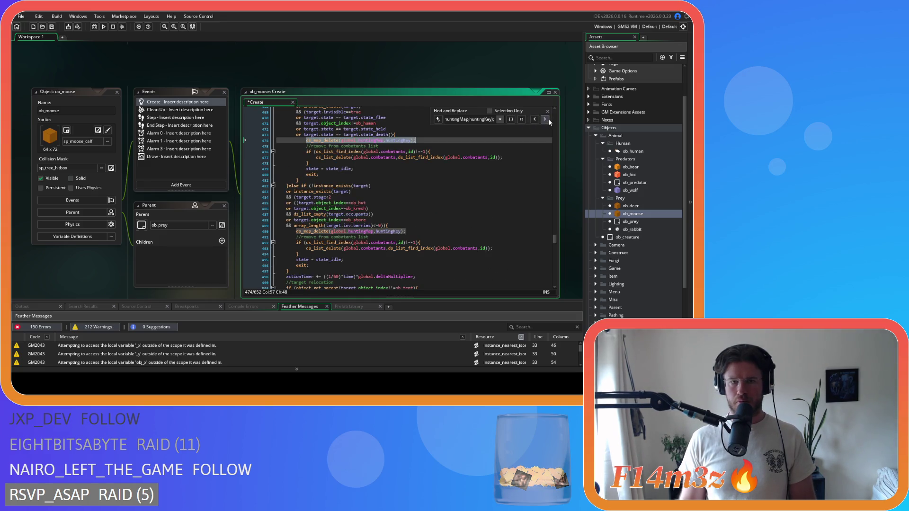
key("ctrl+v")
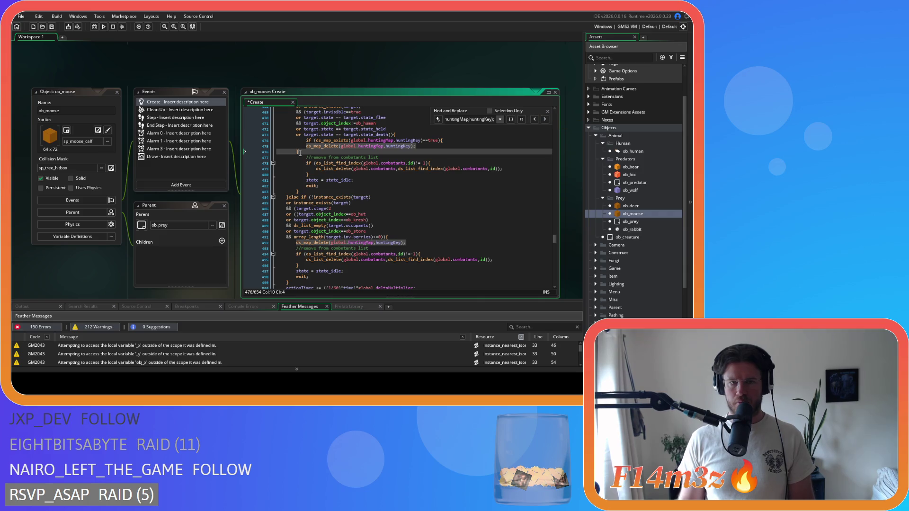
left_click_drag(310, 152, 284, 147)
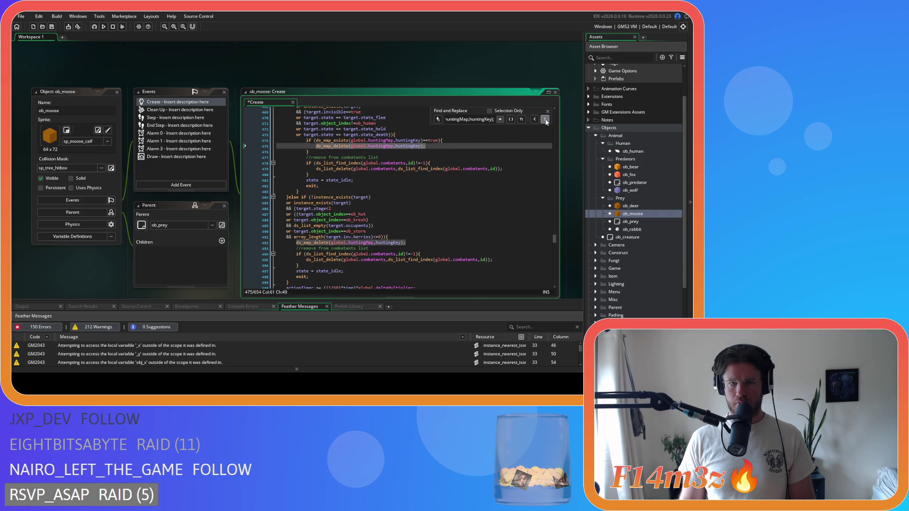
left_click(545, 120)
type("if (ds_map_exists(global.huntingMap,huntingKey)==true){ \t\t\tds_map_delete(global.huntingMap,huntingKey); \t\t}")
- Cycle through every huntingMap match to confirm each deletion is guarded
left_click(545, 120)
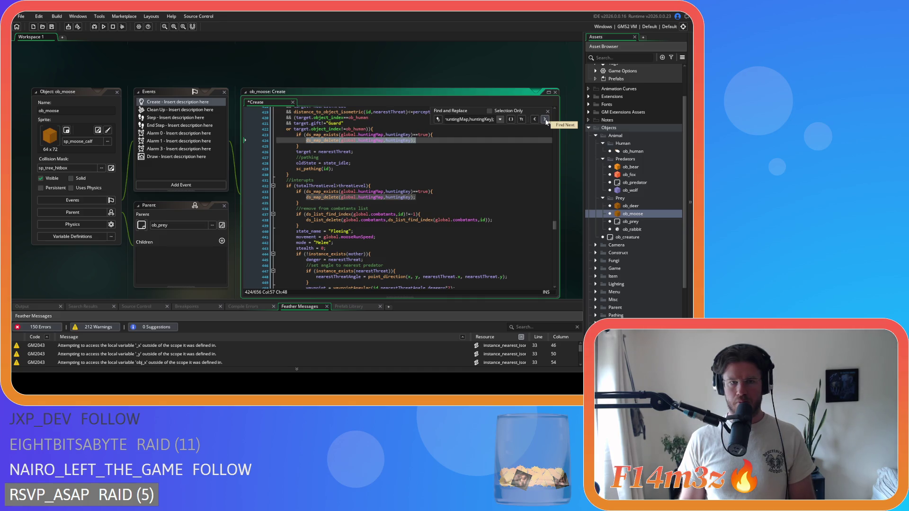
left_click(545, 120)
left_click(545, 120)
left_click(545, 120)
left_click(545, 119)
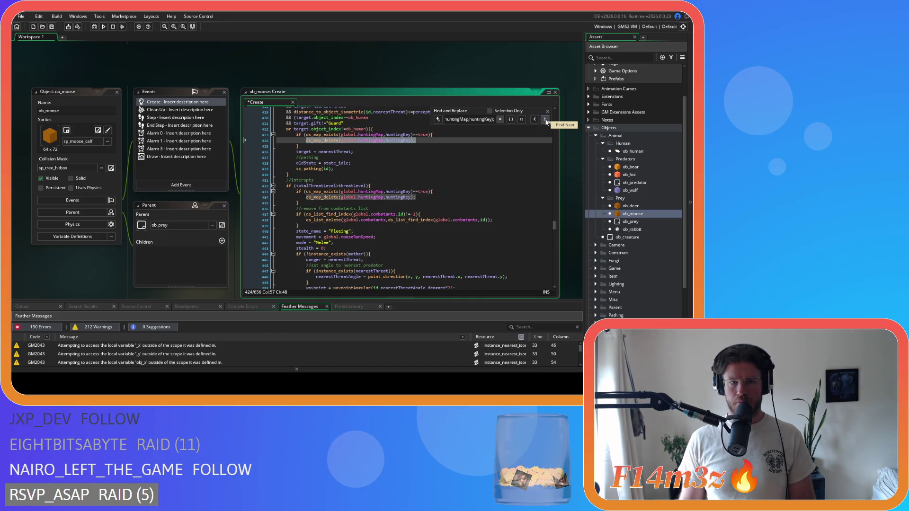
left_click(545, 120)
left_click(545, 119)
left_click(545, 119)
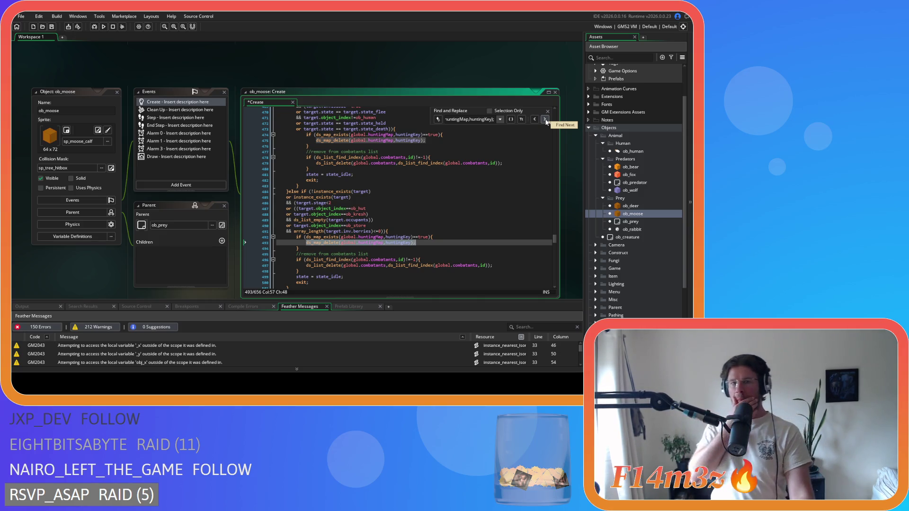
left_click(545, 120)
left_click(545, 119)
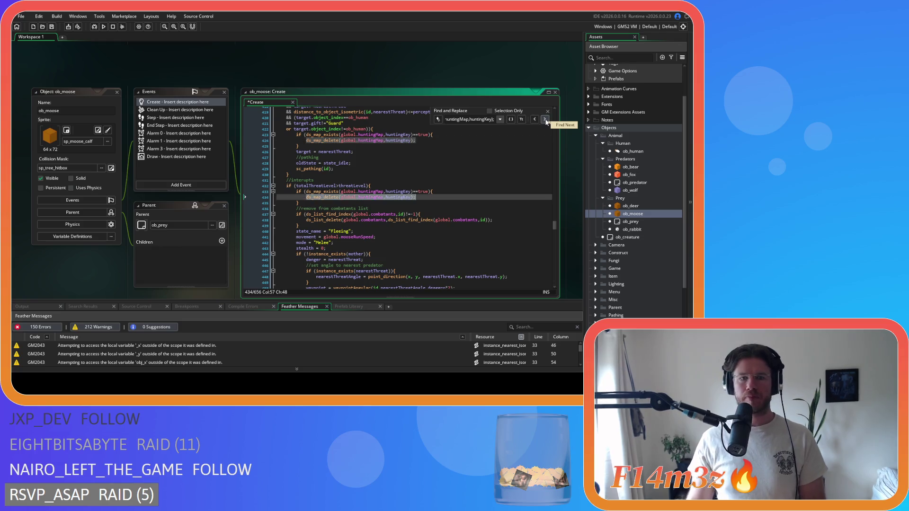
left_click(545, 119)
left_click(545, 119)
left_click(546, 119)
left_click(546, 119)
left_click(545, 120)
left_click(545, 119)
left_click(546, 120)
left_click(545, 119)
left_click(545, 119)
left_click(545, 119)
left_click(545, 120)
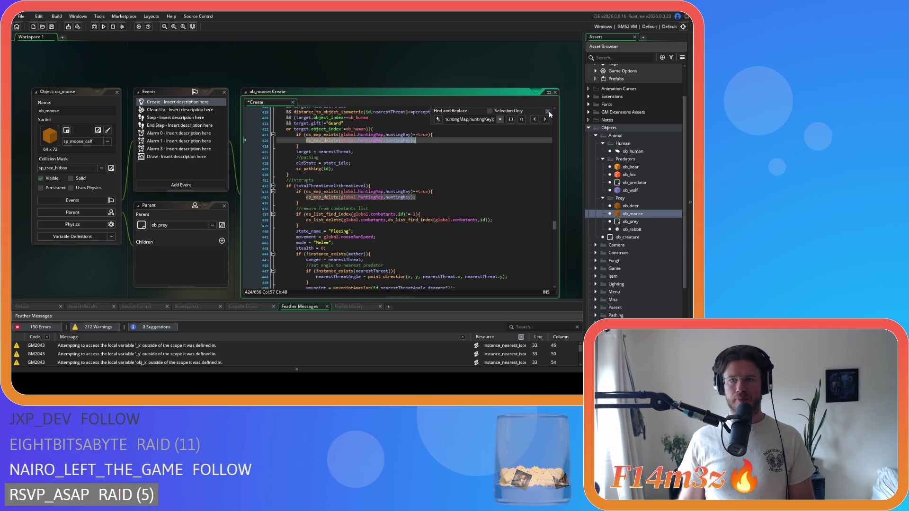
- Close the search box and save the moose's Create code and all changes
left_click(548, 112)
left_click(467, 158)
key("ctrl+s")
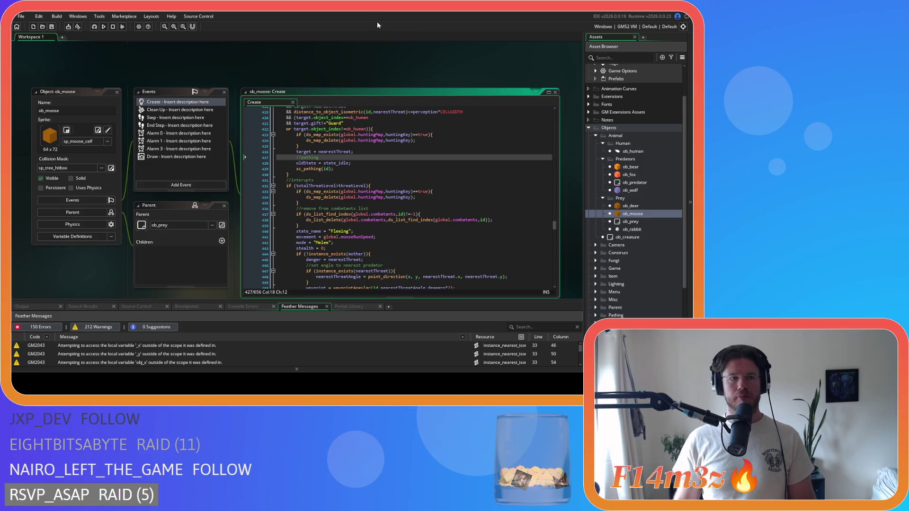
left_click(55, 29)
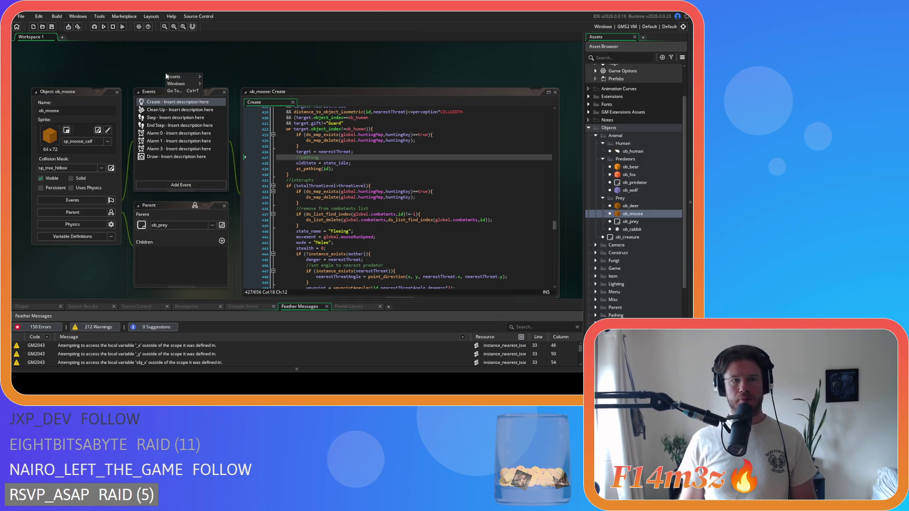
- Collapse the Prey and Predators groups and close all open editor windows
left_click(603, 198)
left_click(603, 159)
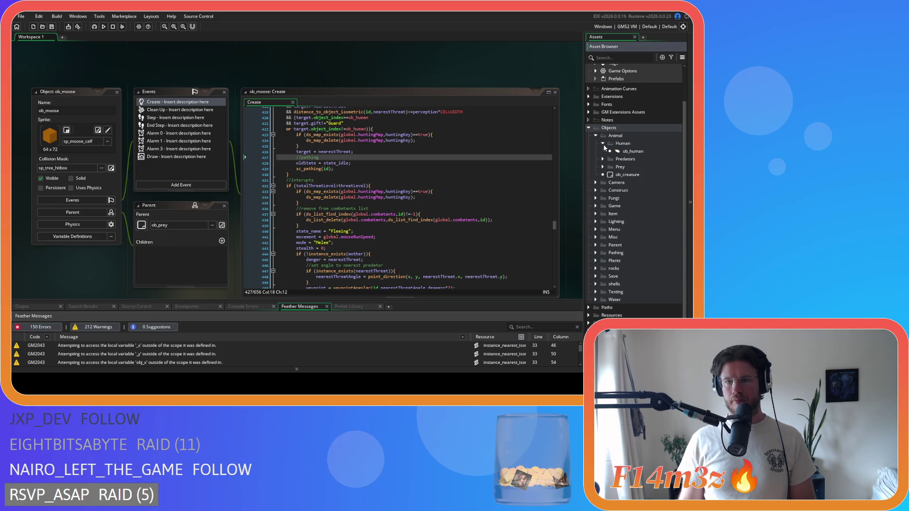
right_click(415, 72)
mouse_move(437, 82)
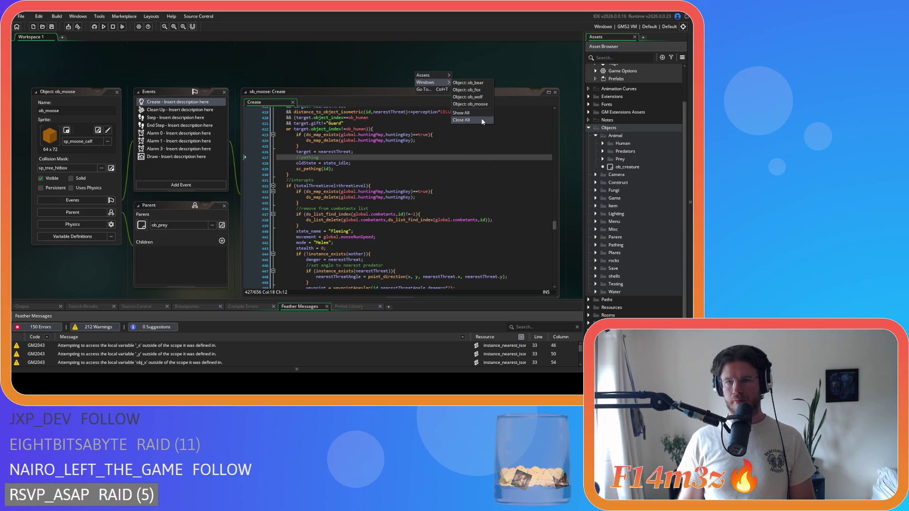
left_click(484, 120)
- Collapse the Animal and Objects folders, then re-expand Objects and its Game folder
left_click(596, 136)
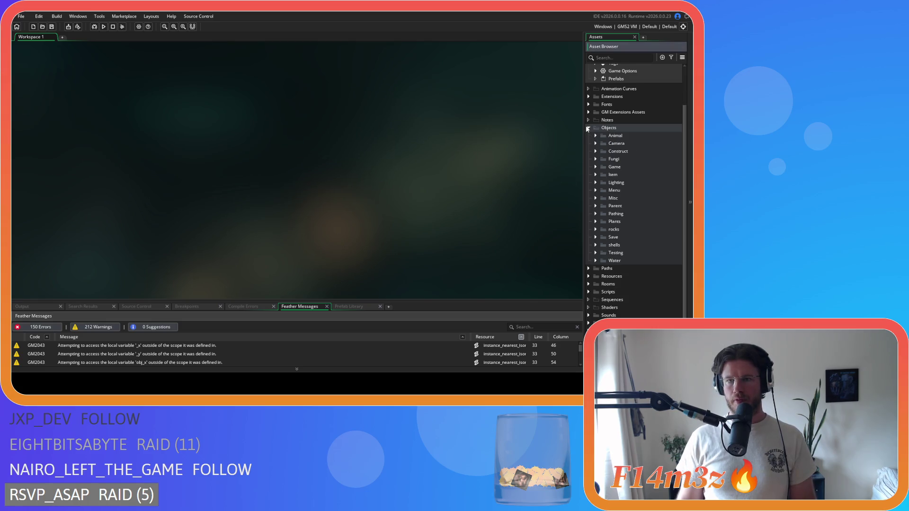
left_click(589, 128)
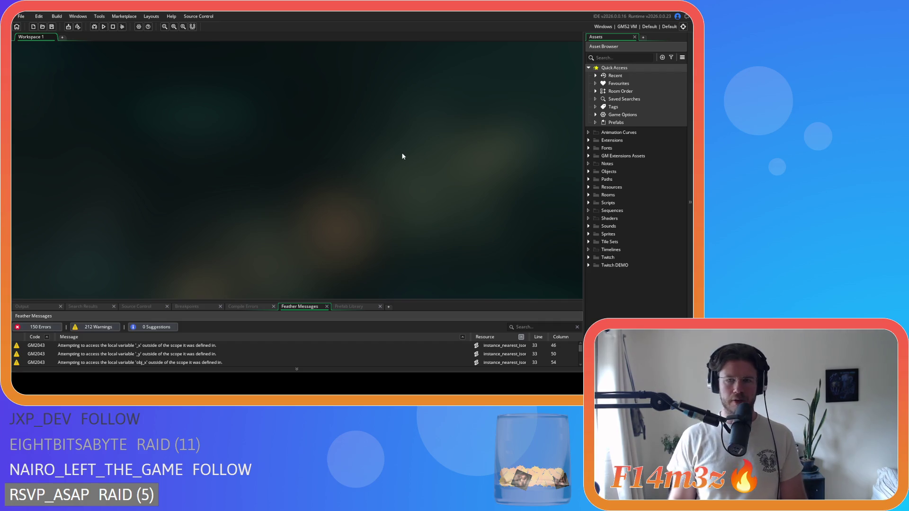
left_click(592, 172)
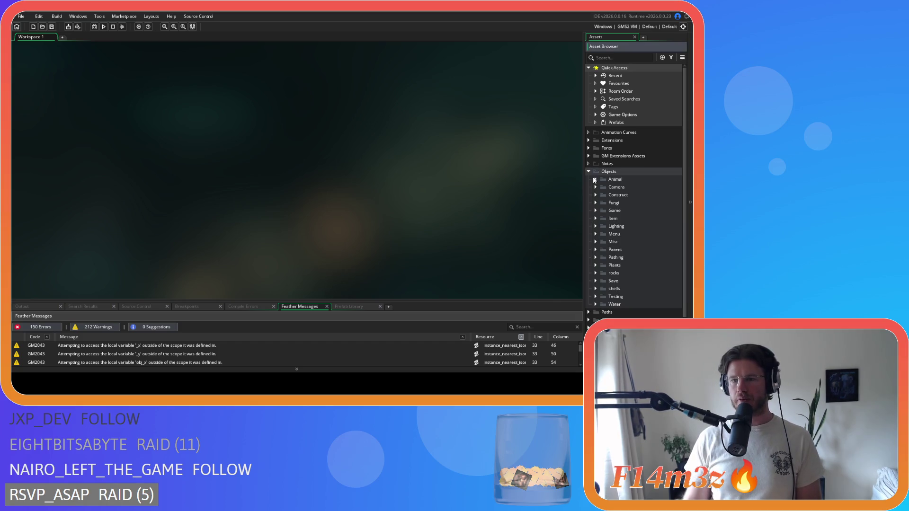
left_click(596, 211)
- Open ob_controller's Global Left Pressed code and scroll to the ob_fox and ob_wolf branches
double_click(620, 218)
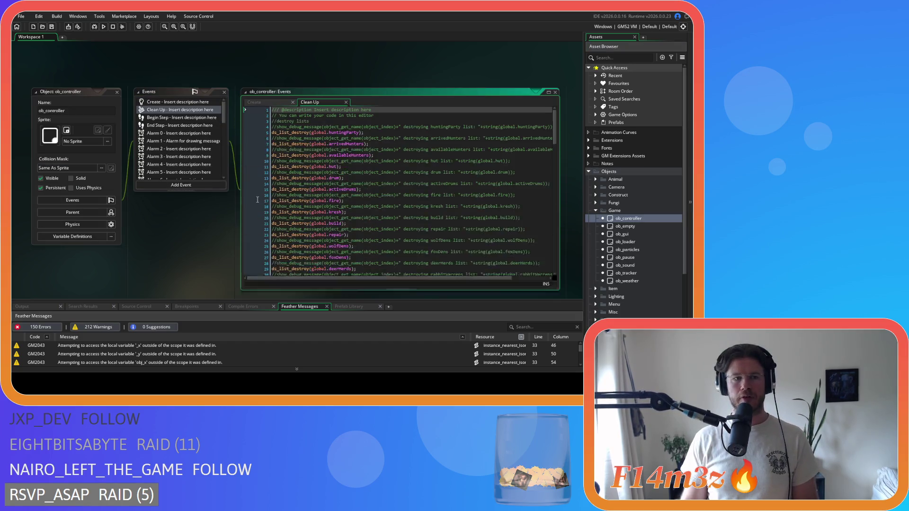
scroll(163, 129, "down", 3)
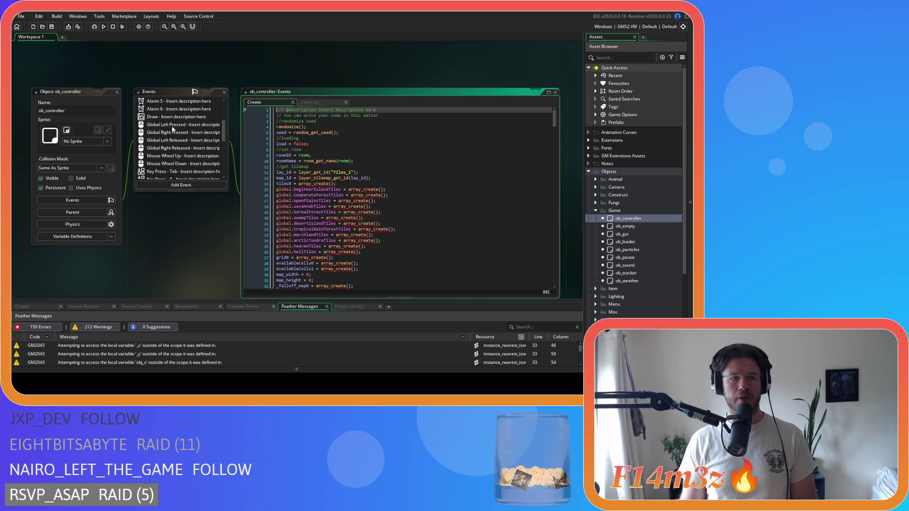
left_click(174, 126)
mouse_move(556, 112)
left_mouse_down()
mouse_move(561, 200)
mouse_move(543, 249)
left_mouse_up()
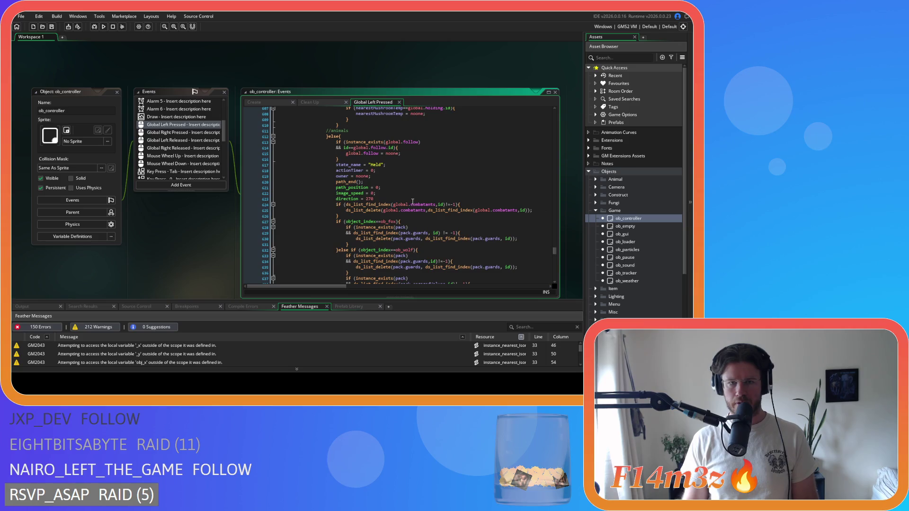
scroll(469, 213, "down", 2)
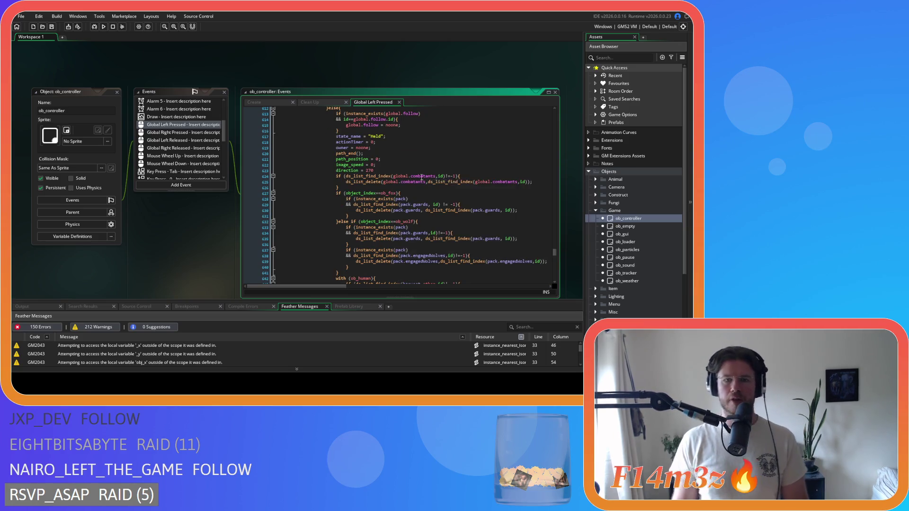
scroll(439, 175, "up", 2)
scroll(407, 194, "down", 1)
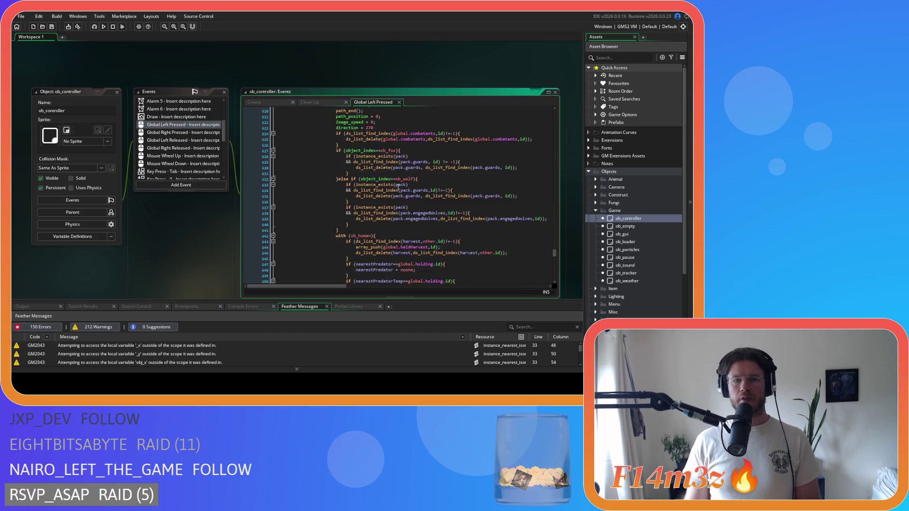
scroll(393, 185, "down", 3)
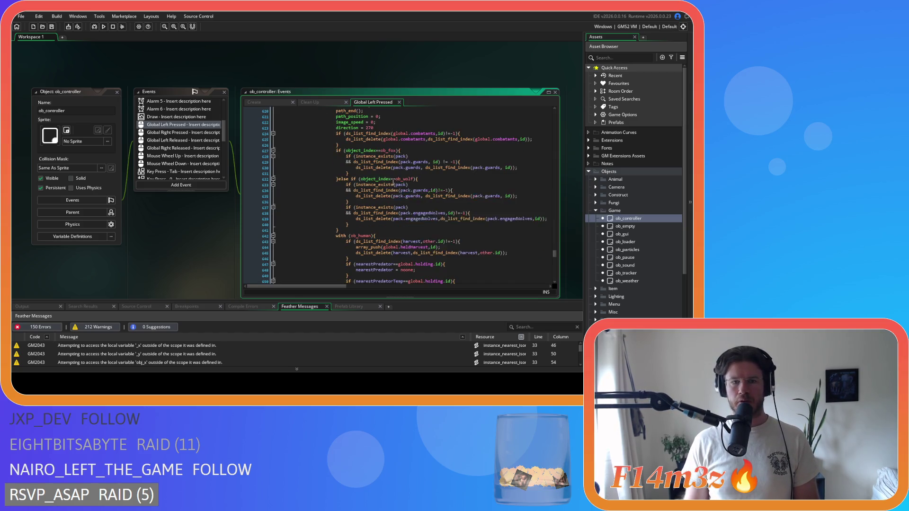
scroll(467, 206, "up", 2)
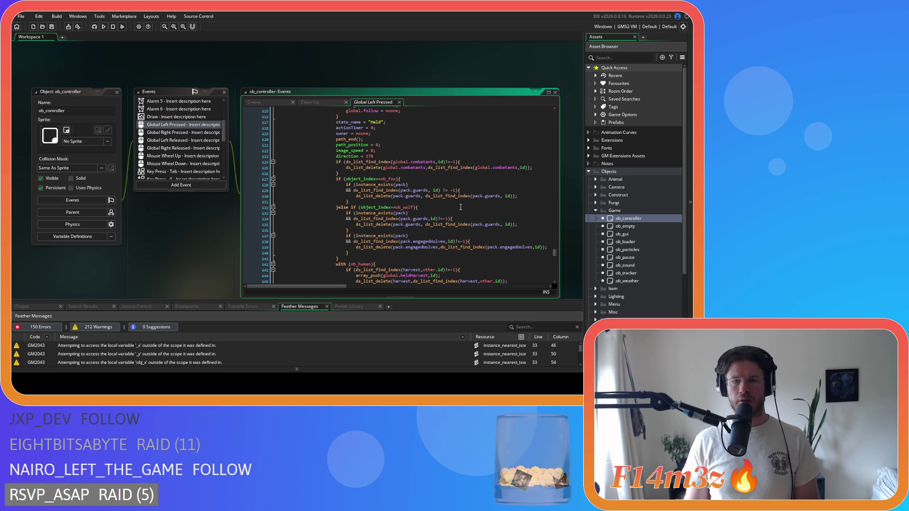
scroll(460, 207, "down", 1)
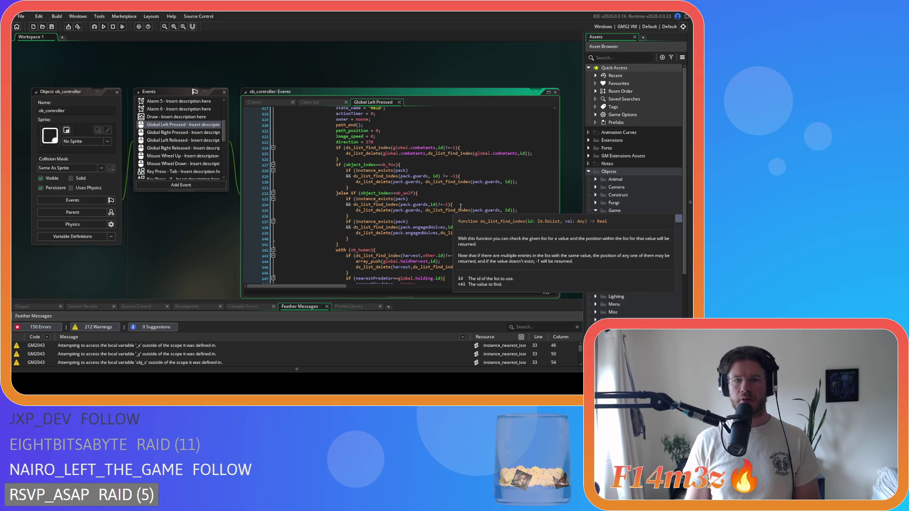
- Insert the ds_map_exists-guarded huntingMap deletion into the ob_fox branch and fix its indentation
left_click(419, 165)
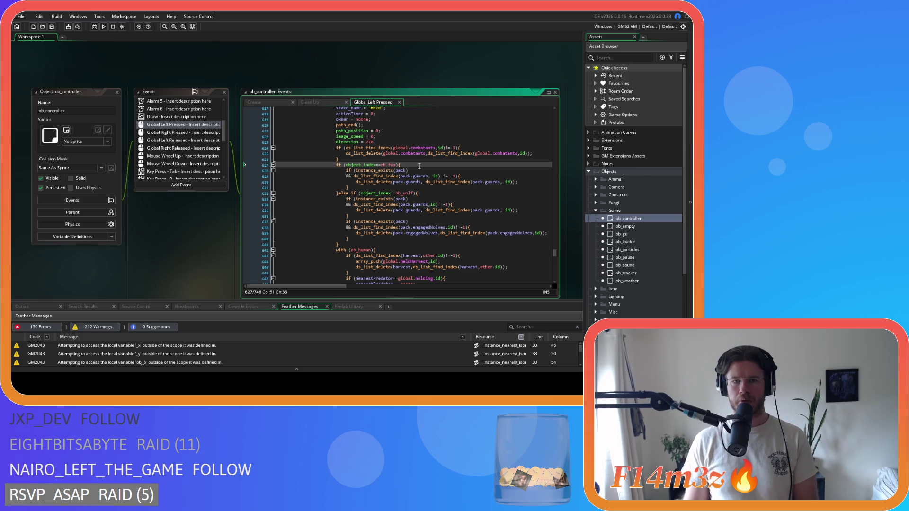
key("End")
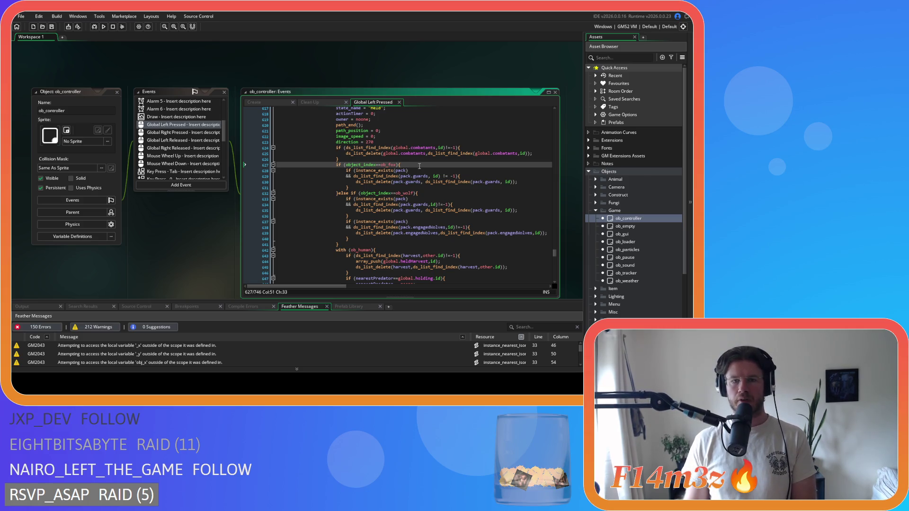
key("Return")
type("if (ds_map_exists(global.huntingMap,huntingKey)==true){ \t\t\tds_map_delete(global.huntingMap,huntingKey); \t\t}")
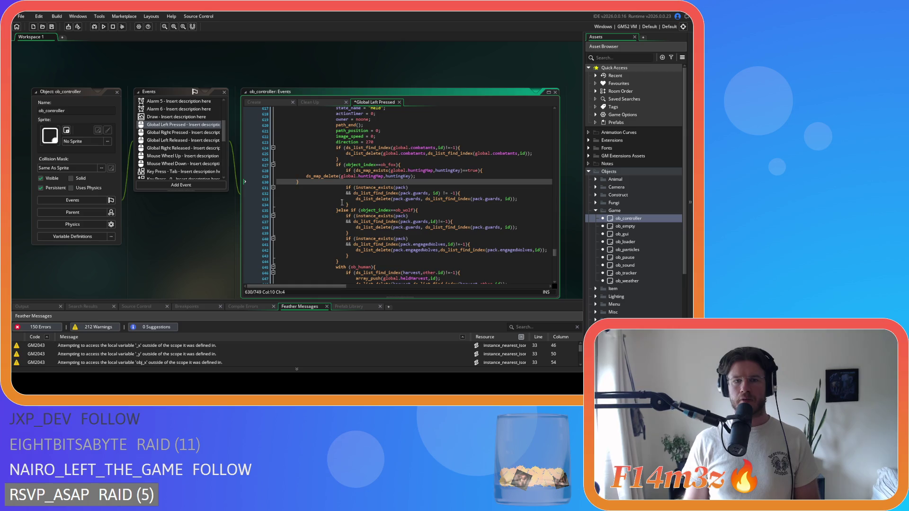
key("shift+Up")
key("shift+Up")
key("Tab")
key("shift+Tab")
key("shift+Down")
key("Tab")
key("Tab")
key("Tab")
- Copy the guarded deletion block and paste it under the ob_wolf else-if branch
left_click_drag(353, 182, 346, 172)
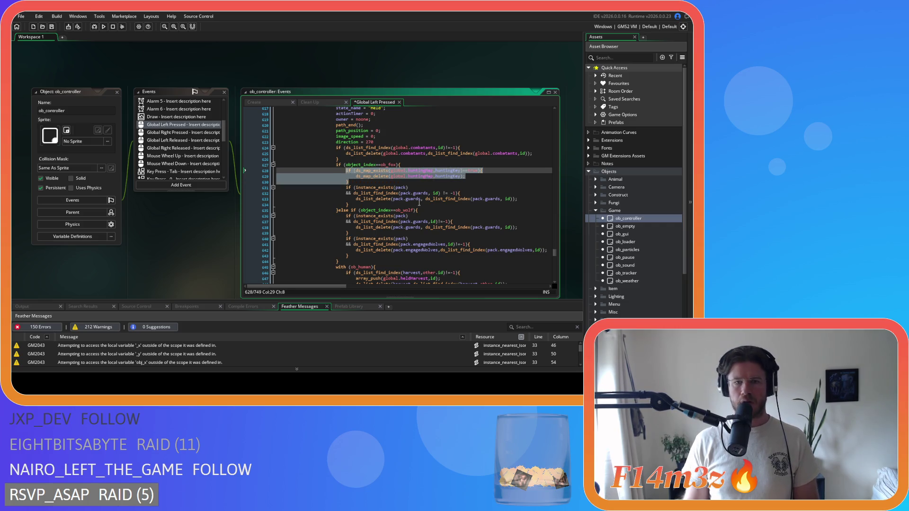
scroll(419, 203, "down", 1)
left_click(433, 196)
key("Return")
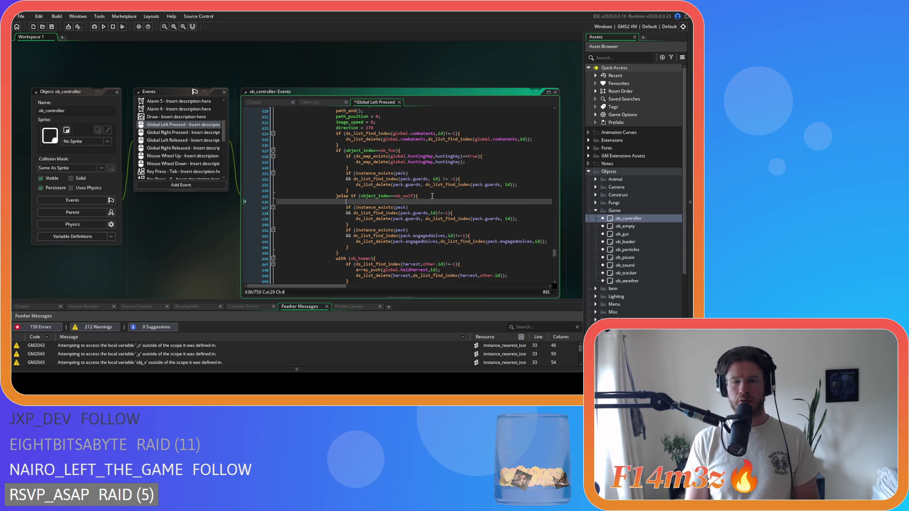
type("if (ds_map_exists(global.huntingMap,huntingKey)==true){ \t\t\t\t\t\t\t\tds_map_delete(global.huntingMap,huntingKey); \t\t\t\t\t\t\t}")
- Scroll through the Global Left Pressed code and select the standalone with(ob_wolf) pack cleanup block
scroll(433, 195, "down", 4)
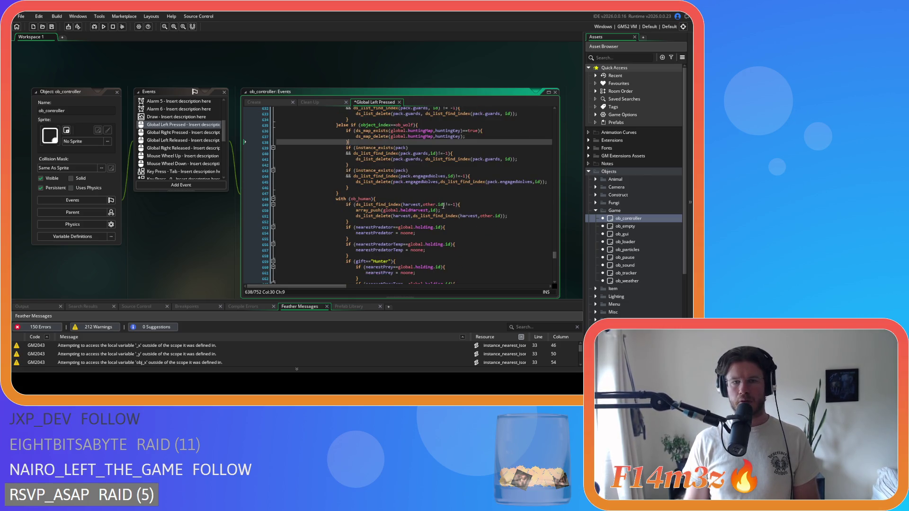
scroll(447, 209, "down", 8)
scroll(454, 214, "down", 14)
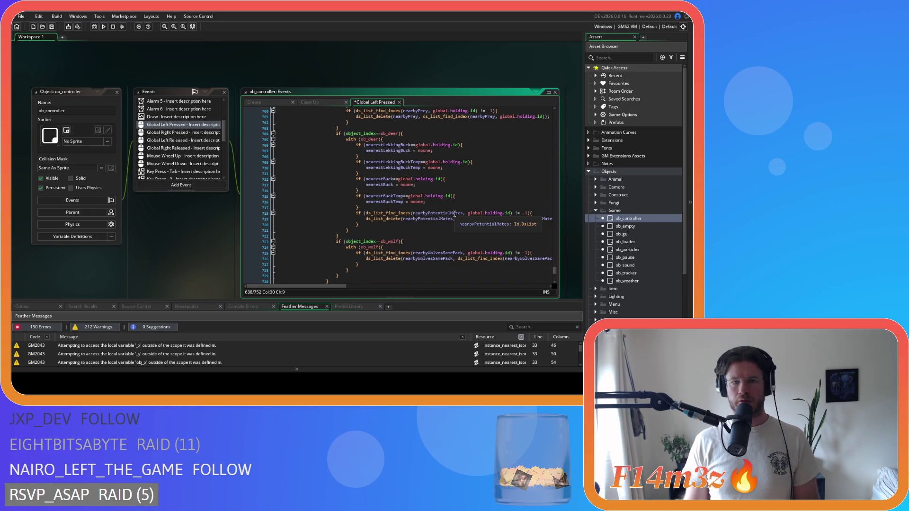
scroll(455, 214, "up", 2)
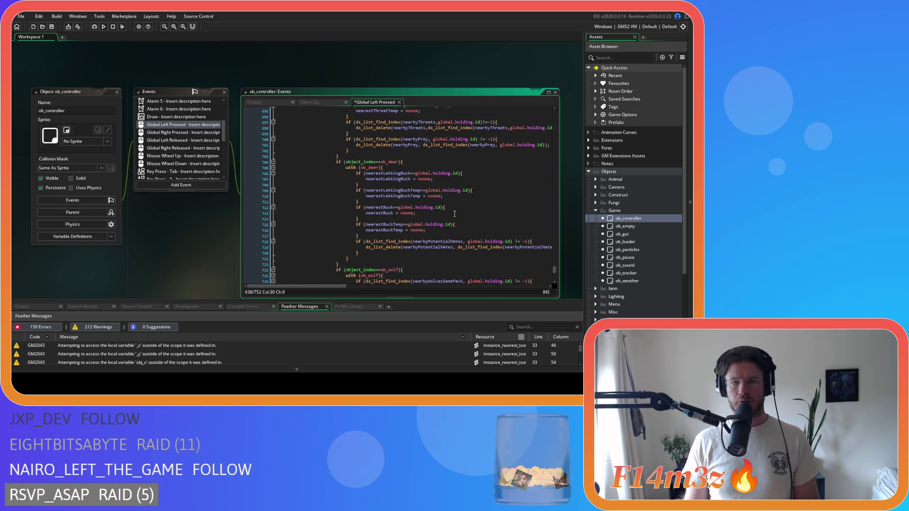
scroll(454, 215, "down", 2)
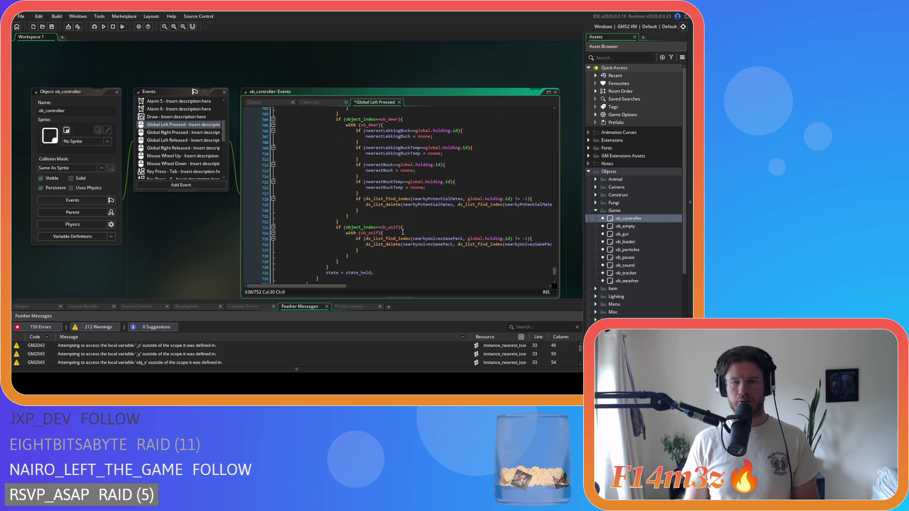
scroll(403, 232, "up", 20)
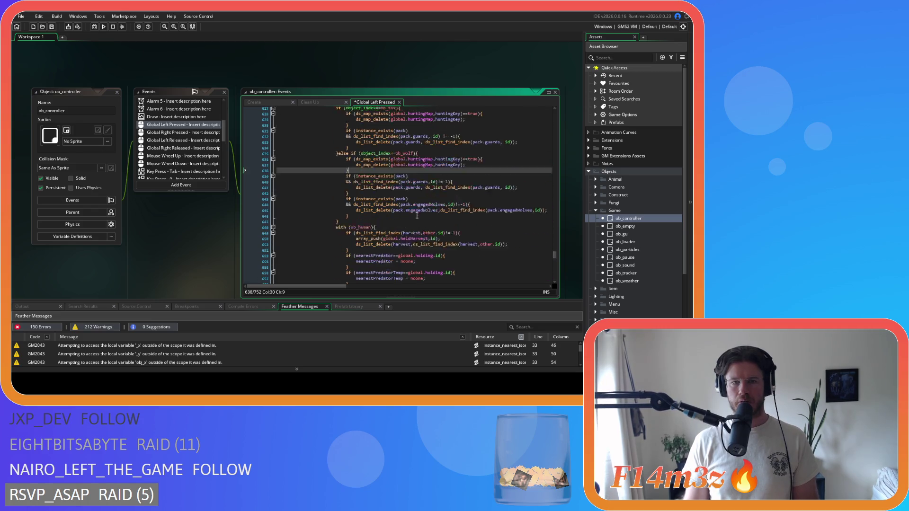
scroll(417, 215, "down", 10)
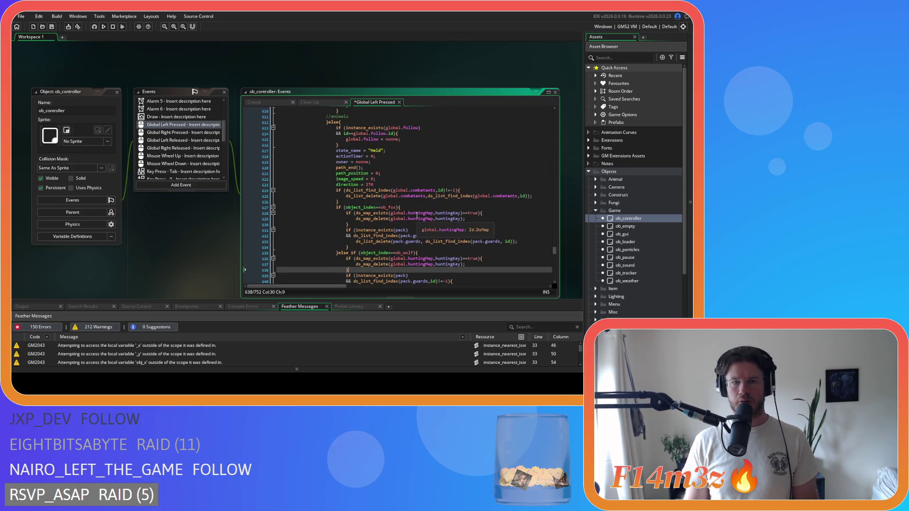
scroll(418, 215, "down", 18)
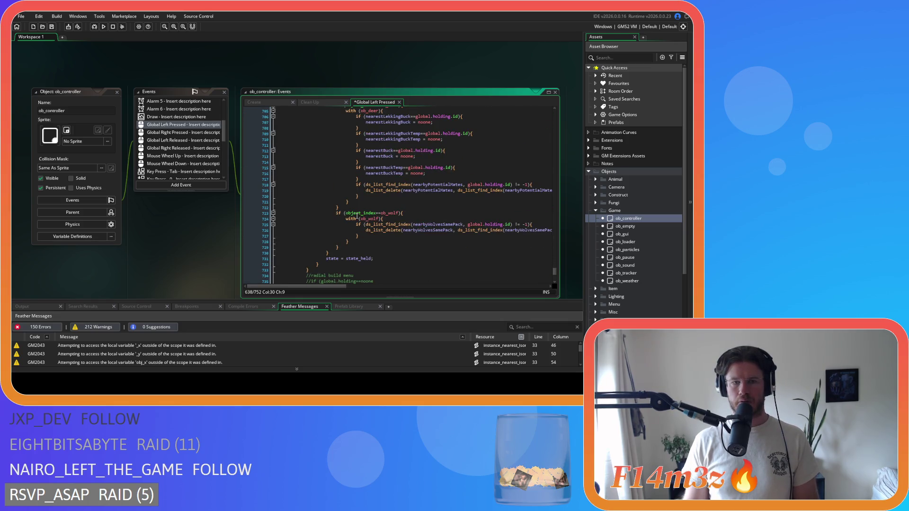
scroll(364, 214, "up", 7)
scroll(372, 207, "up", 20)
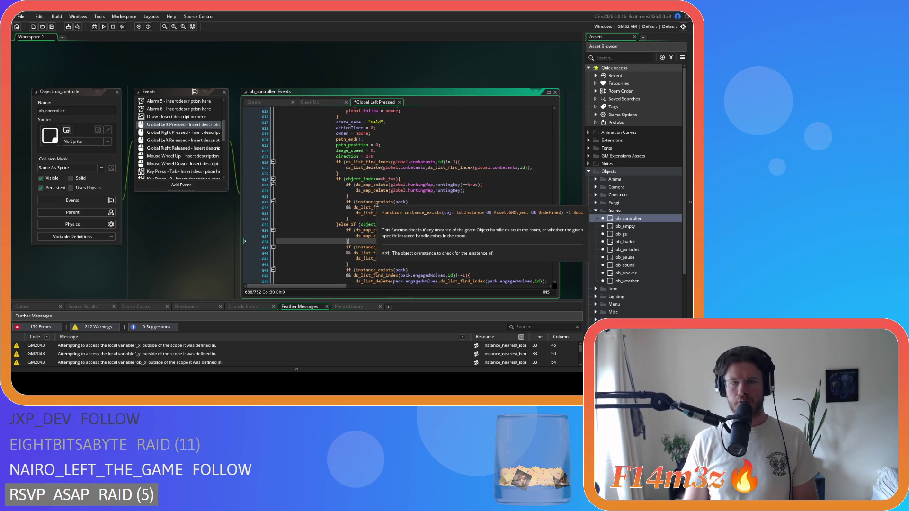
scroll(378, 204, "down", 5)
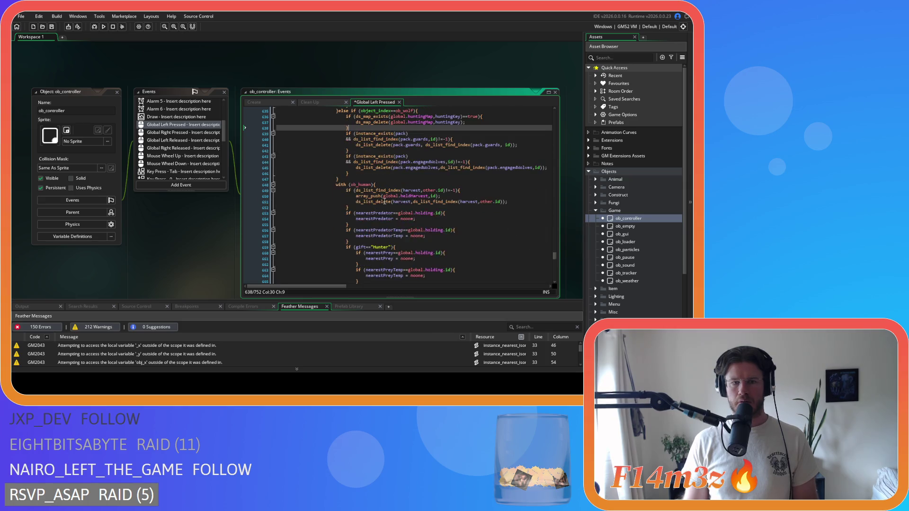
scroll(384, 202, "down", 18)
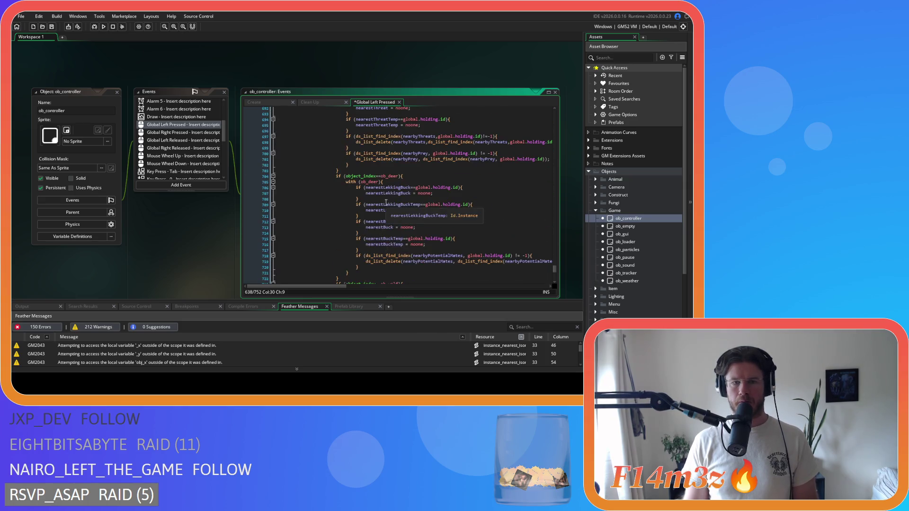
scroll(386, 202, "down", 2)
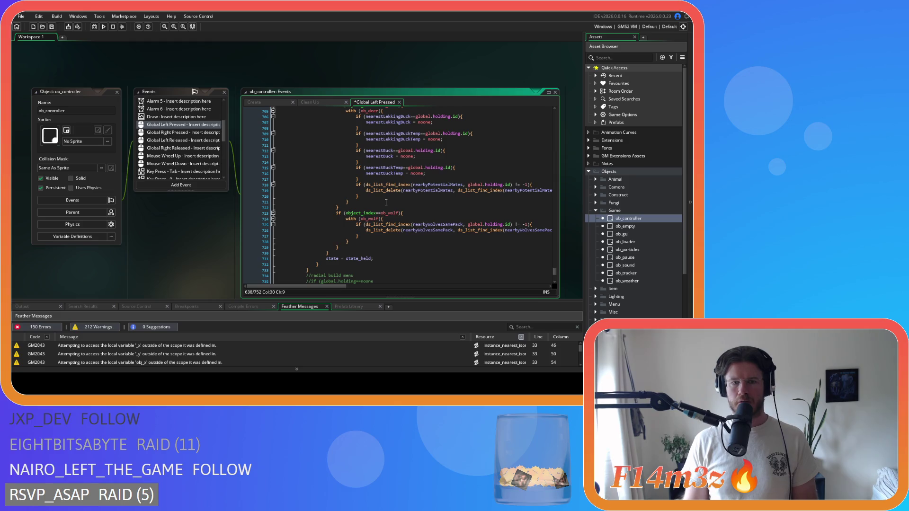
scroll(386, 202, "up", 20)
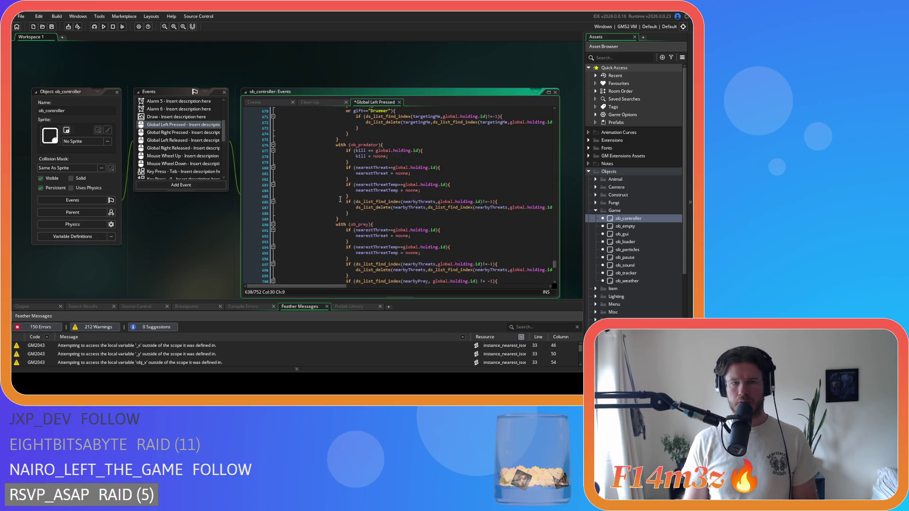
scroll(339, 196, "up", 5)
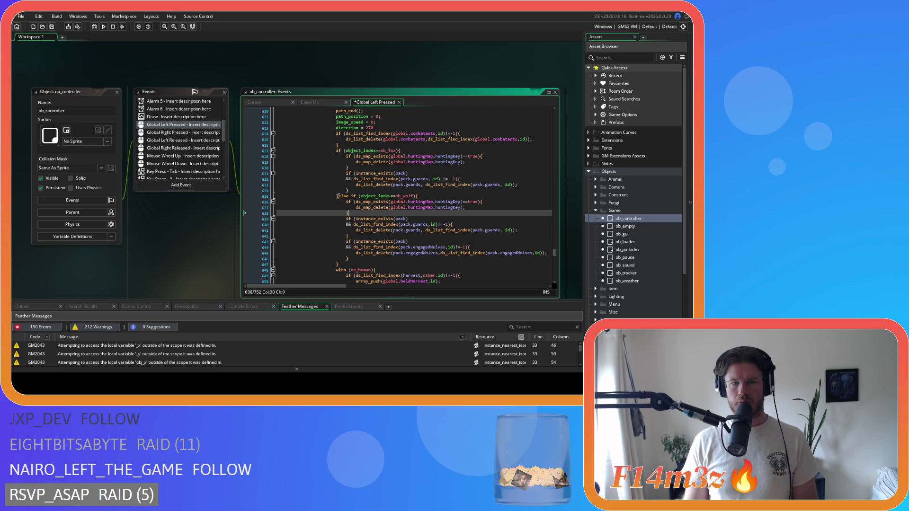
scroll(339, 196, "down", 20)
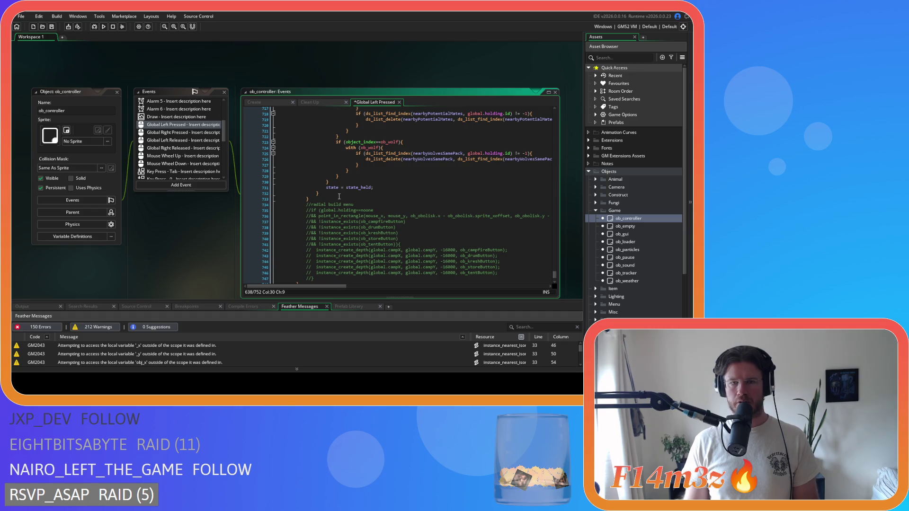
scroll(339, 196, "up", 2)
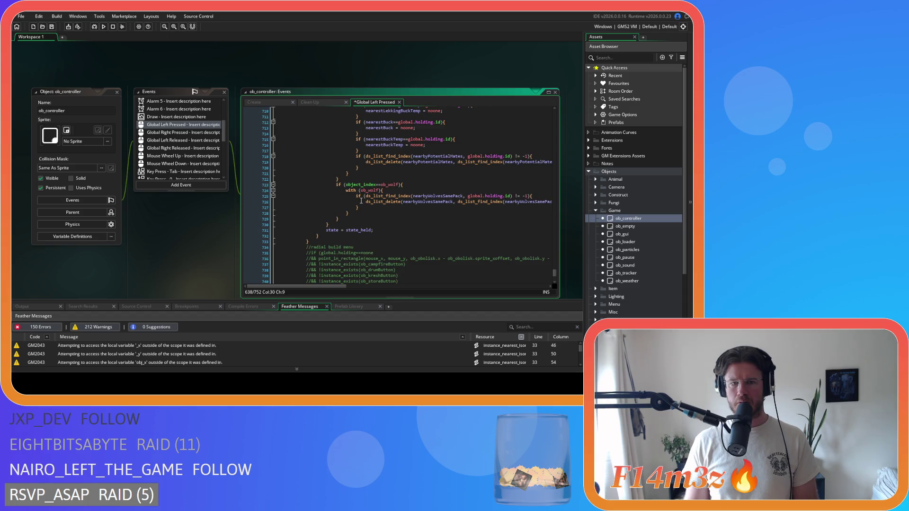
scroll(360, 200, "up", 20)
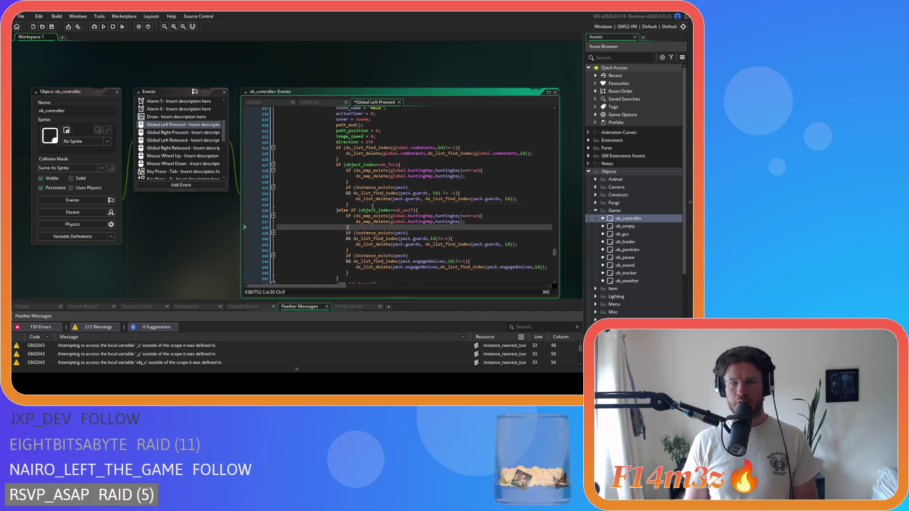
mouse_move(427, 214)
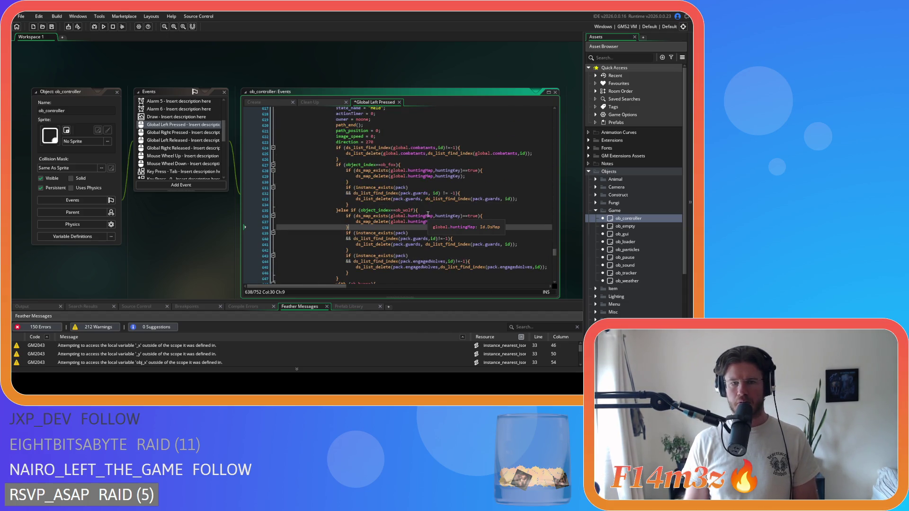
scroll(428, 214, "down", 20)
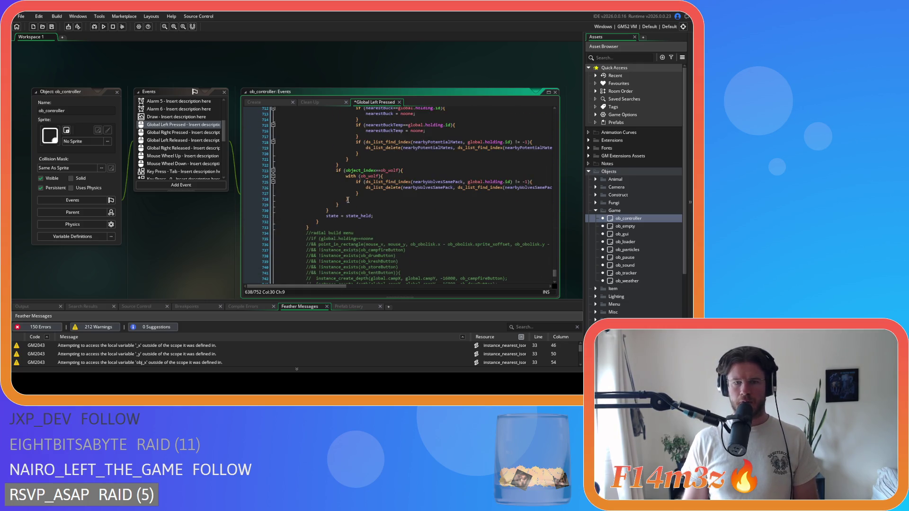
left_click_drag(353, 200, 346, 177)
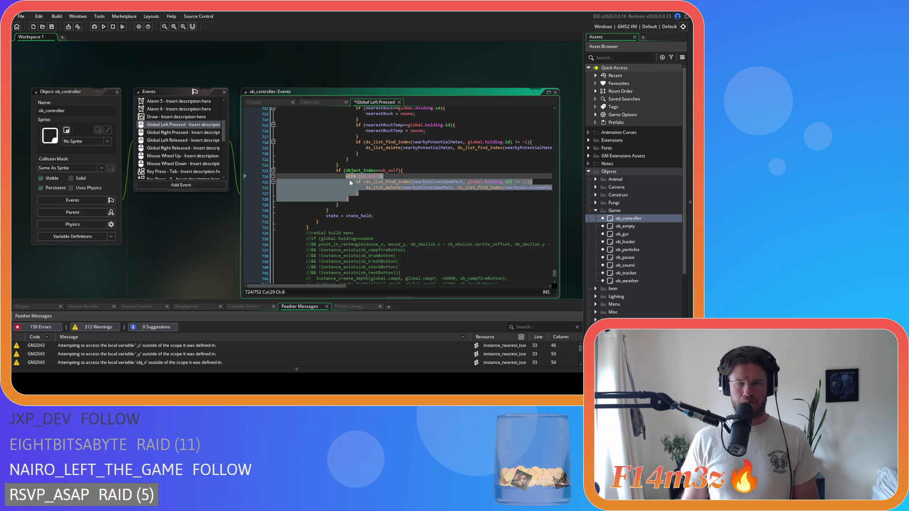
- Remove the with(ob_wolf) pack cleanup and delete the leftover empty ob_wolf check
key("BackSpace")
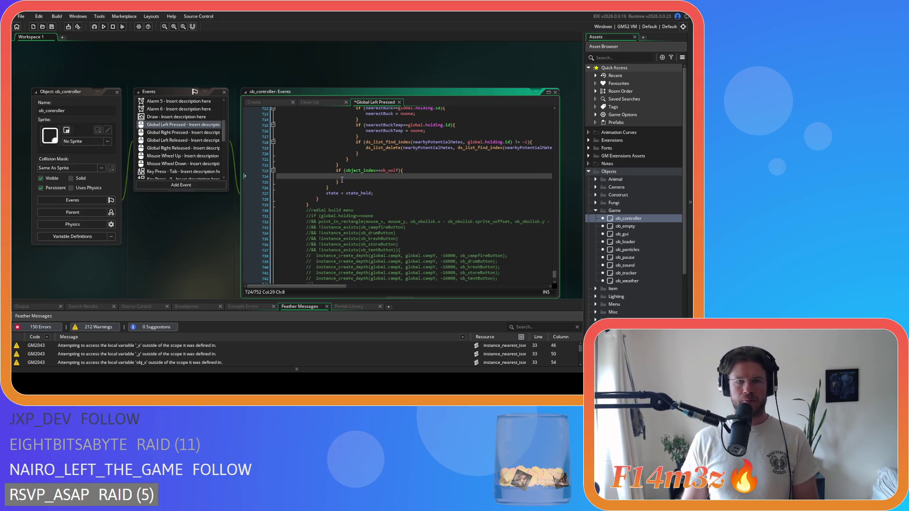
left_click_drag(344, 183, 236, 172)
key("BackSpace")
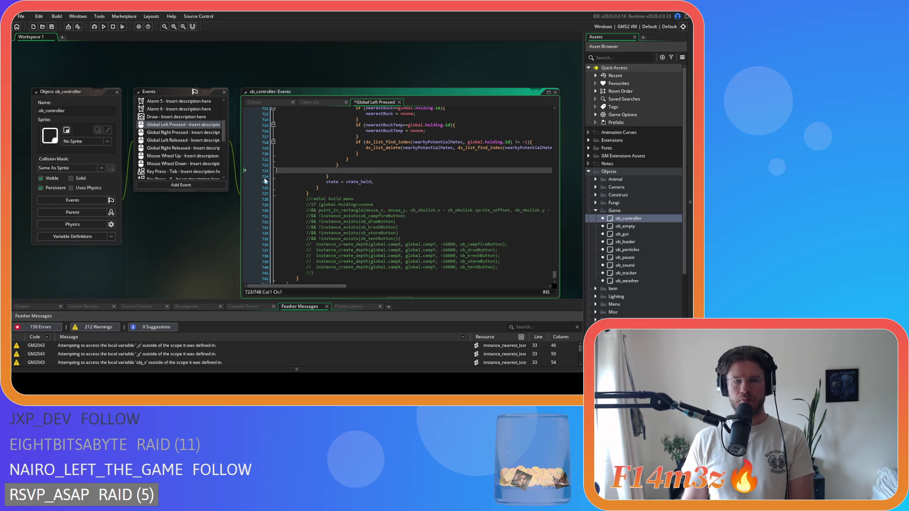
key("BackSpace")
key("BackSpace")
key("BackSpace")
- Paste the nearbyWolvesSamePack cleanup into the wolf branch and save the event
scroll(391, 201, "up", 20)
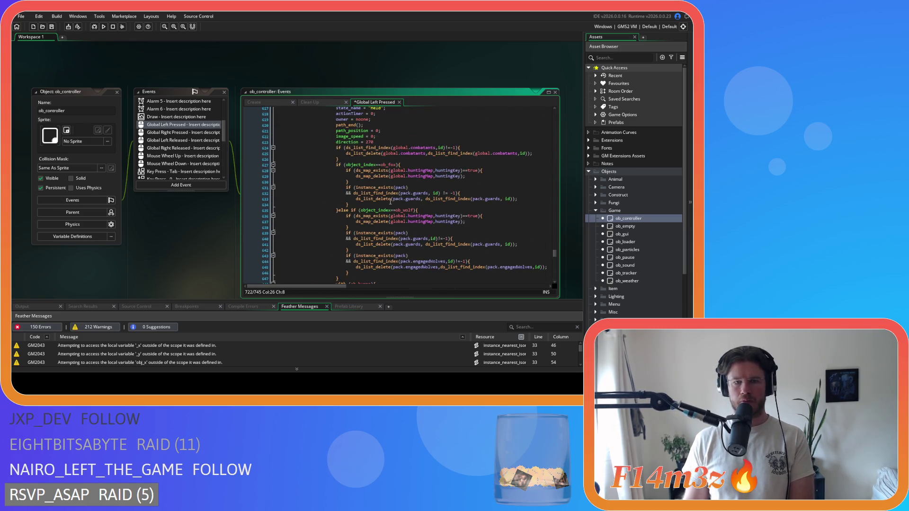
scroll(411, 212, "down", 3)
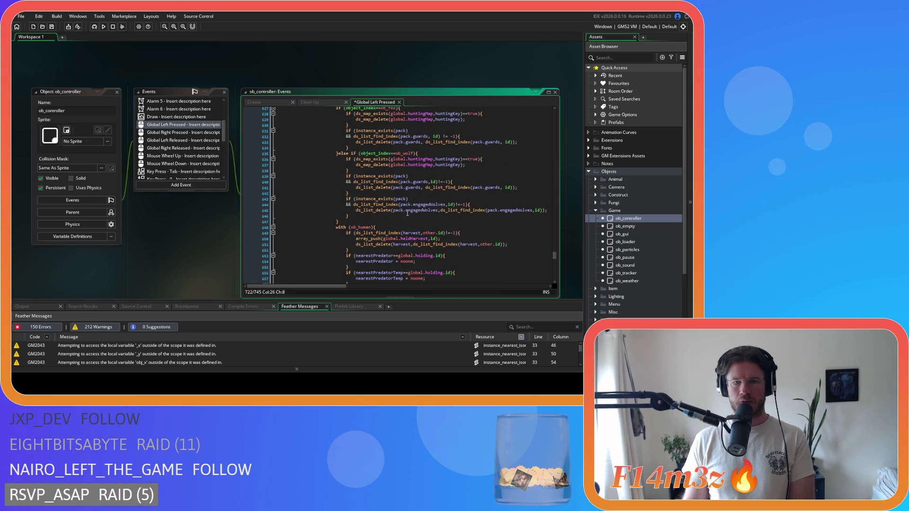
left_click(360, 216)
key("Return")
key("ctrl+v")
key("ctrl+s")
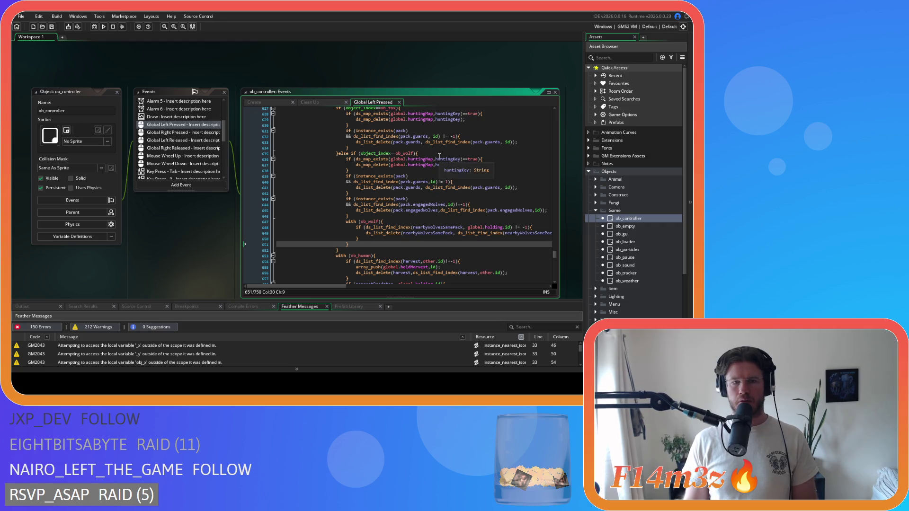
- Review the reorganised wolf branch and place the cursor just after it
scroll(442, 159, "up", 2)
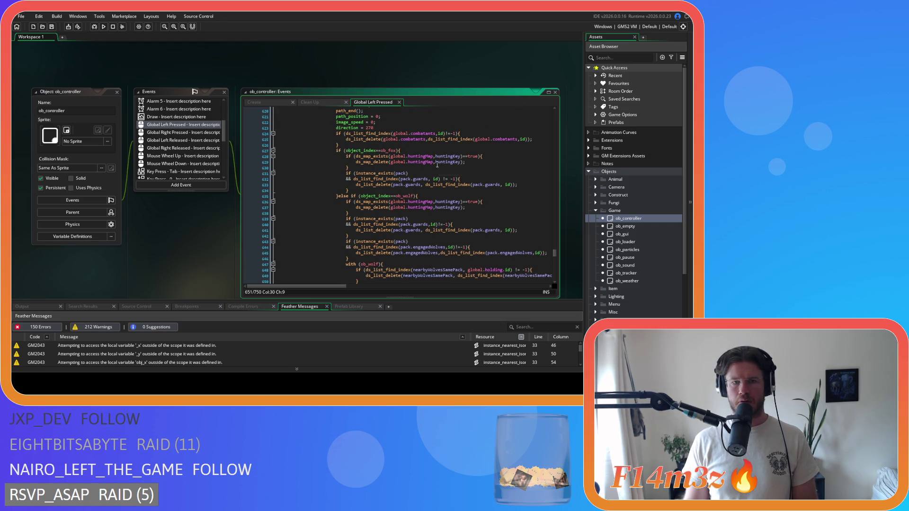
scroll(438, 190, "down", 4)
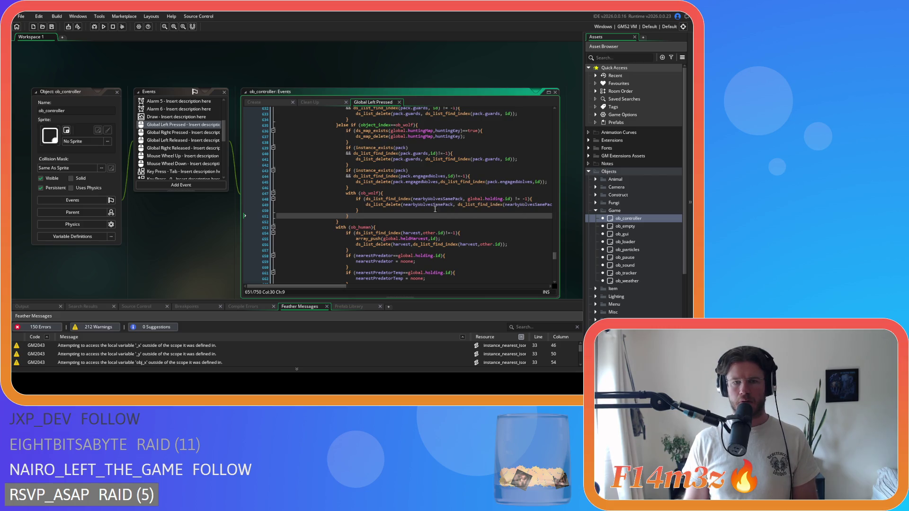
scroll(423, 178, "up", 1)
left_click_drag(349, 156, 366, 151)
key("ctrl+c")
right_click(365, 151)
key("Escape")
left_click(349, 236)
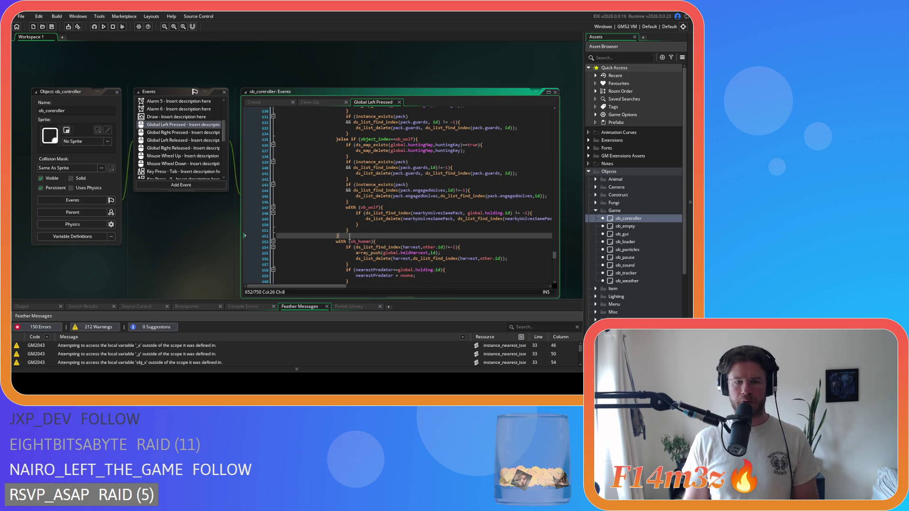
- Add an else-if object_index==ob_bear branch holding the pasted ds_map_exists hunting-map guard
type("else")
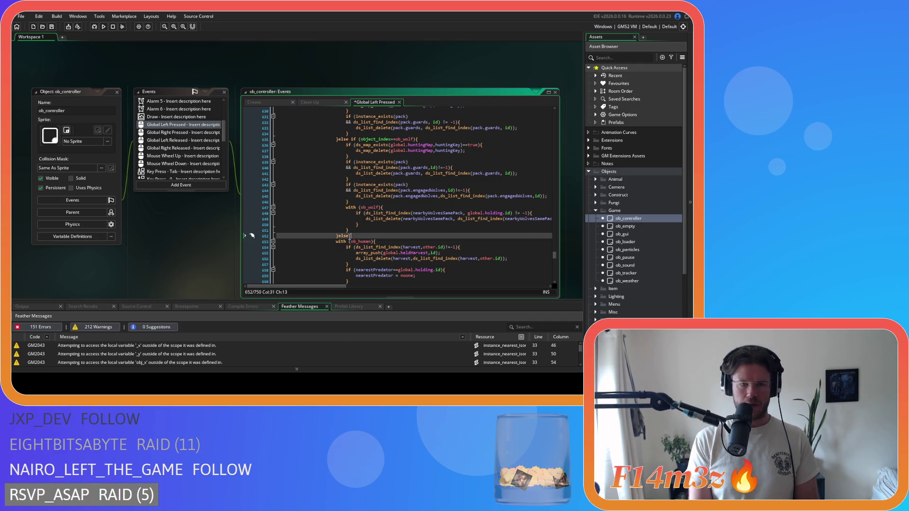
type(" ifif(")
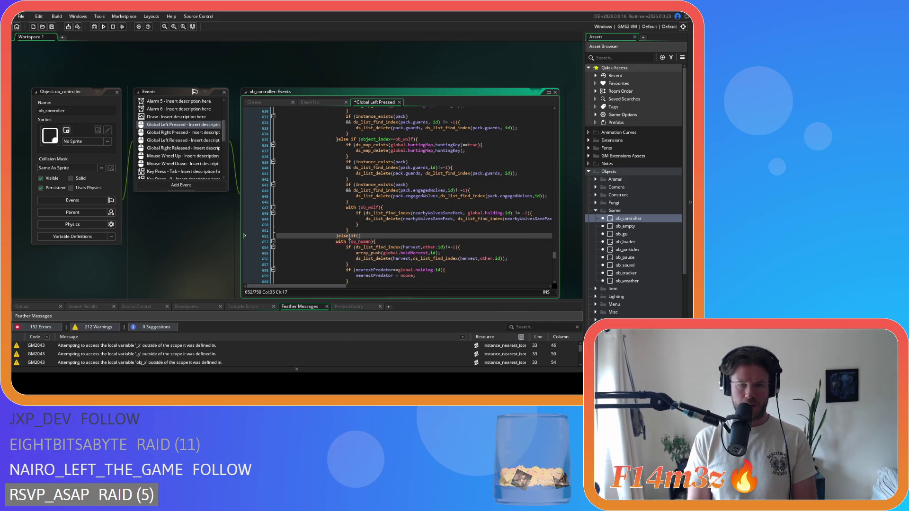
type("object_ind")
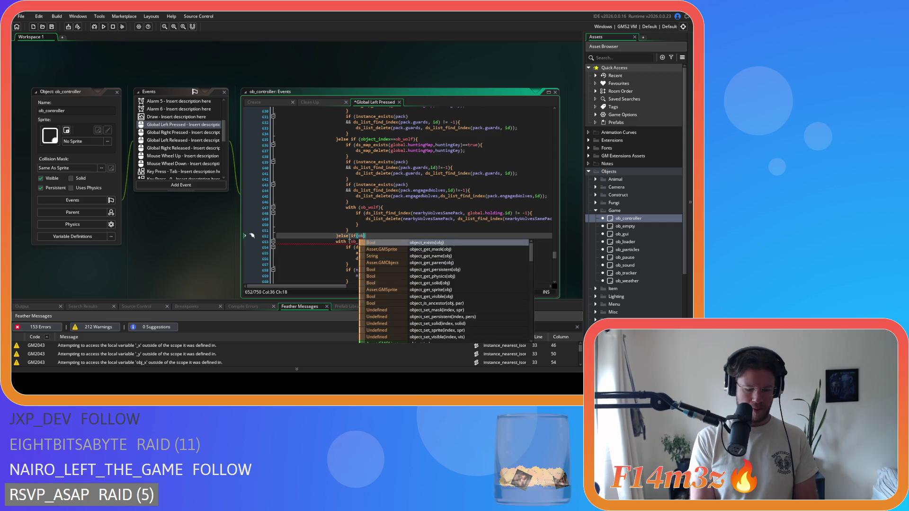
key("Return")
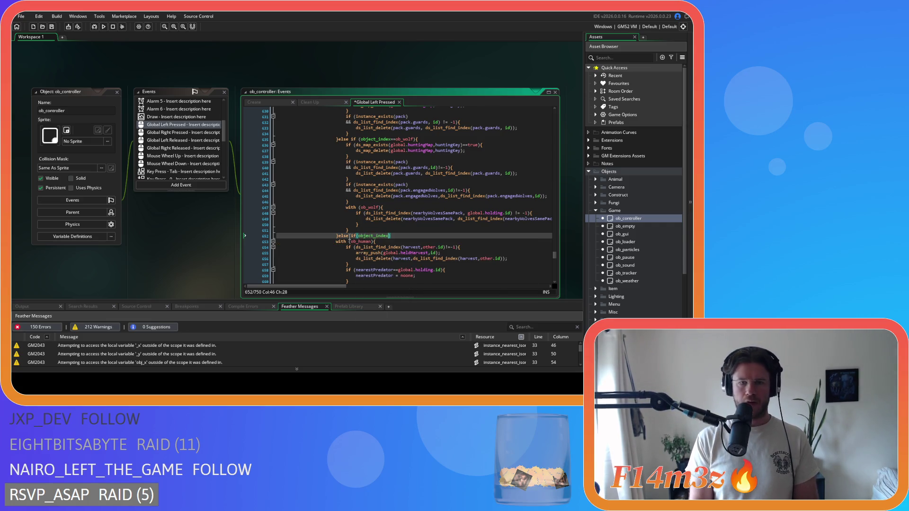
type("==")
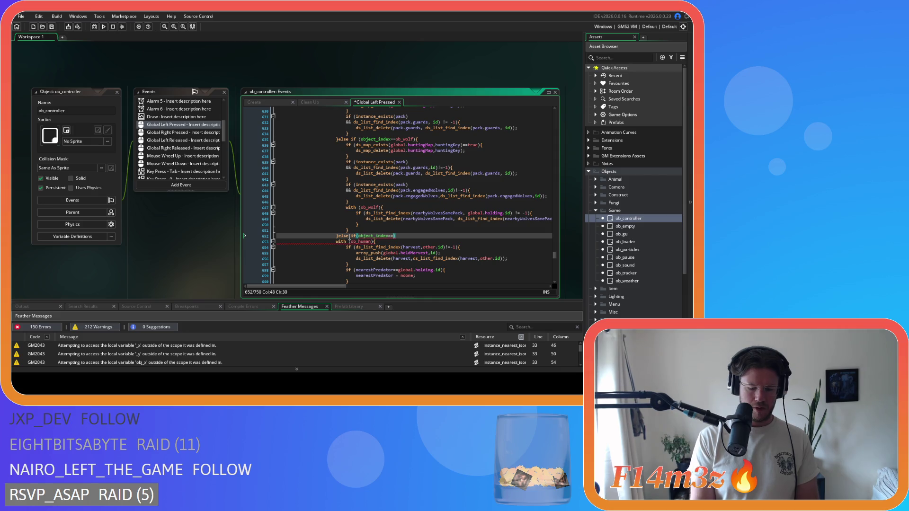
type("ob_")
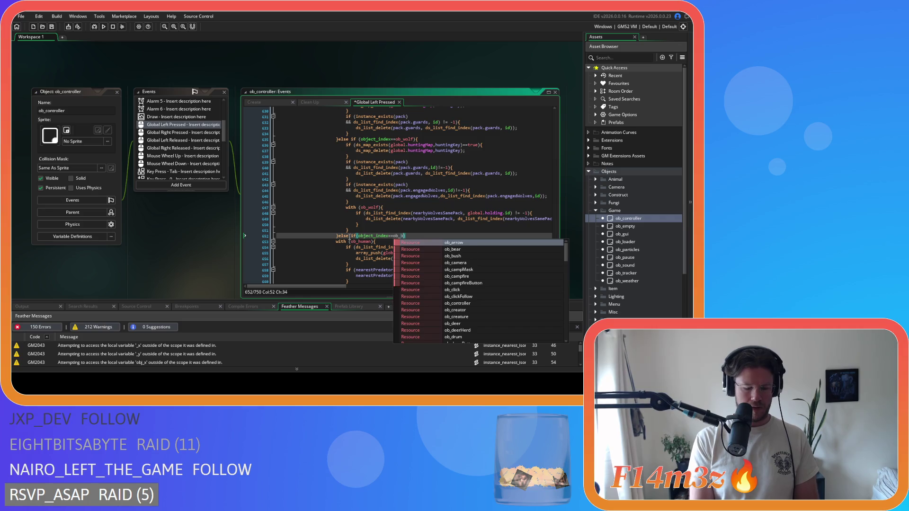
type("bear")
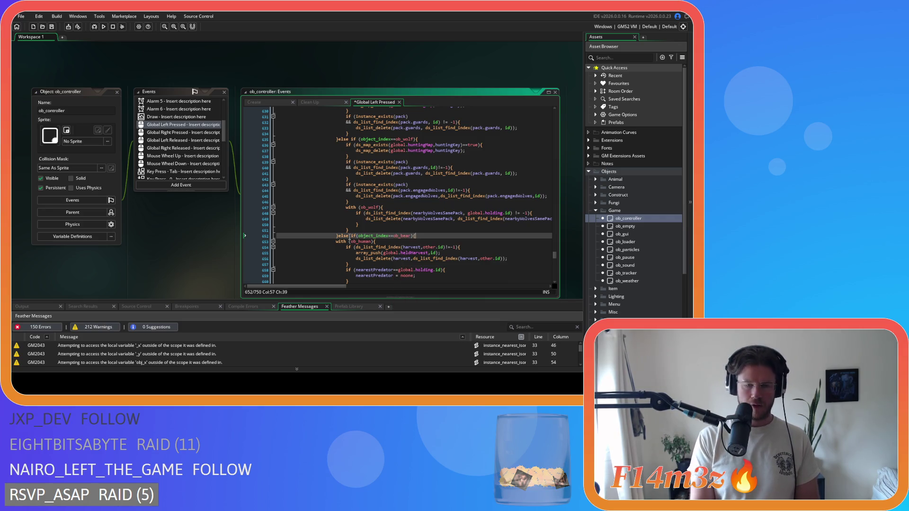
key("Return")
key("Return")
type("}")
key("Up")
key("ctrl+v")
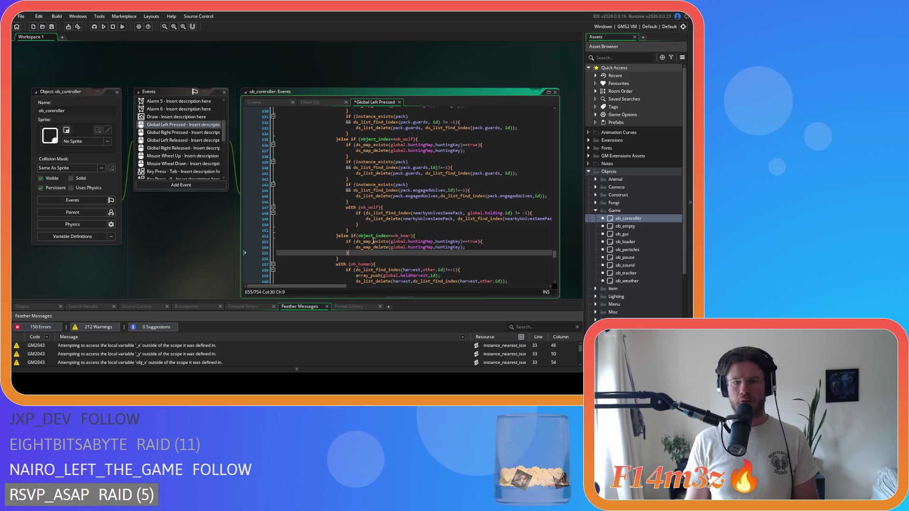
- Duplicate the bear branch below and change its object to ob_moose
left_click_drag(346, 258, 338, 236)
key("ctrl+c")
left_click(351, 259)
key("ctrl+v")
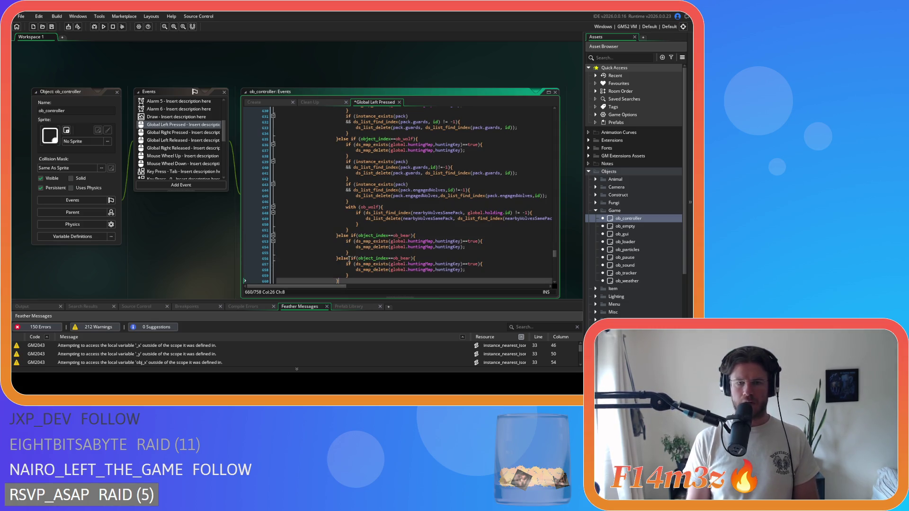
double_click(402, 259)
type("ob_")
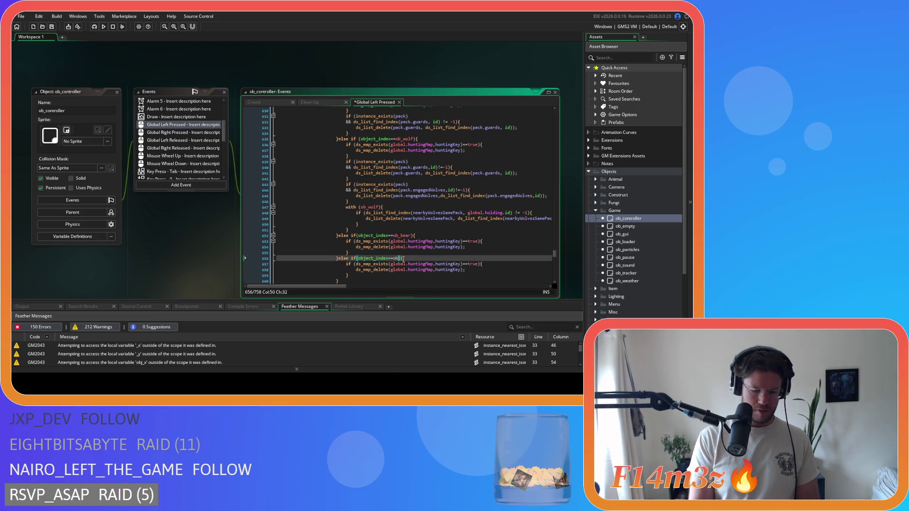
type("moose")
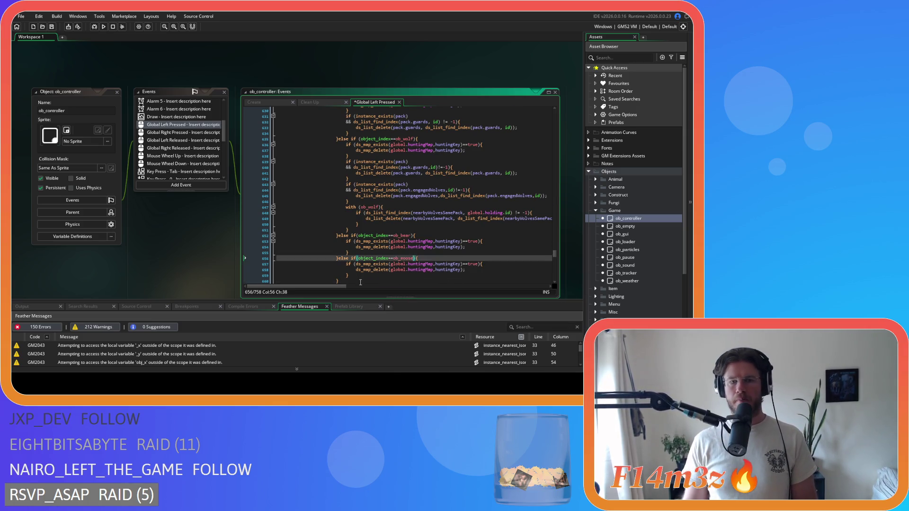
- Review the moose branch's hunting-map check and save the Global Left Pressed code
scroll(361, 235, "down", 2)
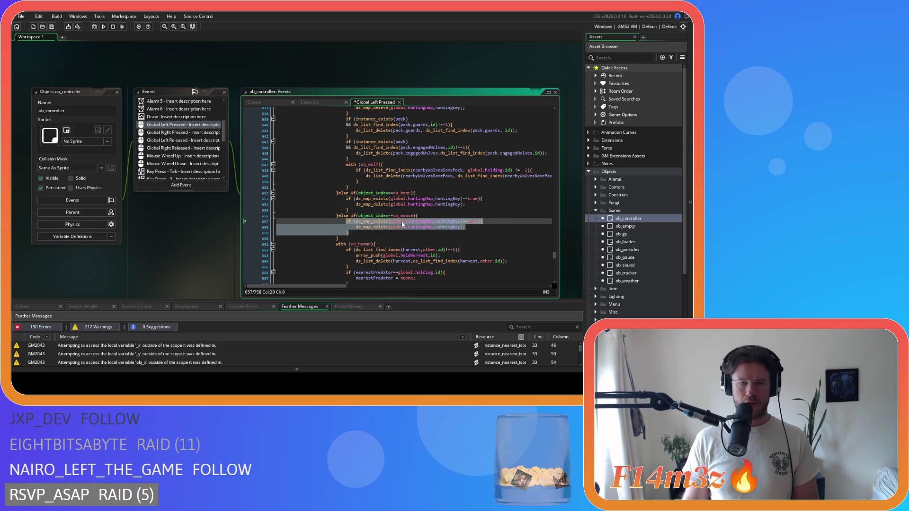
left_click(419, 221)
scroll(427, 226, "up", 7)
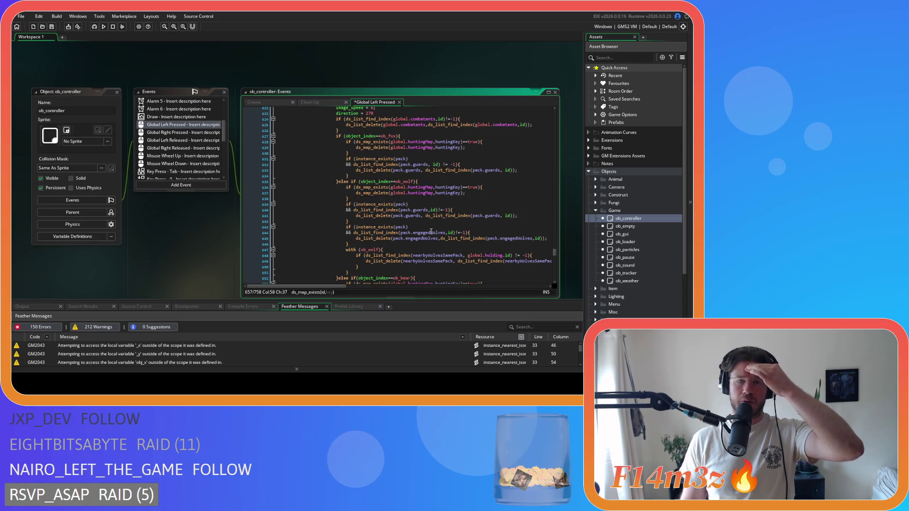
scroll(431, 232, "down", 2)
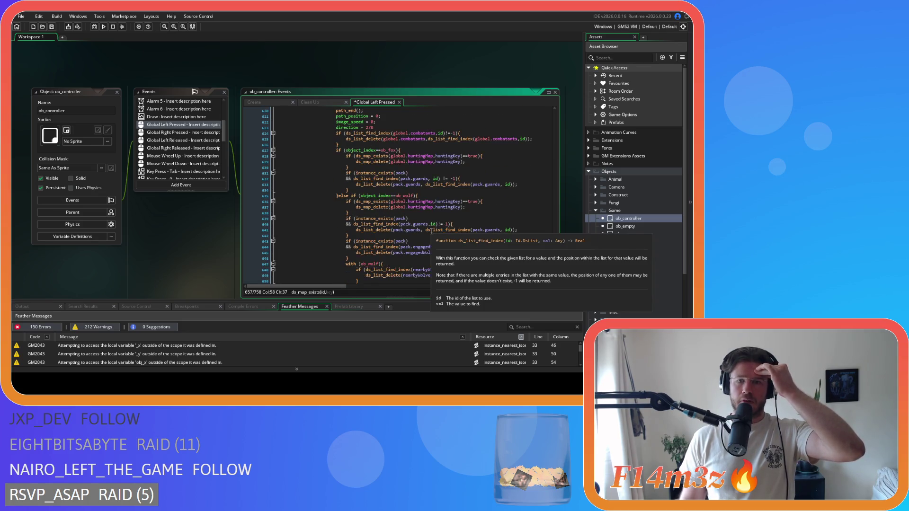
scroll(426, 190, "down", 4)
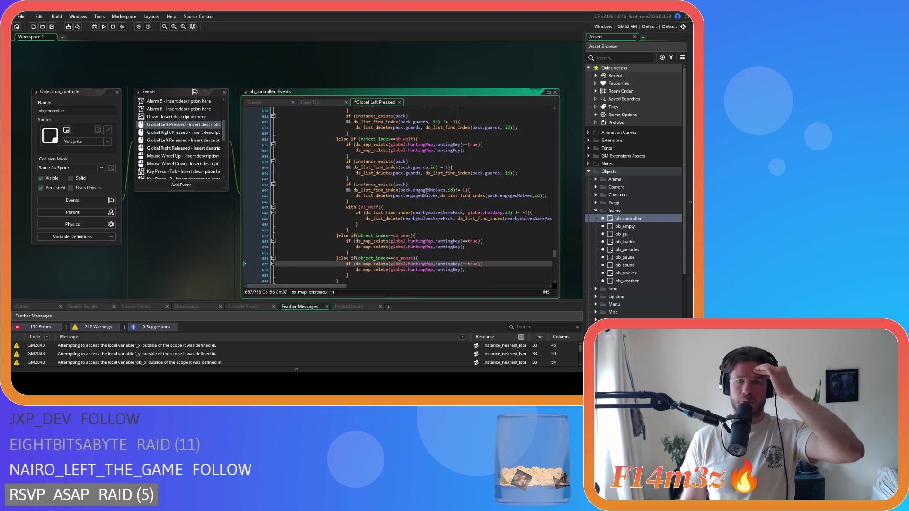
scroll(426, 190, "down", 5)
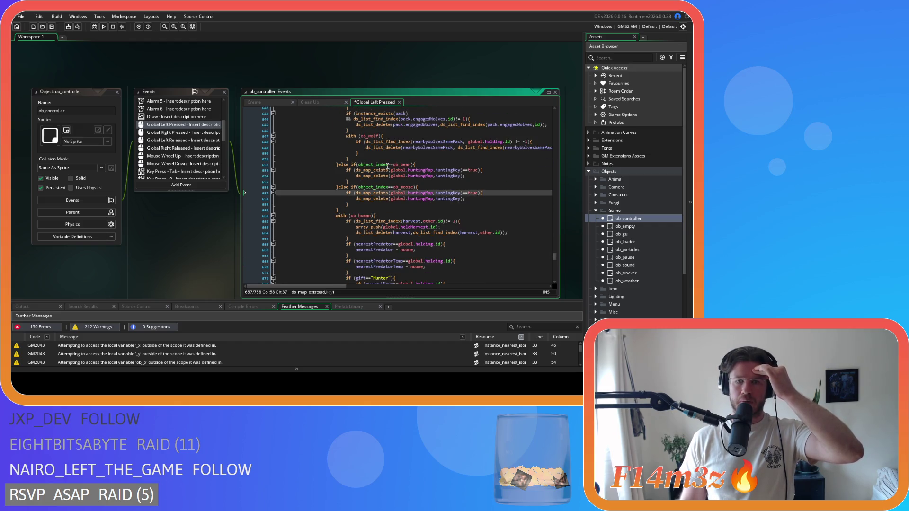
key("ctrl+s")
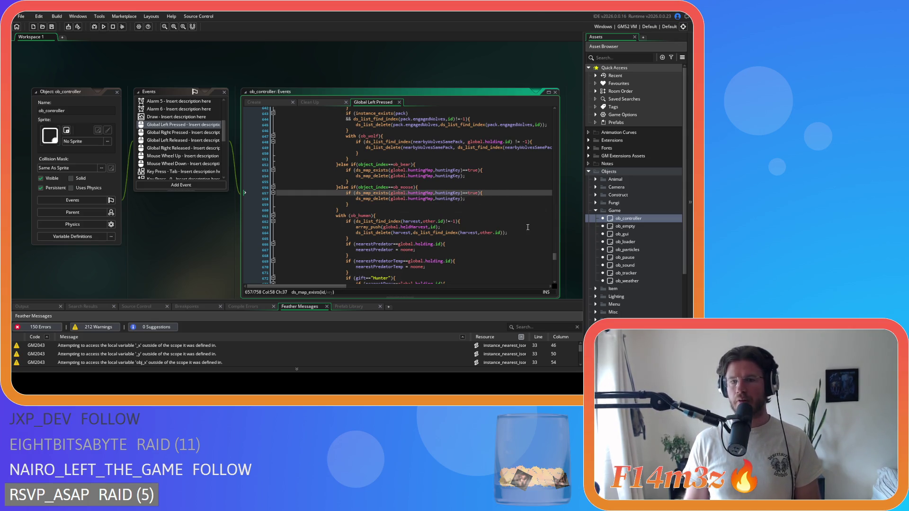
left_click(352, 183)
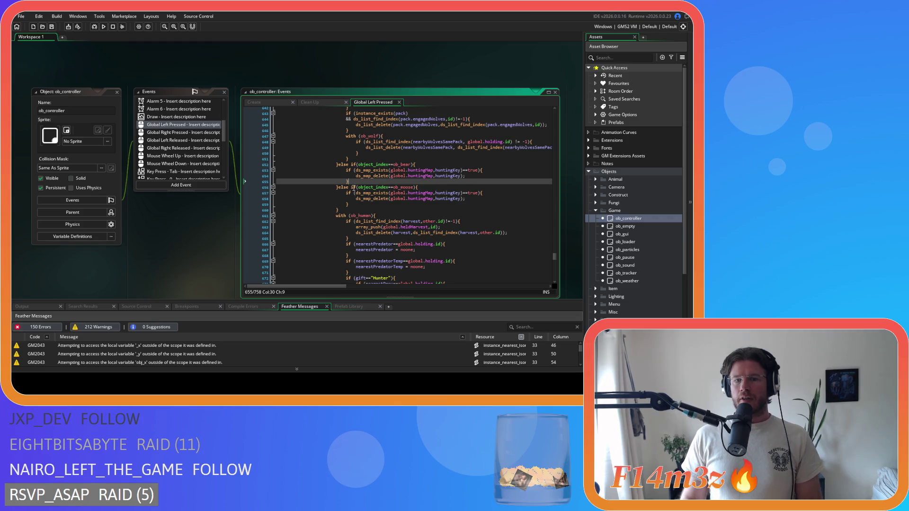
right_click(191, 232)
- Open ob_bear from Animal > Predators and show its Step event code
left_click(235, 260)
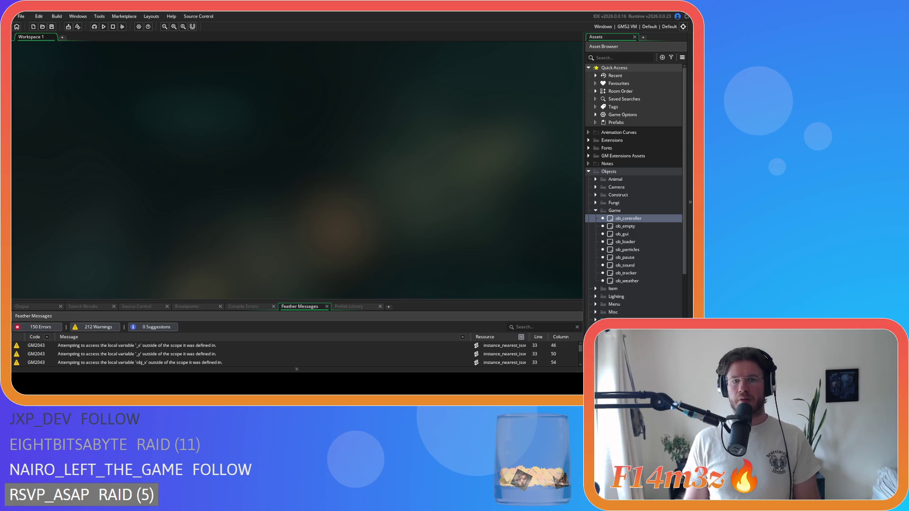
left_click(595, 211)
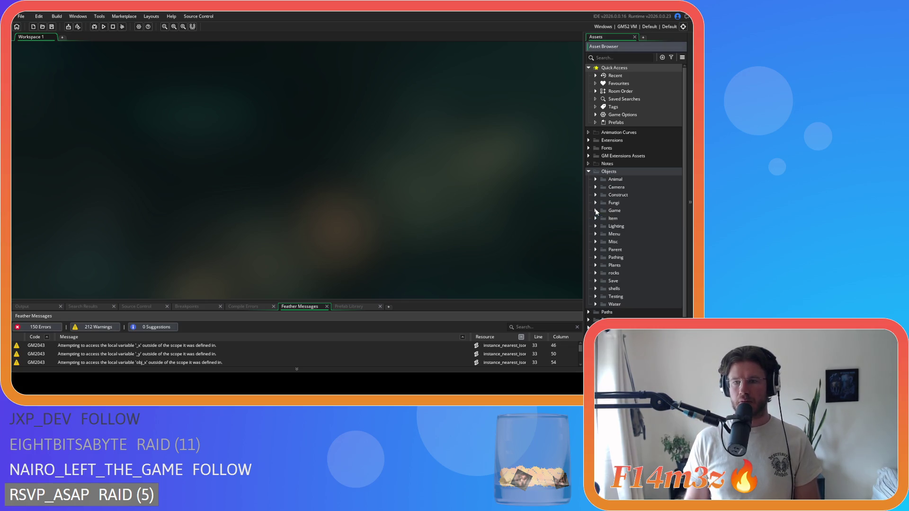
left_click(596, 179)
left_click(603, 195)
double_click(627, 204)
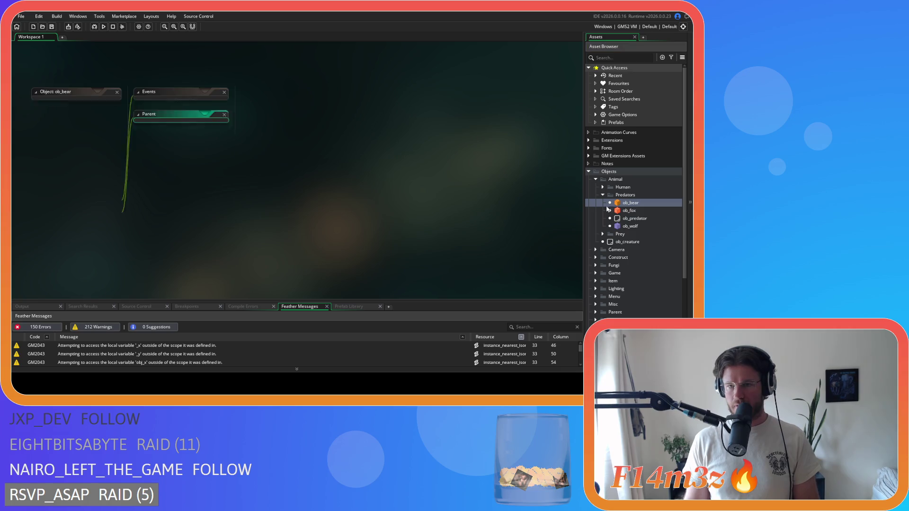
left_click(148, 119)
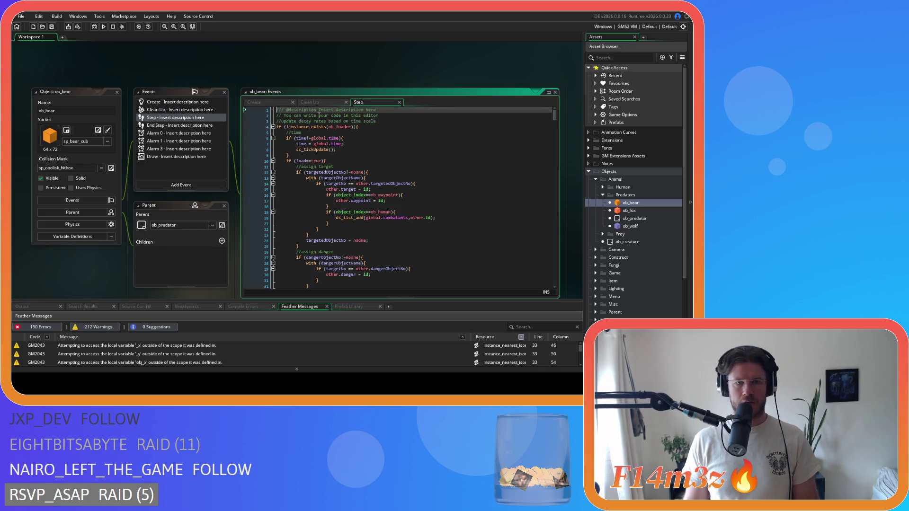
mouse_move(556, 118)
left_mouse_down()
mouse_move(560, 276)
mouse_move(558, 254)
left_mouse_up()
- Paste the ds_map_exists-guarded huntingKey deletion after line 464 and dedent it
left_click(393, 216)
left_click(392, 209)
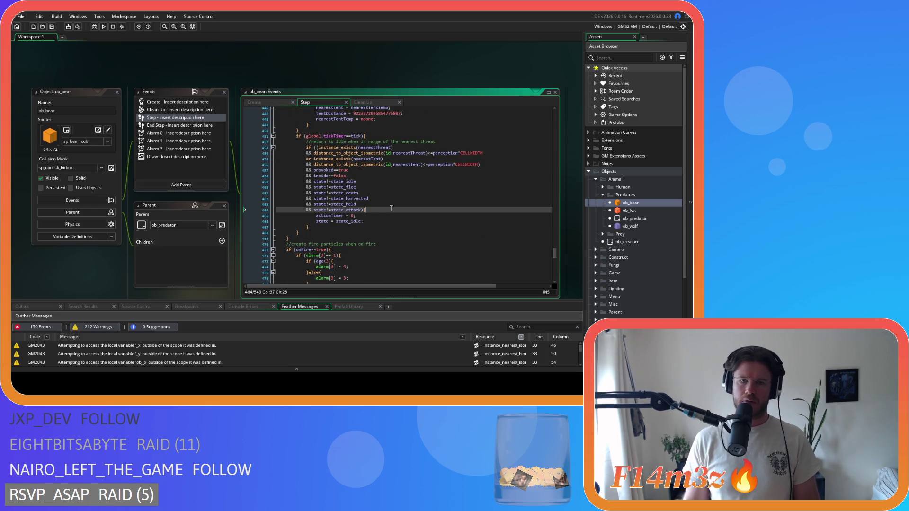
key("ctrl+v")
key("shift+Up")
key("shift+Up")
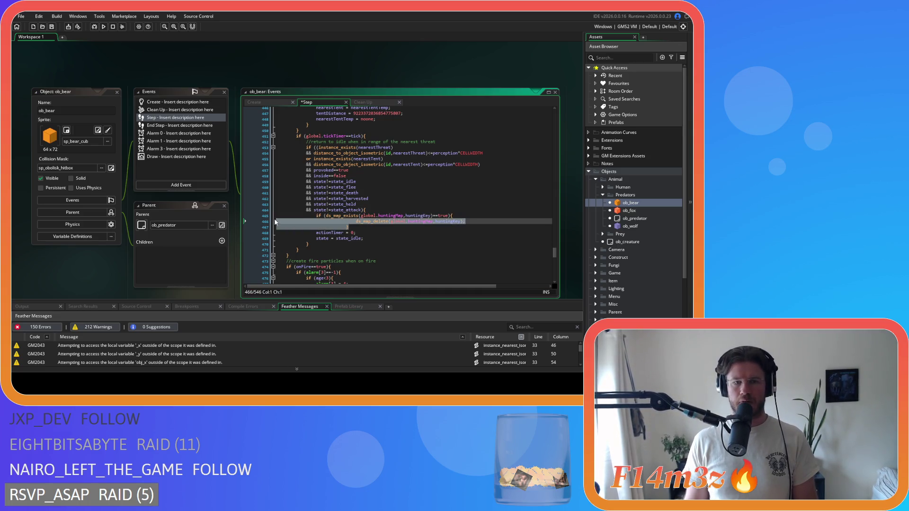
key("shift+Tab")
left_click(313, 216, "shift")
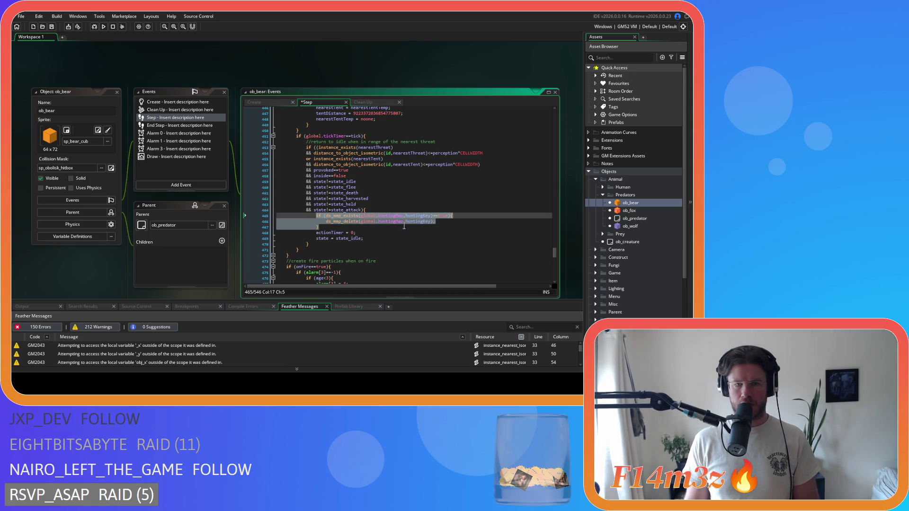
left_click(432, 228)
left_click(636, 211)
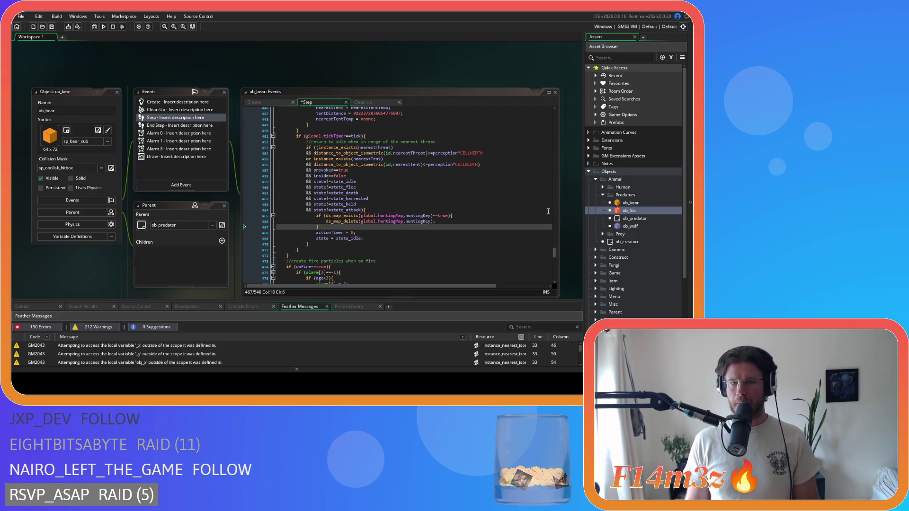
- Paste the guarded huntingMap deletion into ob_fox's Step event after line 313
mouse_move(364, 75)
left_mouse_down()
mouse_move(376, 76)
mouse_move(330, 78)
left_mouse_up()
left_click_drag(555, 88, 567, 218)
left_click(386, 187)
key("ctrl+v")
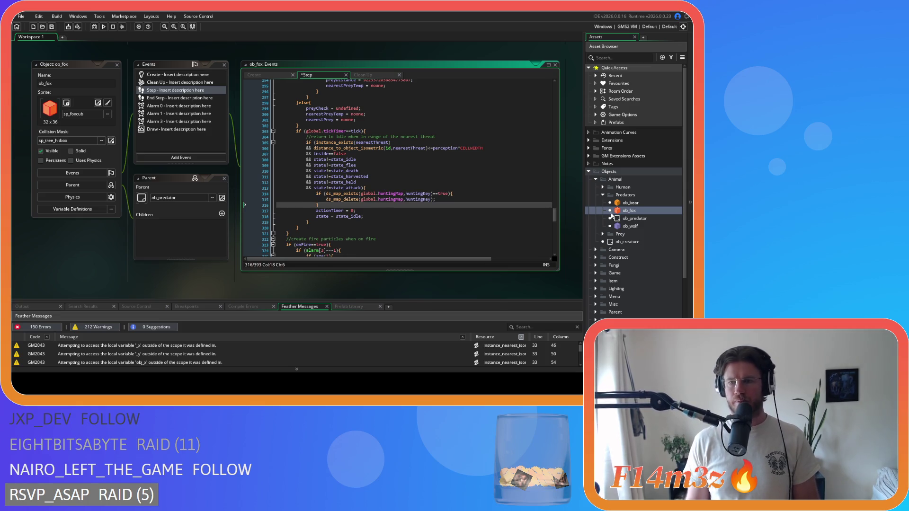
- Paste the same guarded deletion into ob_wolf's Step event after line 455 and save
double_click(630, 226)
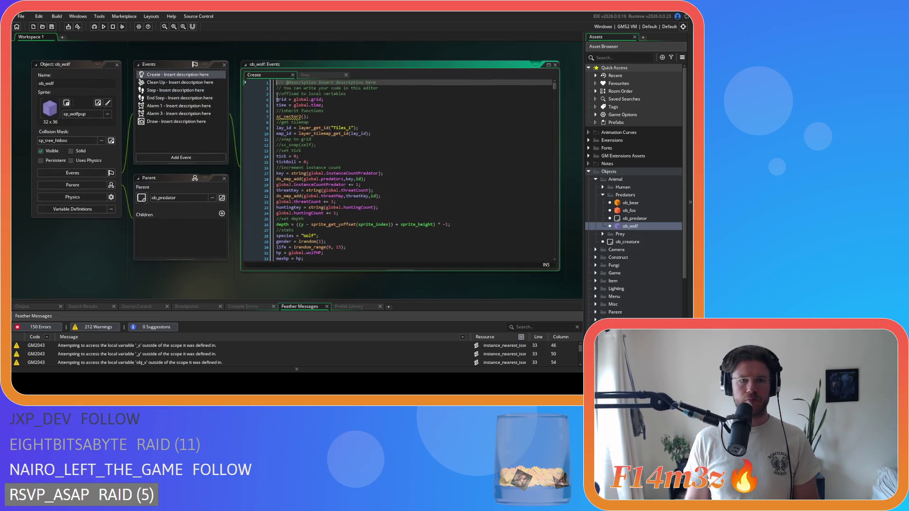
left_click(306, 75)
mouse_move(555, 87)
left_mouse_down()
mouse_move(558, 226)
mouse_move(566, 225)
left_mouse_up()
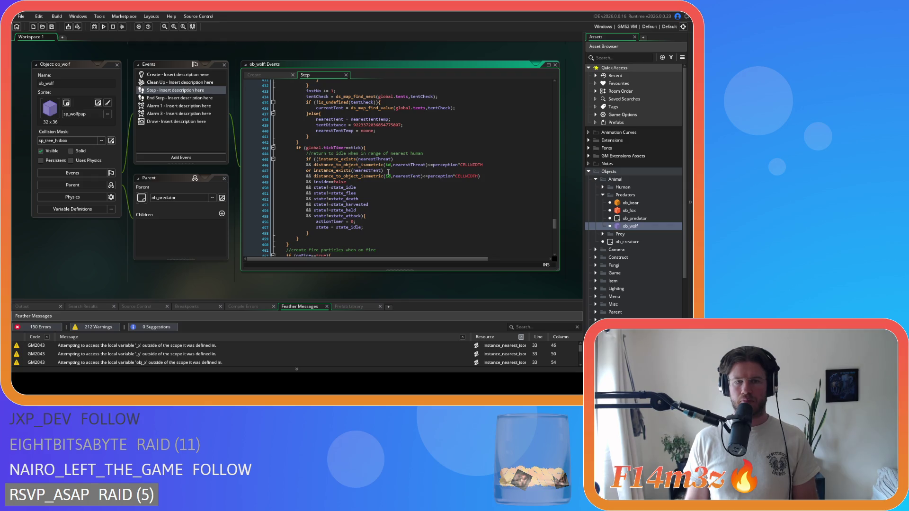
scroll(388, 172, "down", 1)
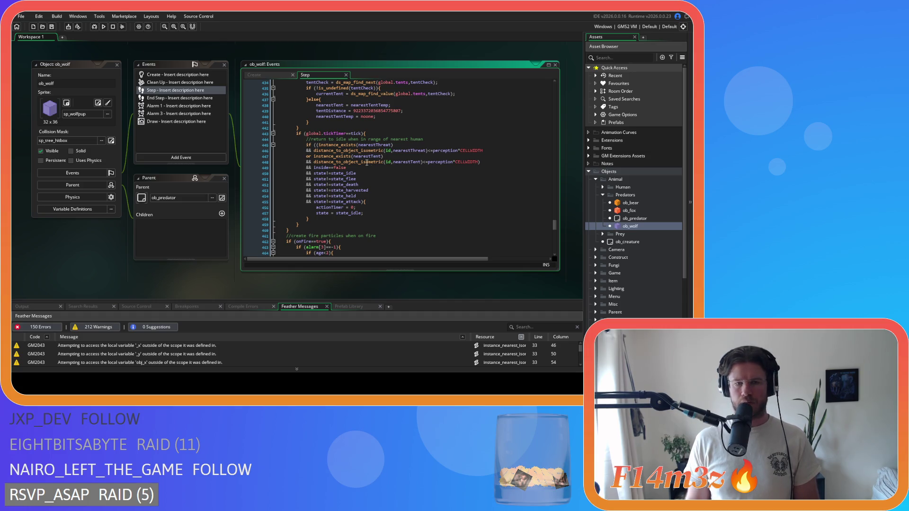
left_click(379, 203)
key("ctrl+v")
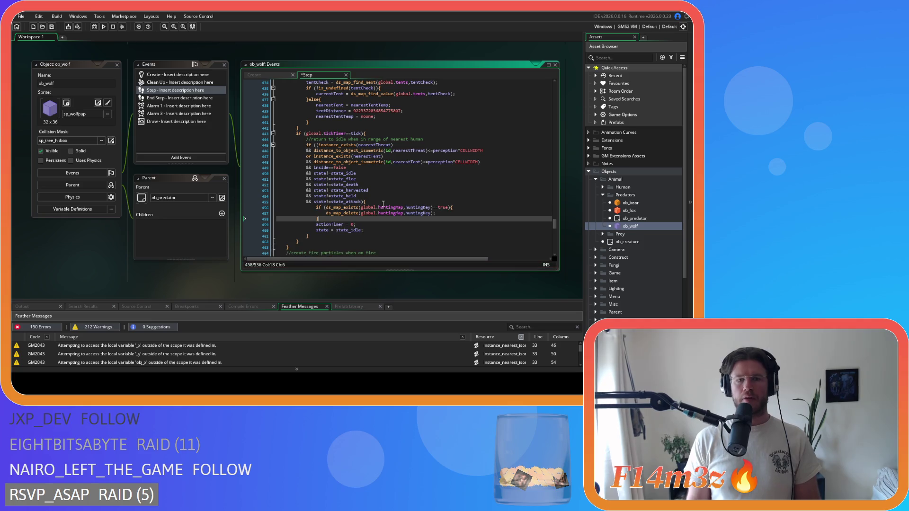
key("ctrl+s")
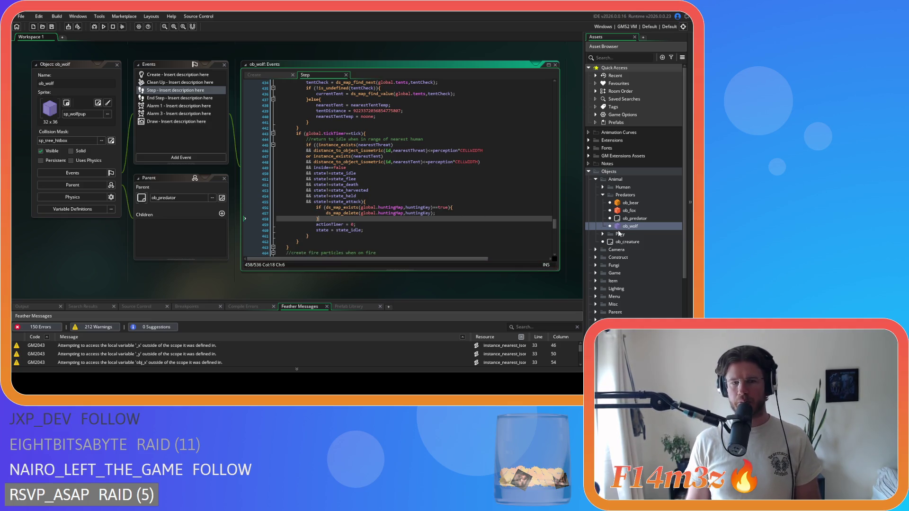
left_click(603, 195)
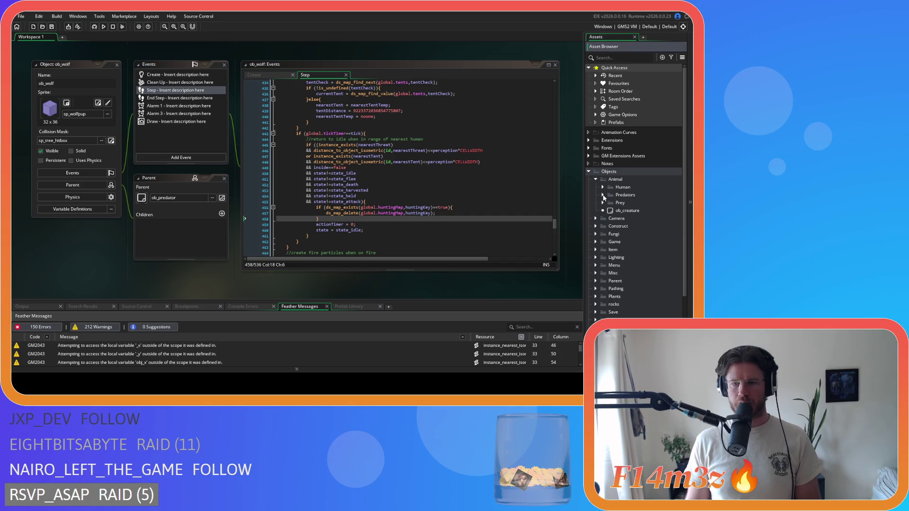
- Paste the guarded huntingMap deletion into ob_moose's Step event after line 464
left_click(603, 203)
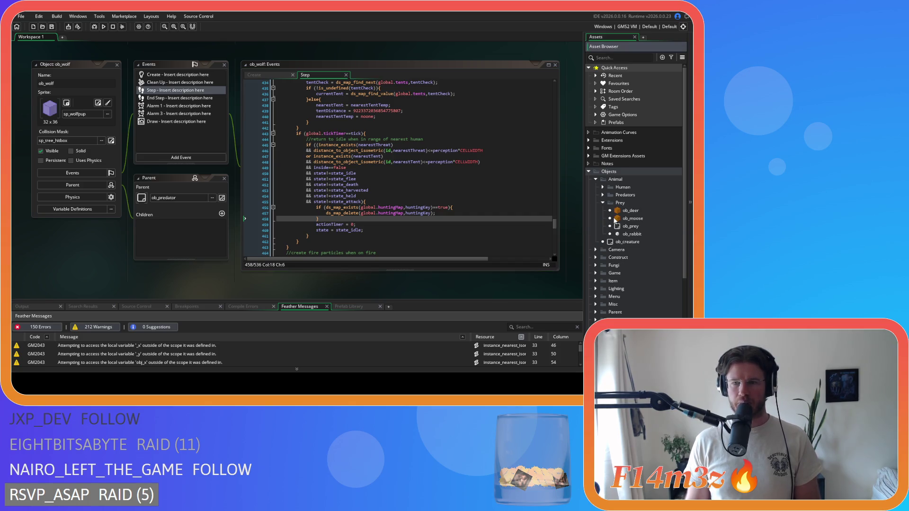
left_click(642, 220)
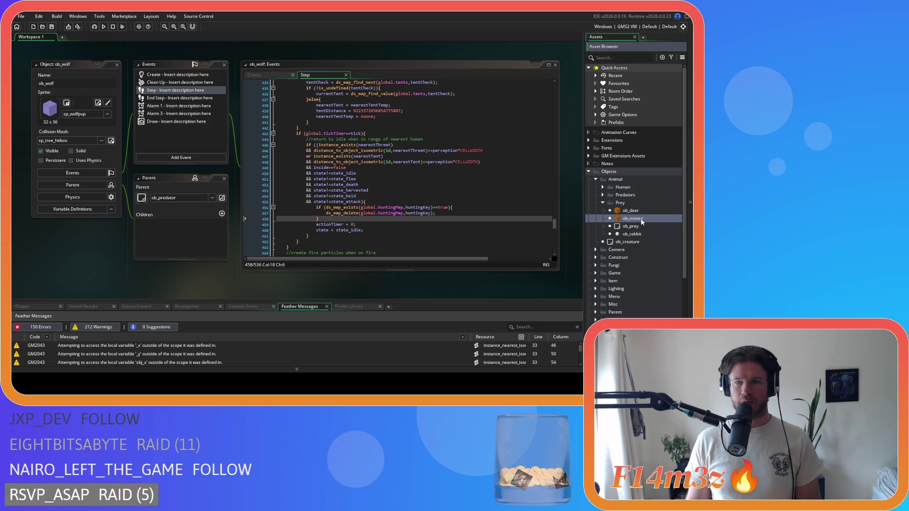
double_click(633, 218)
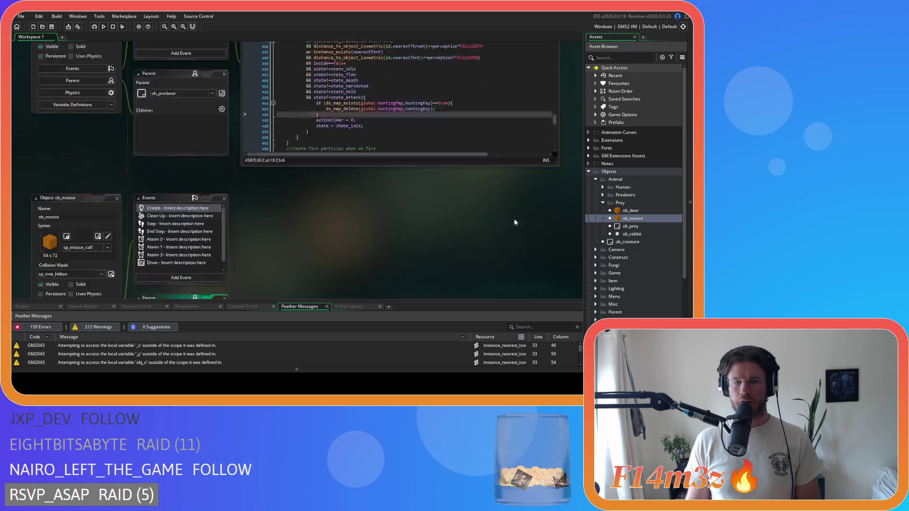
left_click(152, 93)
left_click_drag(555, 89, 556, 237)
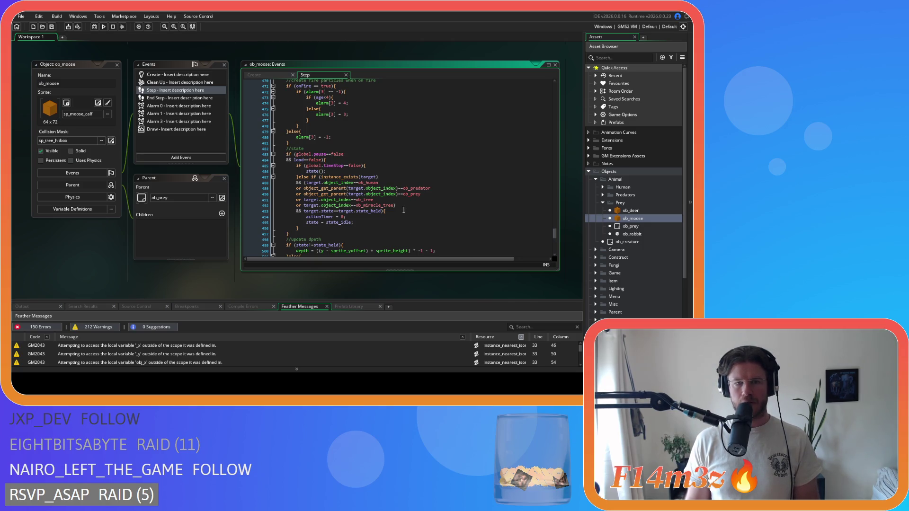
scroll(404, 209, "up", 5)
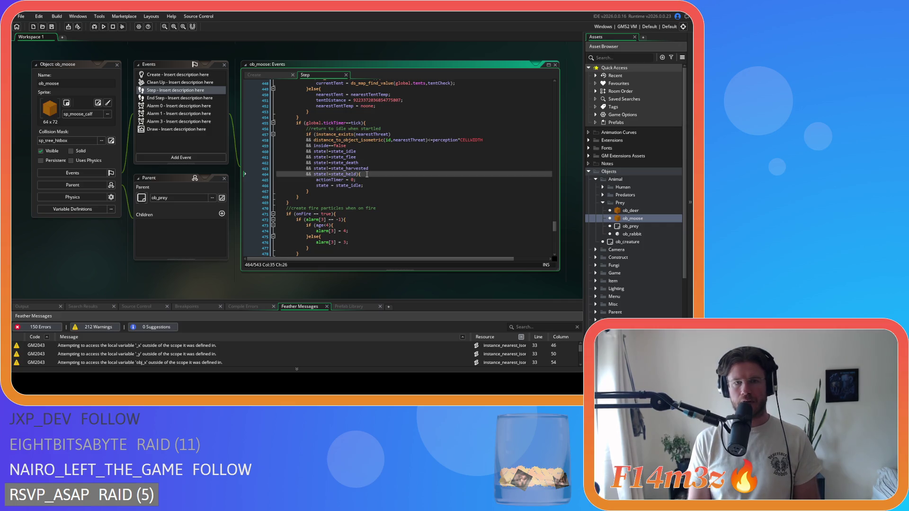
key("ctrl+v")
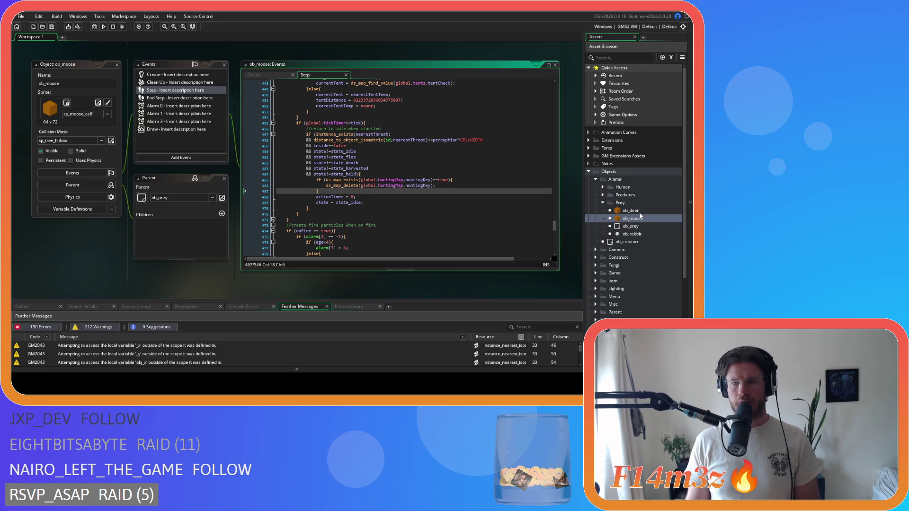
- Recheck the wolf, fox and bear Step code, then close all workspace editors
left_click(603, 194)
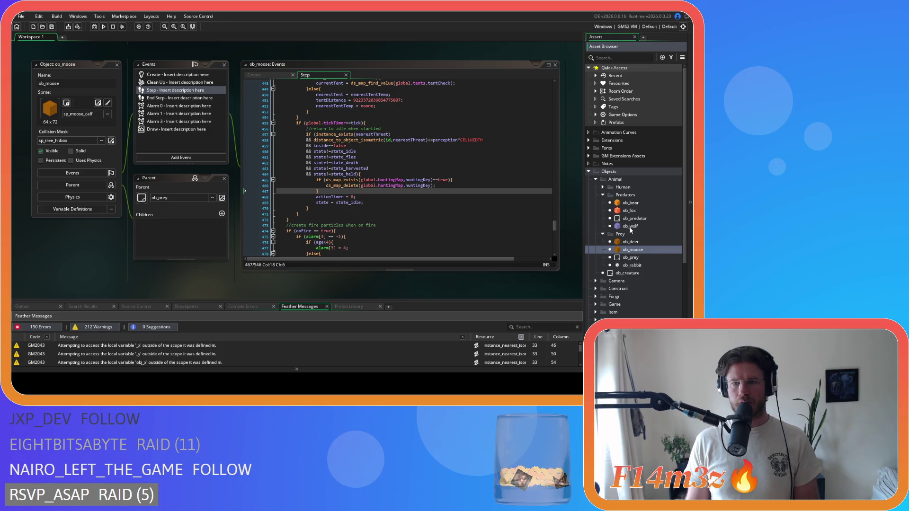
double_click(630, 226)
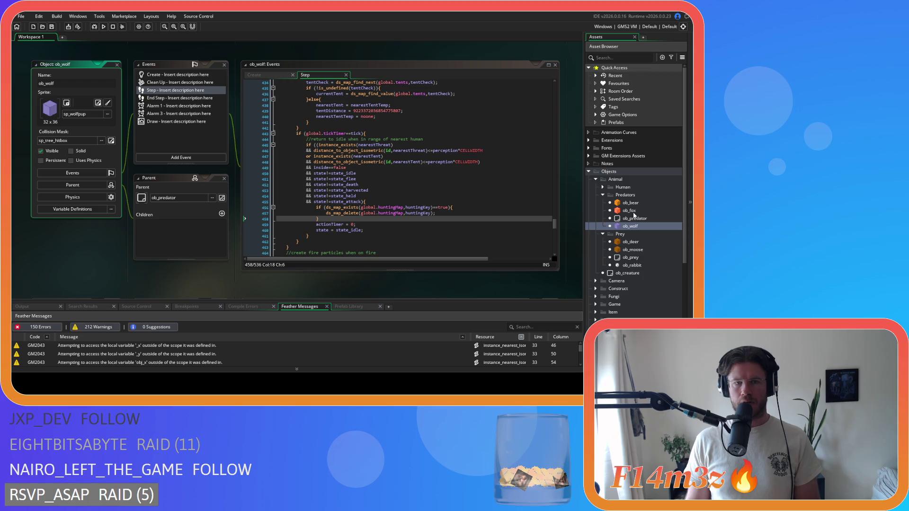
double_click(634, 211)
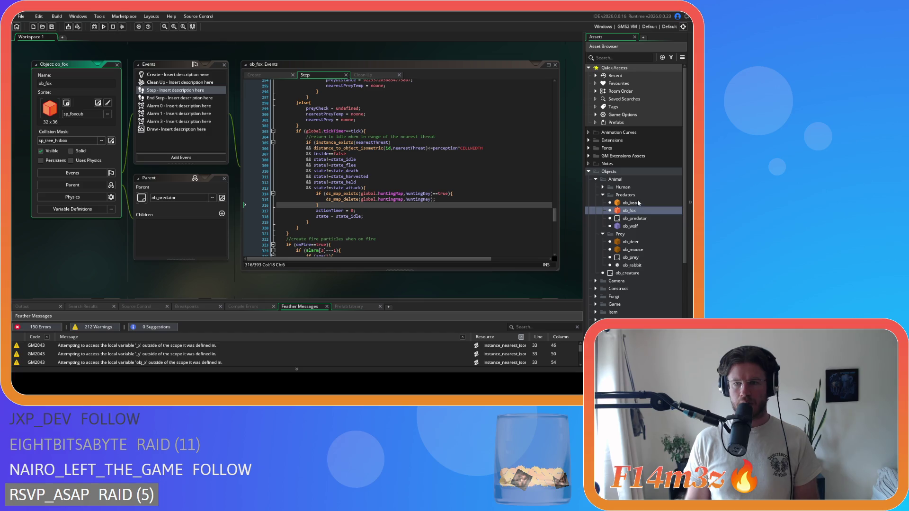
double_click(637, 203)
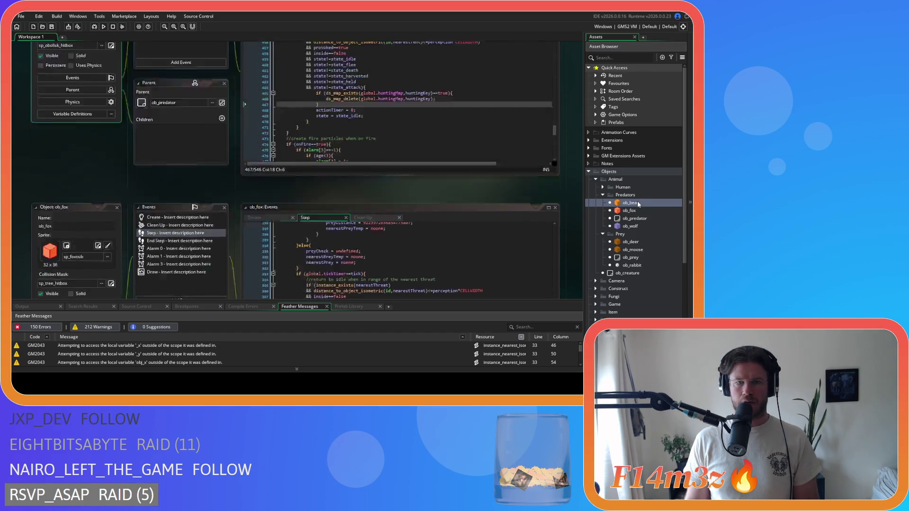
left_click(449, 164)
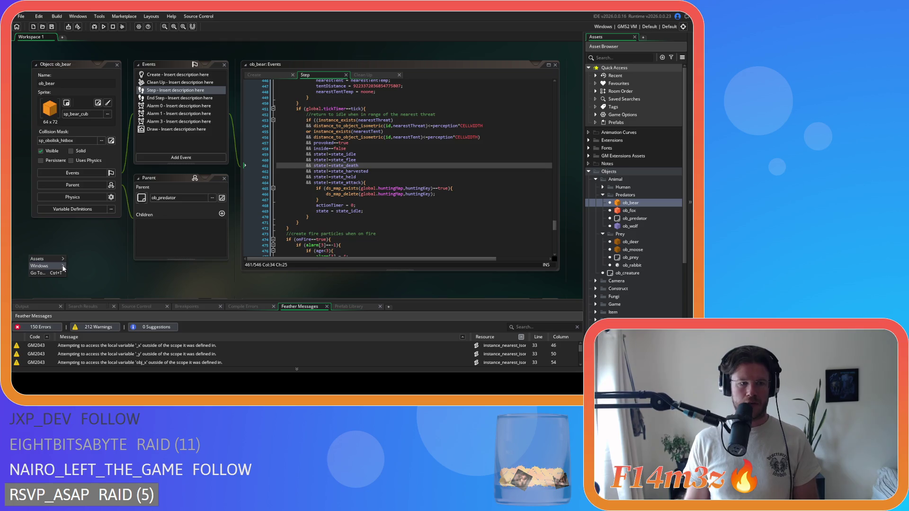
double_click(47, 354)
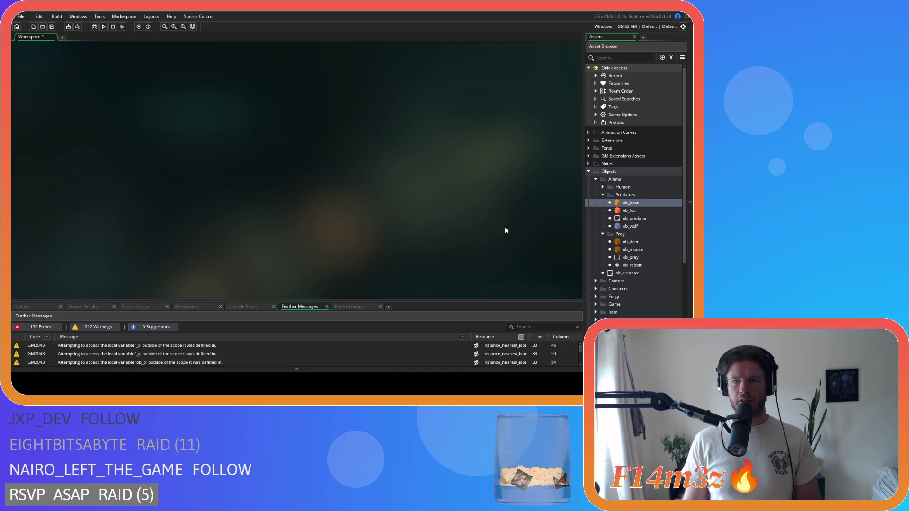
- Collapse the Animal folders and open sc_miracleFire from Scripts > Miracles
left_click(603, 195)
left_click(603, 203)
left_click(596, 180)
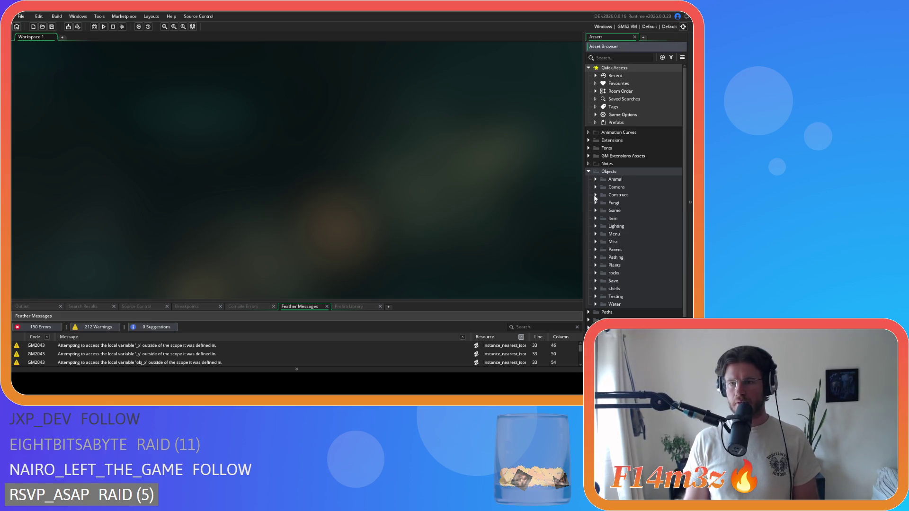
scroll(599, 240, "down", 2)
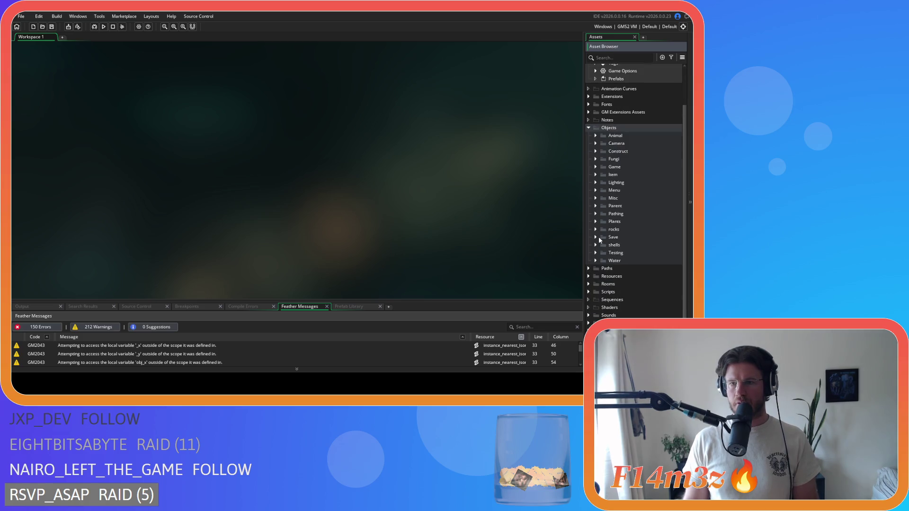
left_click(592, 291)
scroll(596, 282, "down", 7)
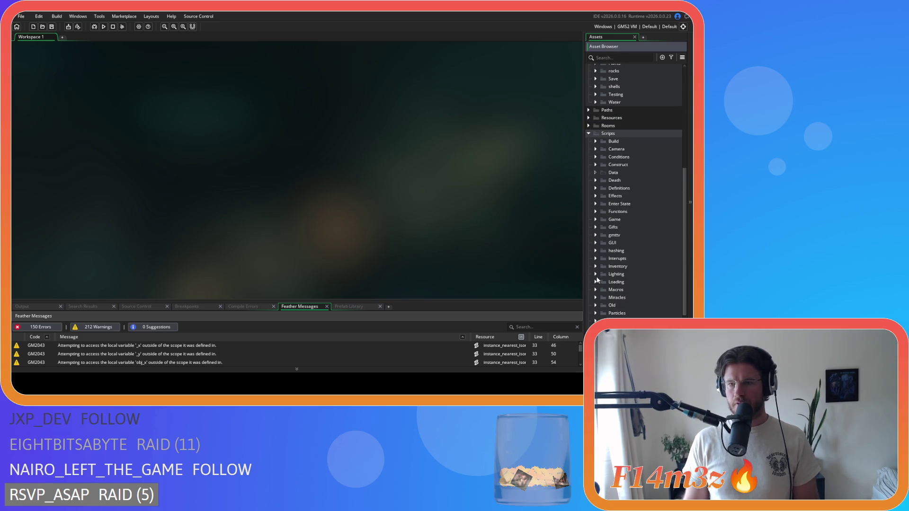
scroll(597, 254, "down", 2)
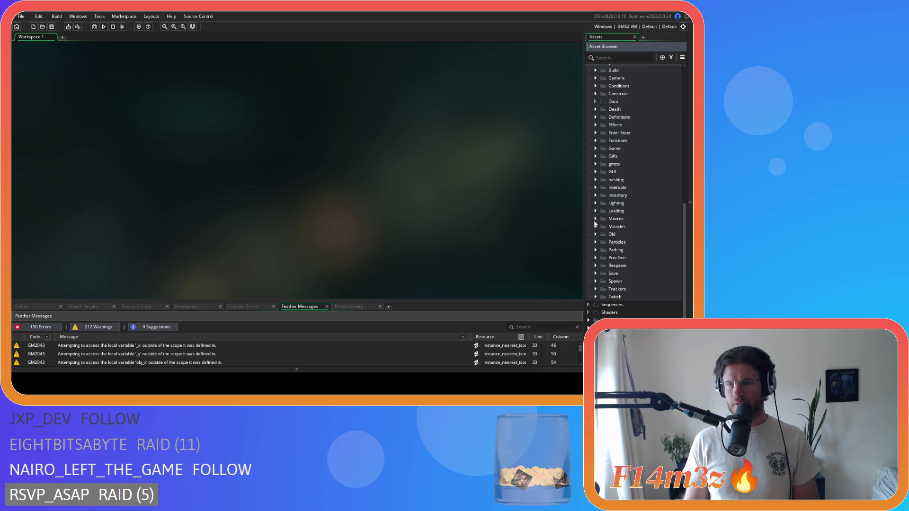
left_click(595, 213)
scroll(597, 228, "down", 5)
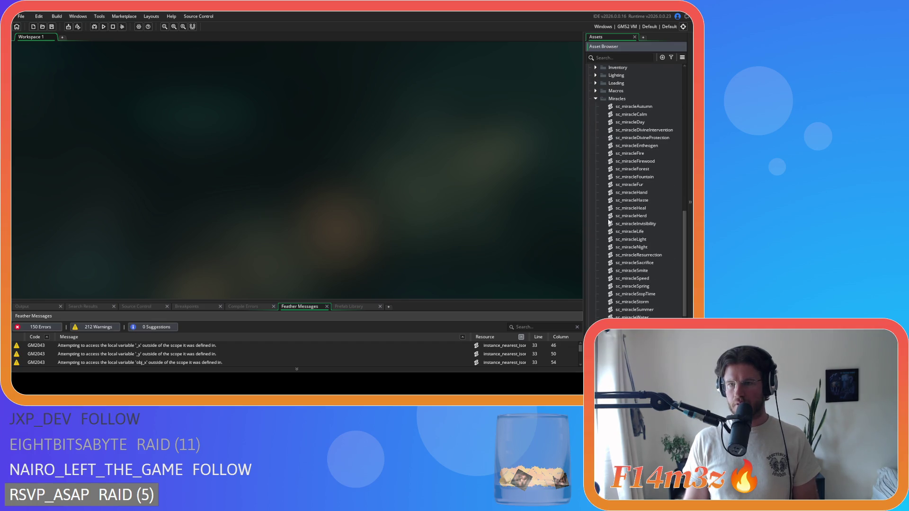
double_click(649, 154)
- Scroll sc_miracleFire to the ob_predator / ob_prey fire branch body
scroll(299, 162, "down", 3)
scroll(299, 162, "down", 12)
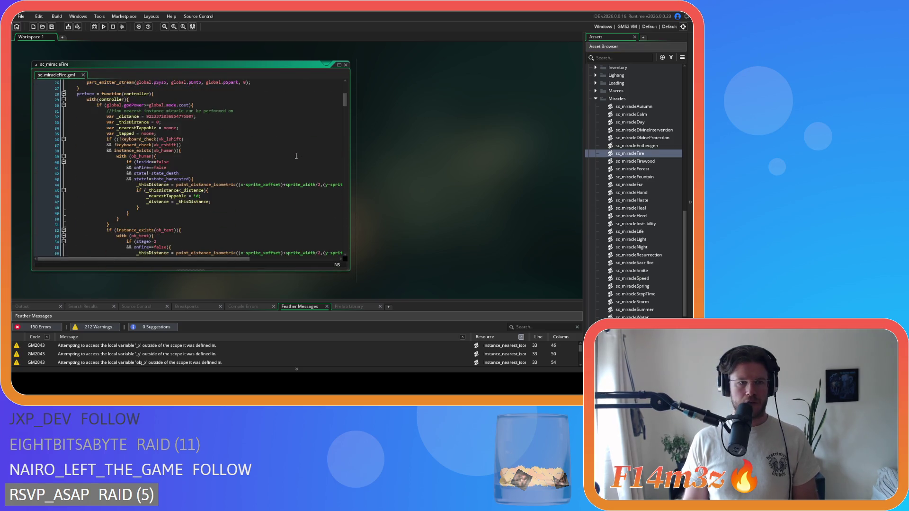
mouse_move(343, 113)
left_mouse_down()
mouse_move(358, 164)
mouse_move(355, 235)
left_mouse_up()
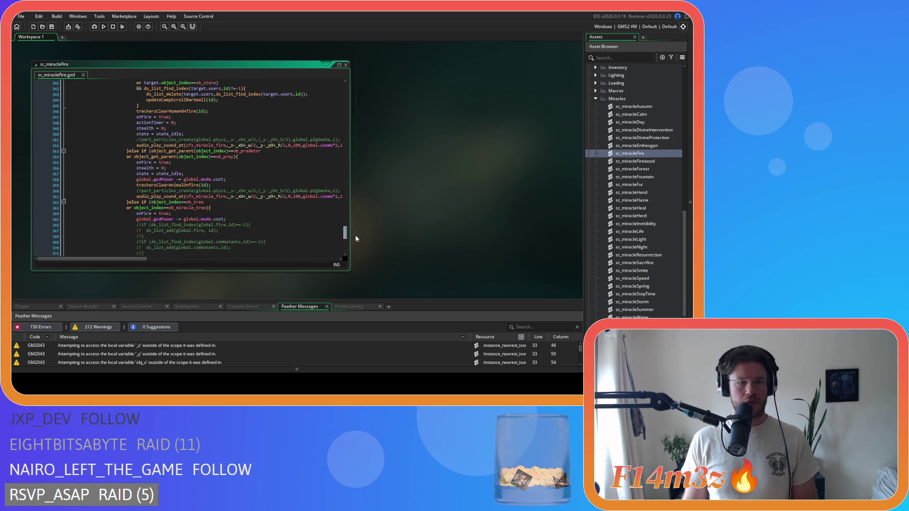
scroll(275, 177, "down", 5)
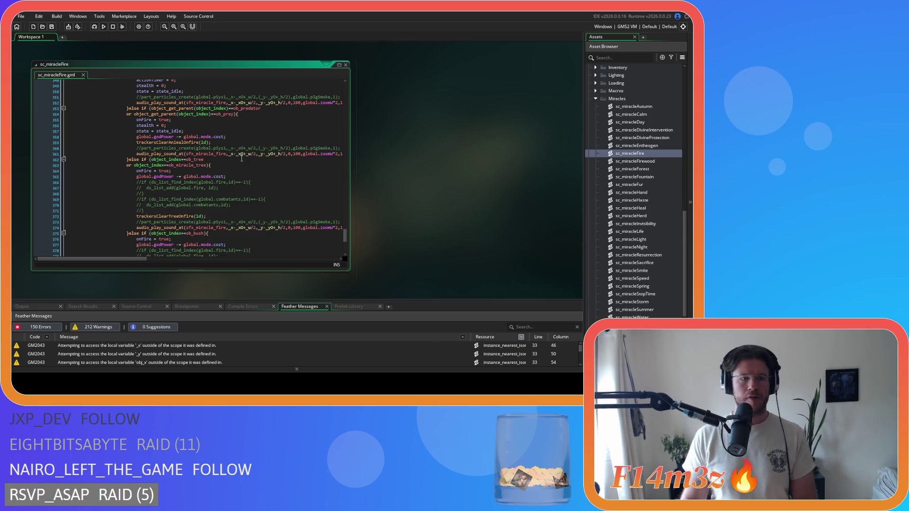
left_click(257, 119)
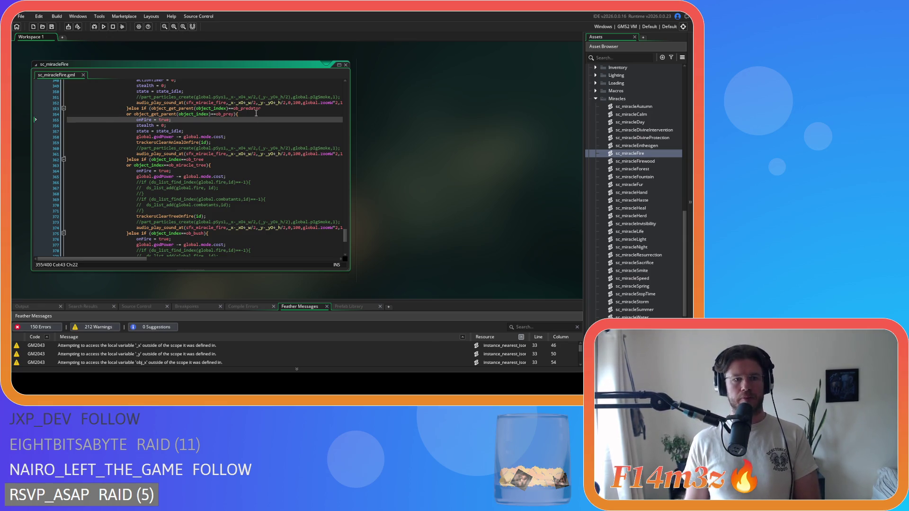
- Insert an empty if(){ block holding the pasted, indented ds_map_exists deletion
left_click(256, 113)
key("Return")
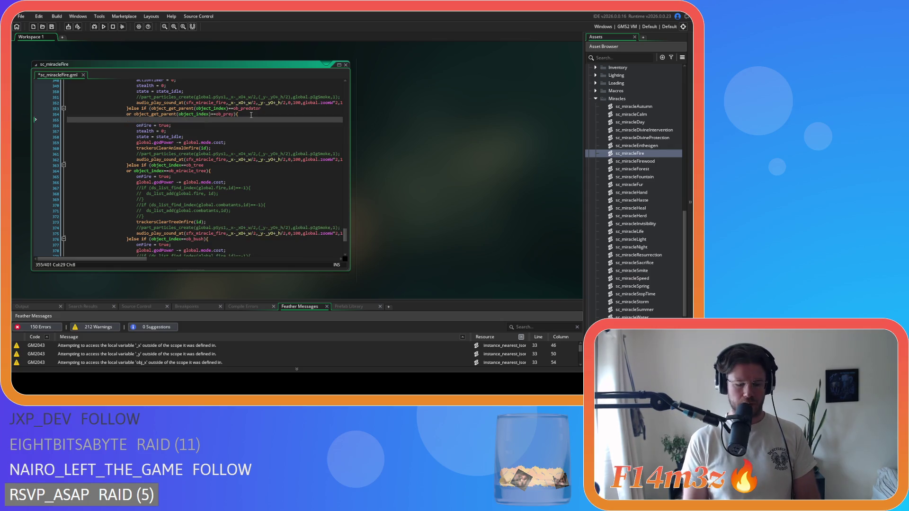
type("if()")
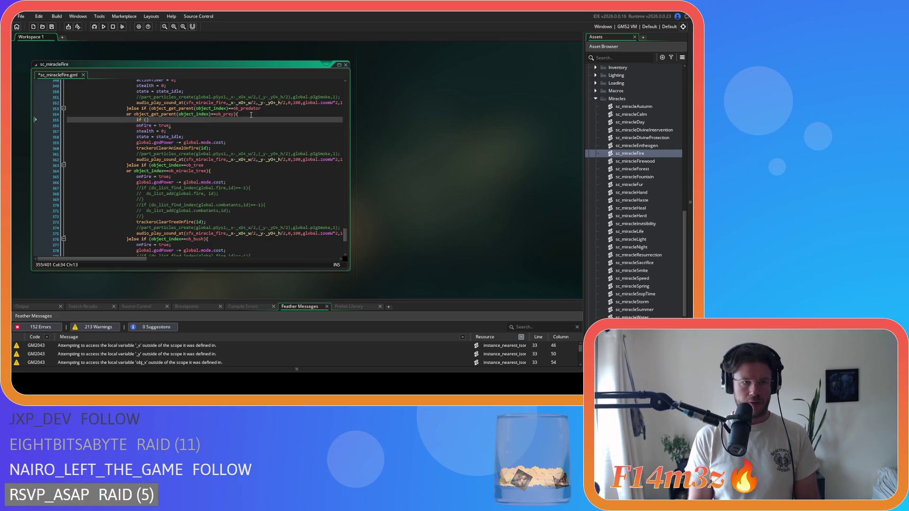
type("{")
key("Return")
key("Return")
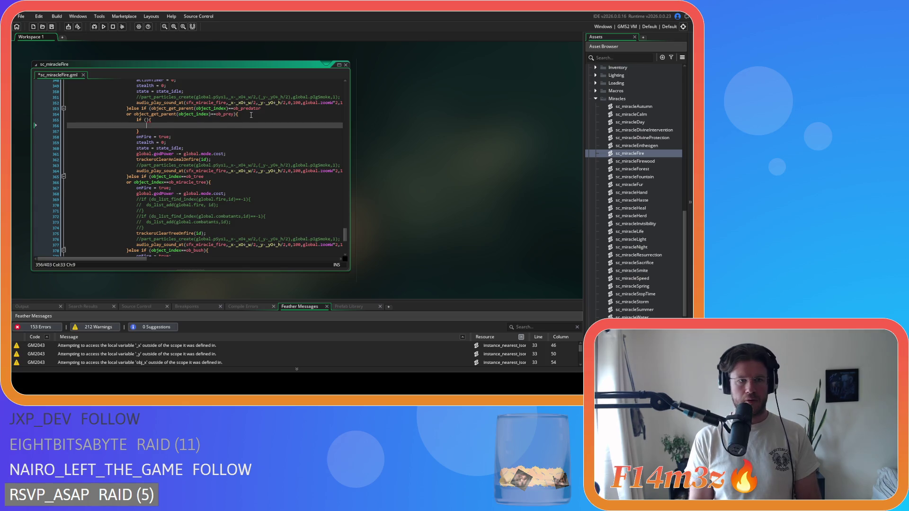
key("ctrl+v")
left_click_drag(109, 137, 86, 131)
key("Tab")
key("Tab")
key("Tab")
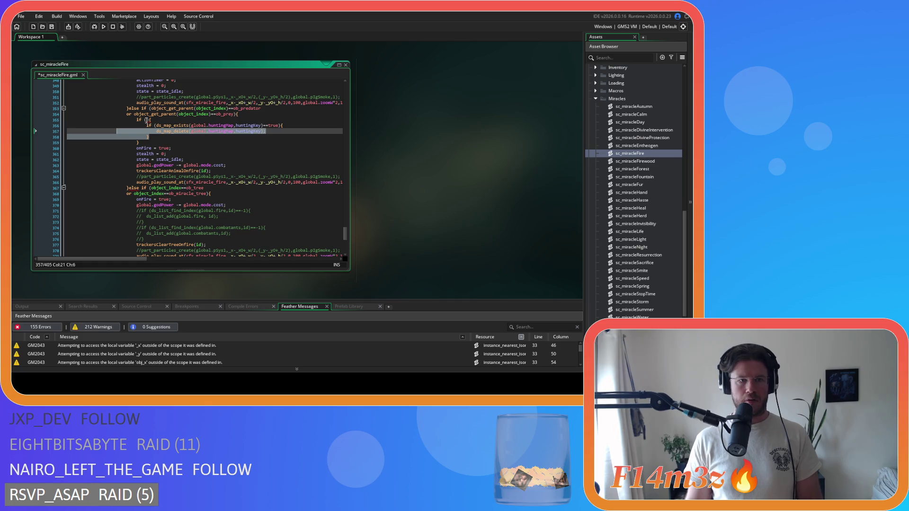
- Set the new if condition to object_index==ob_bear
left_click(143, 120)
left_click(209, 114)
left_click(144, 120)
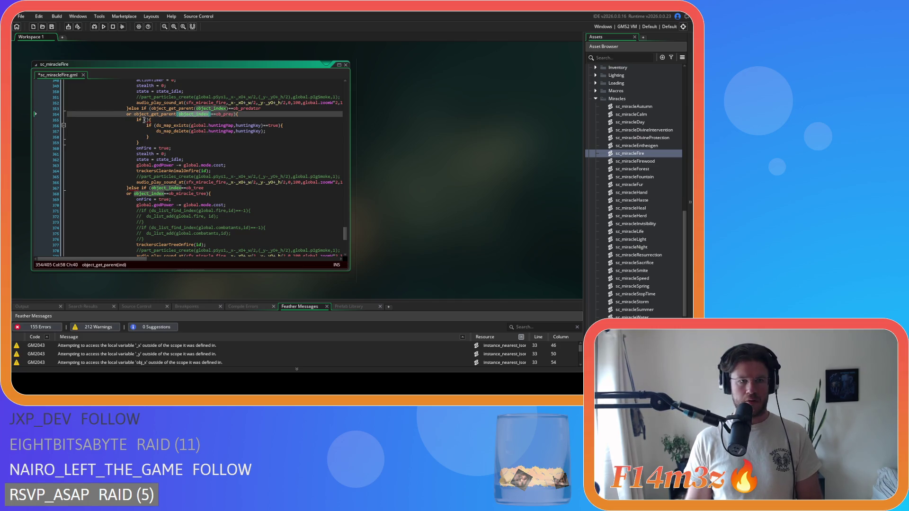
type("object_index")
type("==ob_fox")
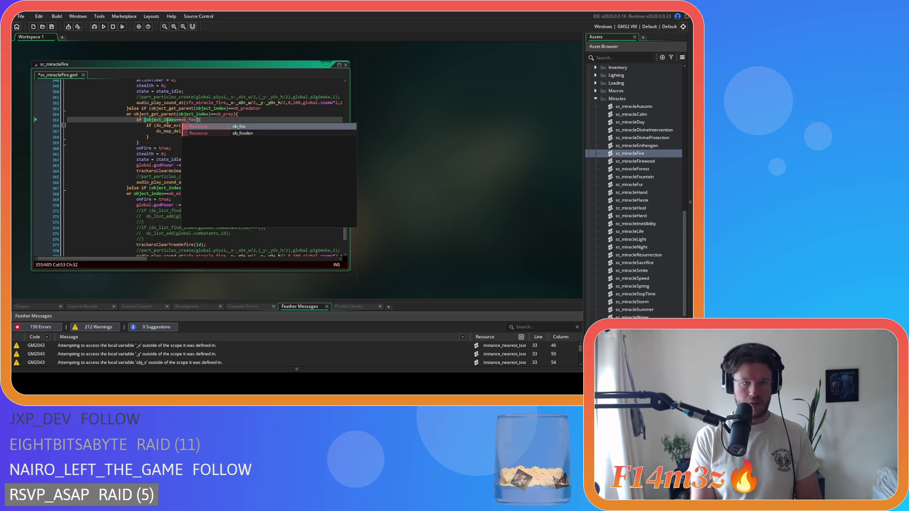
key("BackSpace")
key("BackSpace")
key("BackSpace")
type("bear")
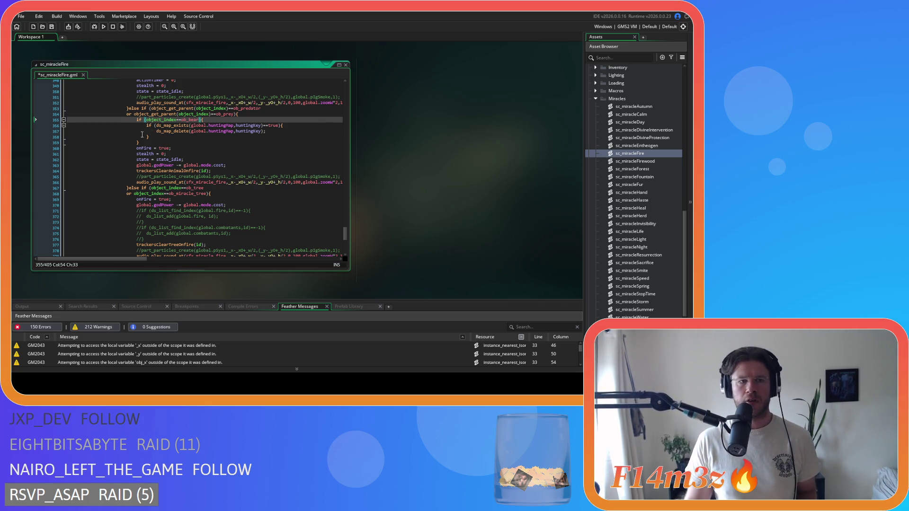
left_click_drag(142, 138, 137, 120)
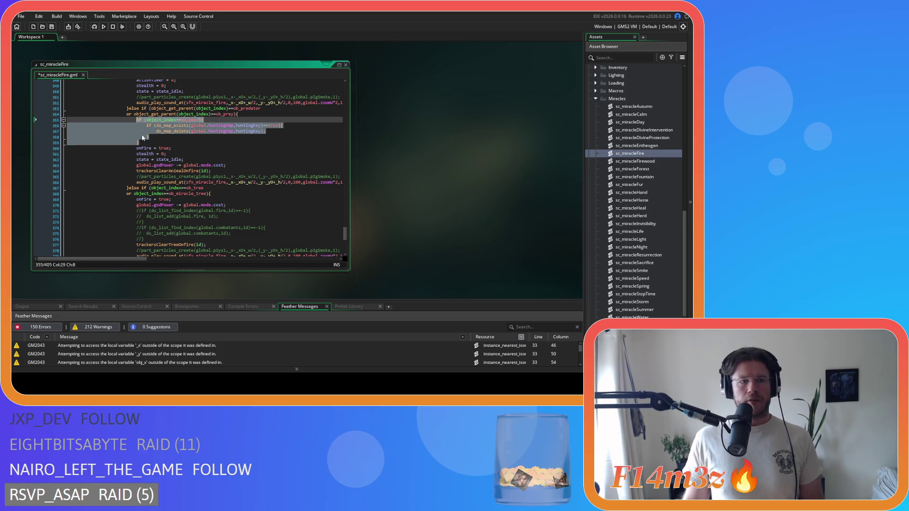
- Append three else-if copies of the ob_bear block after it
left_click(147, 142)
type("else")
type("if (object_index==ob_bear){ \t\t\t\t\t\t\t\tif (ds_map_exists(global.huntingMap,huntingKey)==true){ \t\t\t\t\t\t\t\t\tds_map_delete(global.huntingMap,huntingKey); \t\t\t\t\t\t\t\t} \t\t\t\t\t\t\t}")
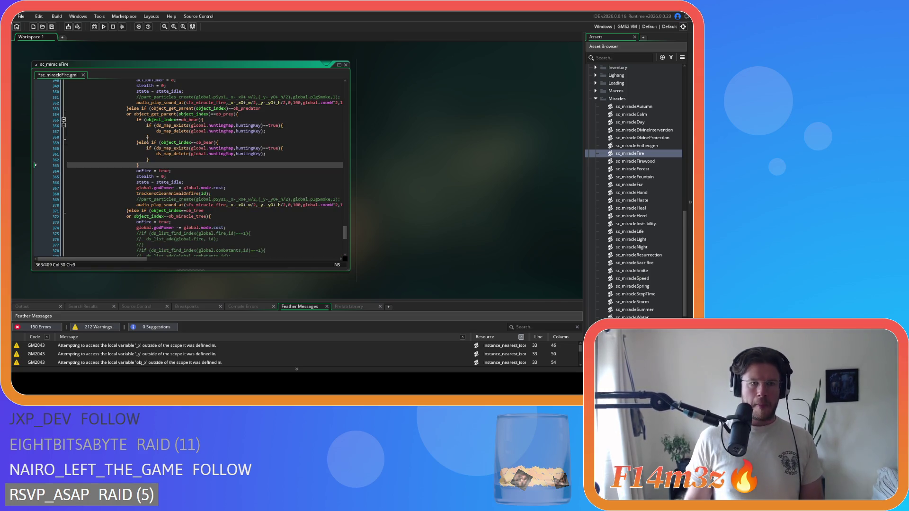
key("shift+Up")
key("shift+Up")
key("shift+Up")
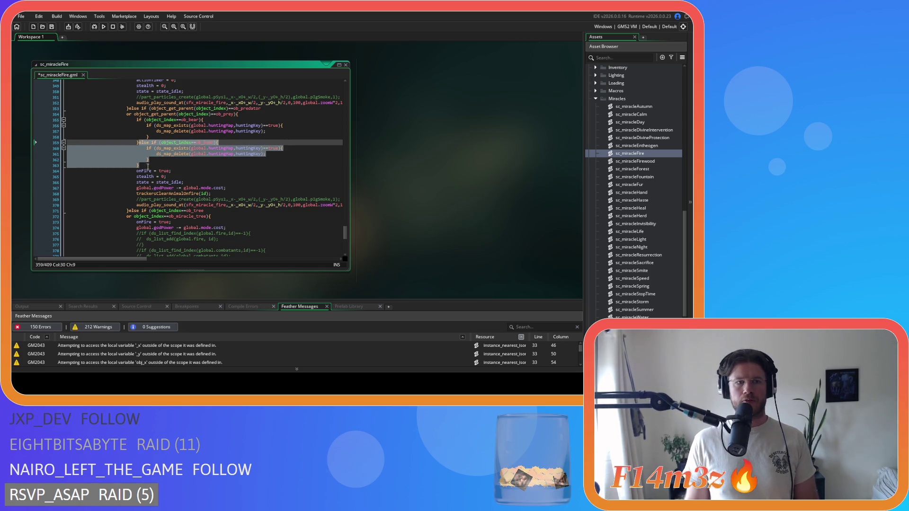
key("ctrl+c")
key("Right")
key("ctrl+v")
key("ctrl+v")
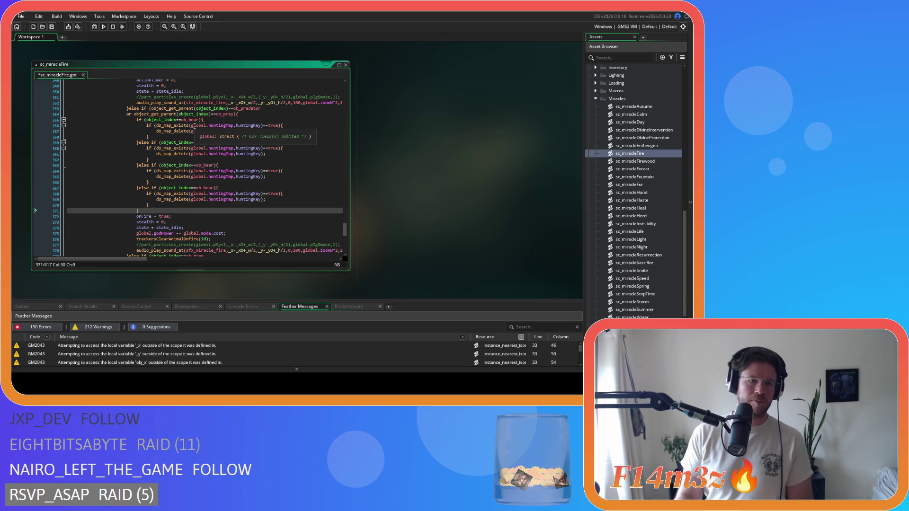
- Rename the copied branches to ob_fox, ob_wolf and ob_moose, and save the script
double_click(208, 142)
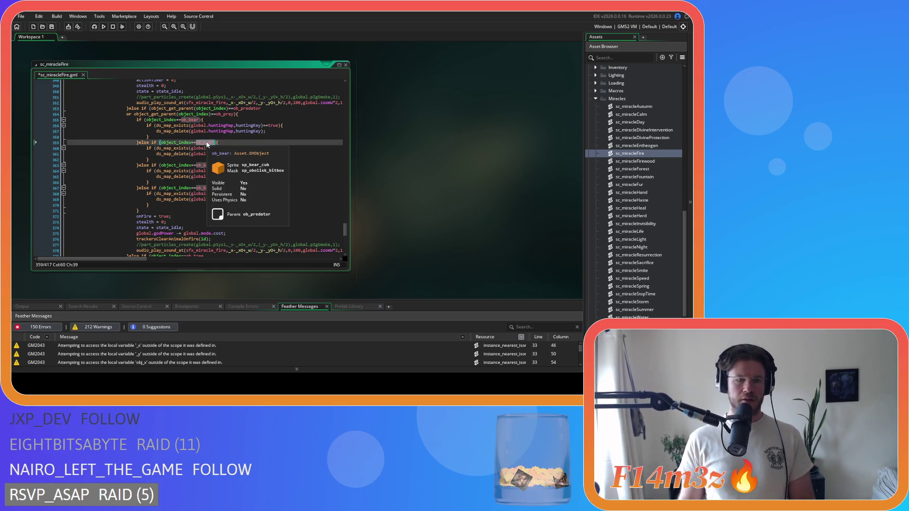
type("ob_fox")
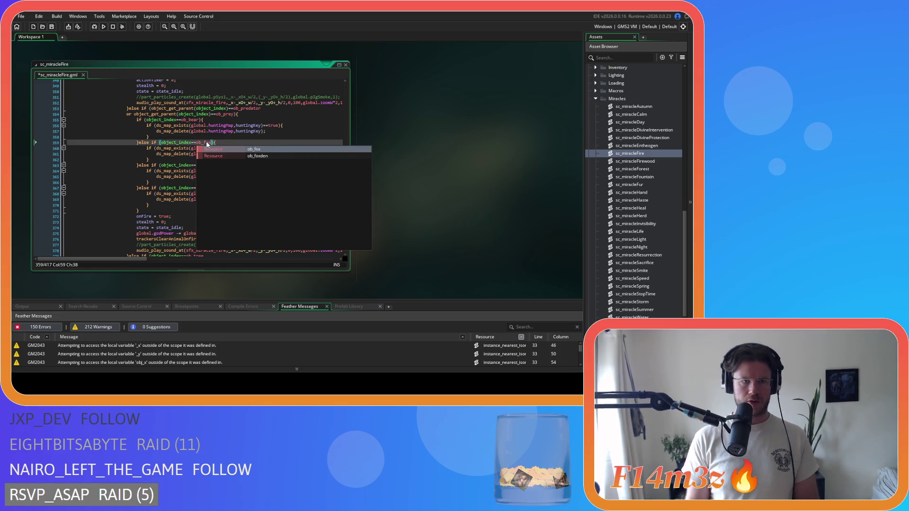
double_click(205, 165)
type("ob_")
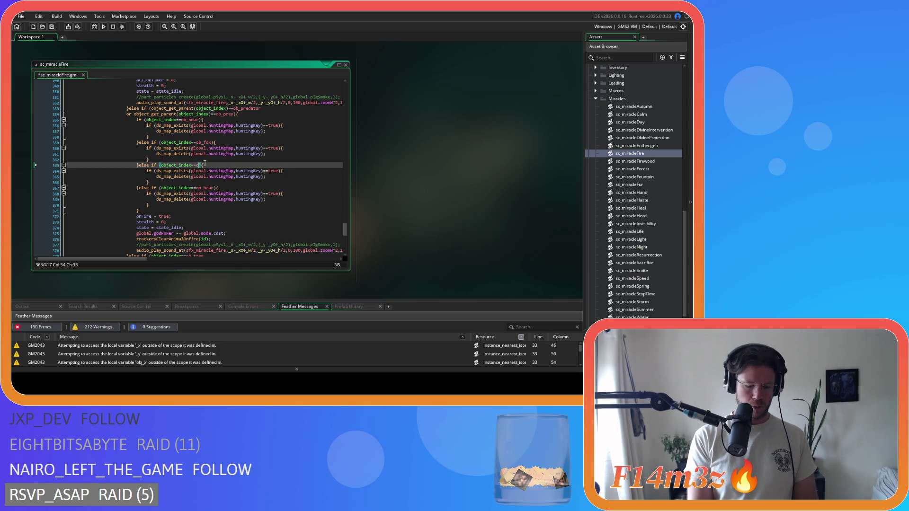
type("wolf")
key("Escape")
double_click(205, 188)
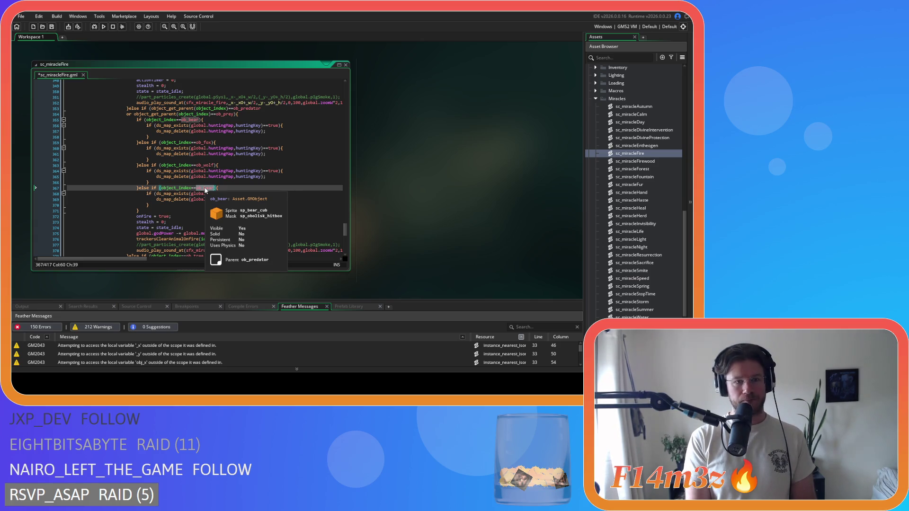
type("ob")
type("_moose")
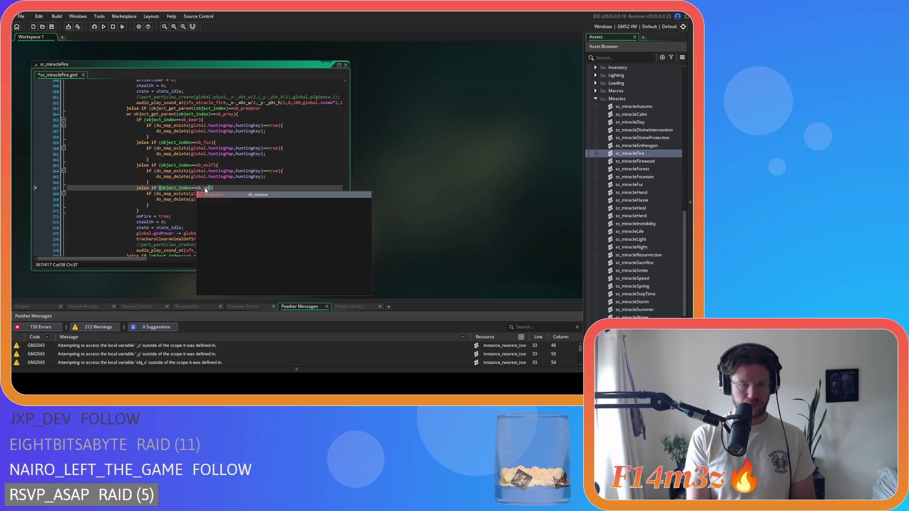
key("ctrl+s")
left_click(241, 183)
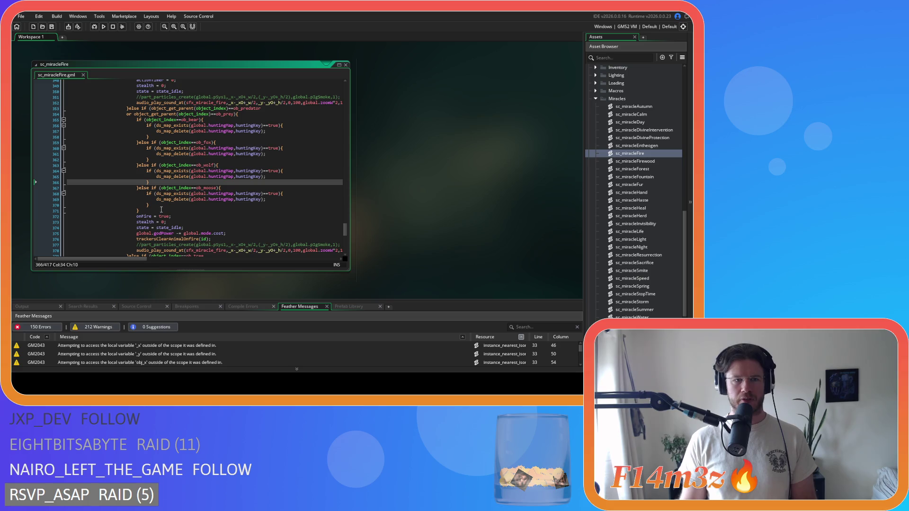
left_click_drag(213, 142, 161, 142)
- Move the ob_fox and ob_wolf conditions into the first if as 'or' lines
key("ctrl+x")
left_click(203, 120)
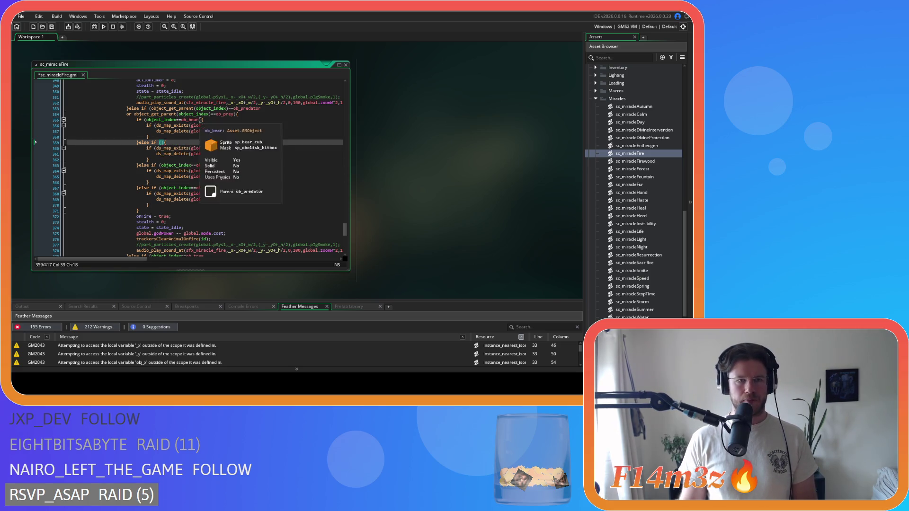
key("Return")
type("or ){")
key("ctrl+v")
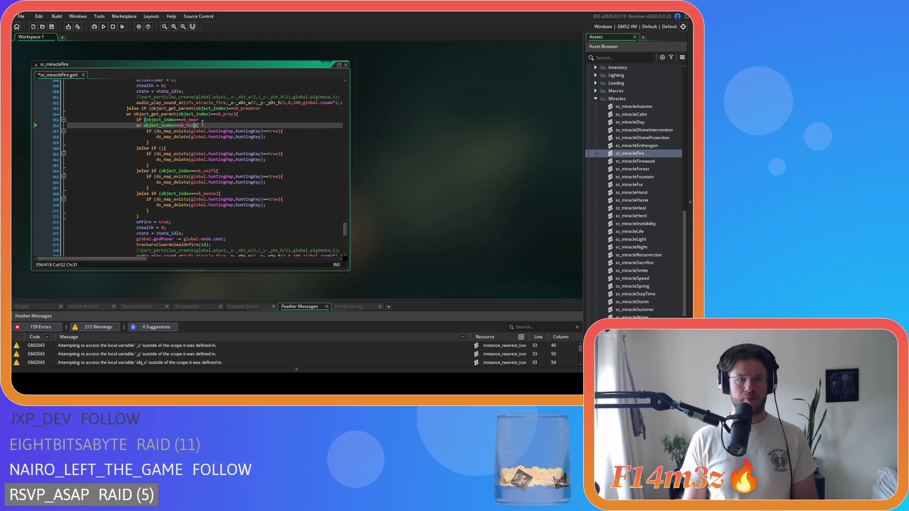
left_click(214, 171)
left_click_drag(214, 171, 161, 171)
key("ctrl+x")
left_click(194, 126)
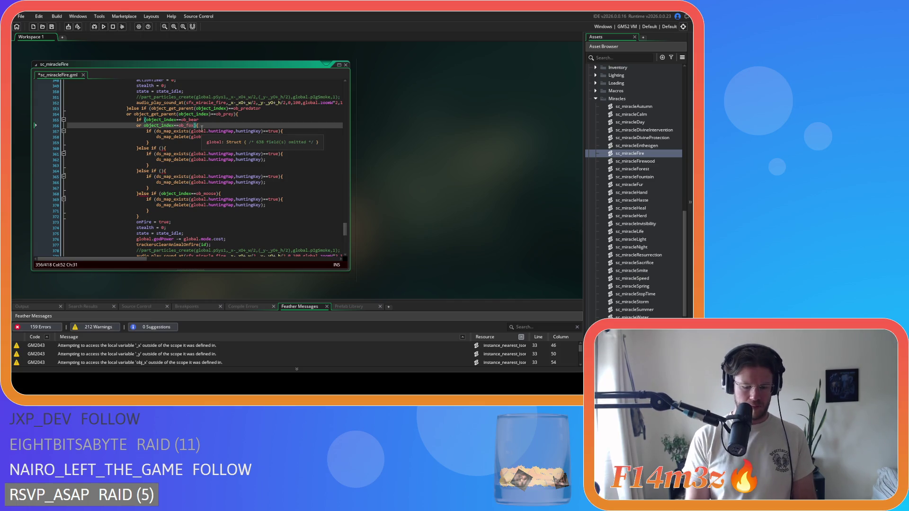
key("Return")
type("or")
key("ctrl+v")
- Add ob_moose as another 'or' line, delete the leftover else-if branches, and save
left_click_drag(216, 199, 162, 200)
key("ctrl+x")
left_click(197, 131)
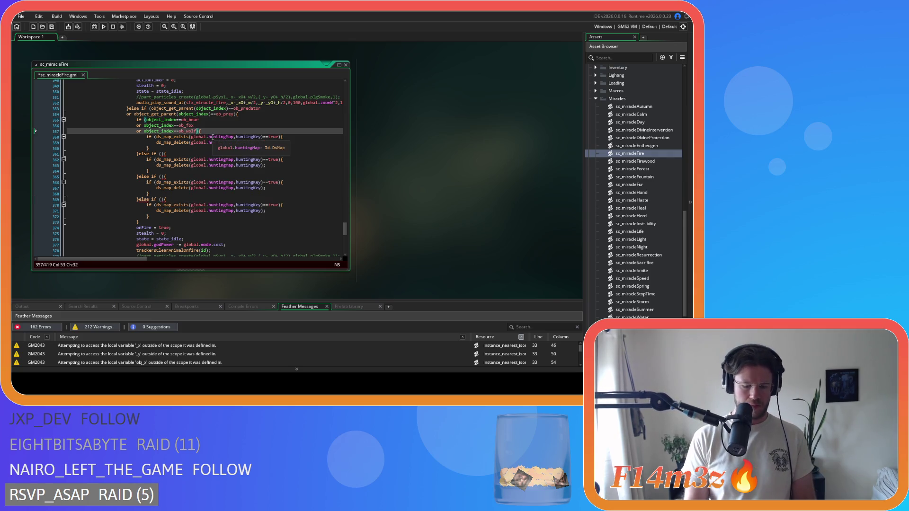
key("Return")
type("or")
key("ctrl+v")
mouse_move(140, 228)
left_mouse_down()
mouse_move(138, 146)
mouse_move(139, 163)
left_mouse_up()
key("Delete")
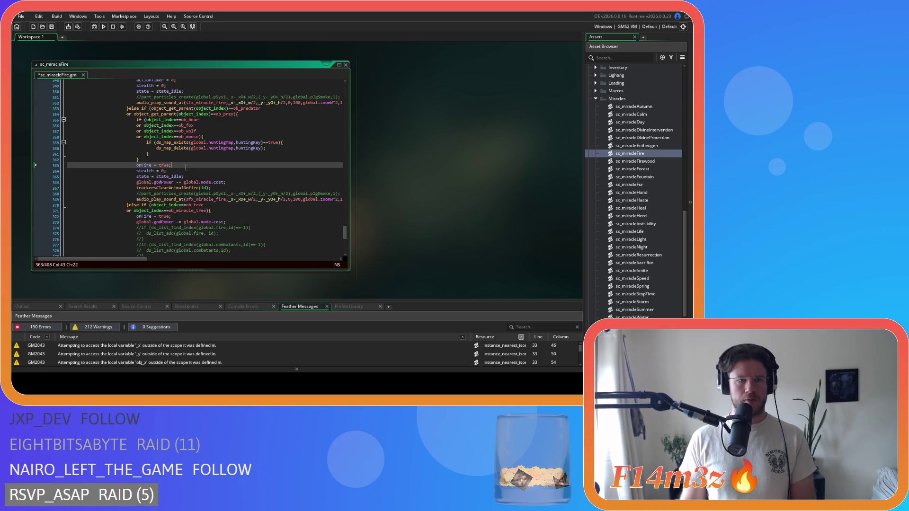
key("ctrl+s")
left_click(262, 143)
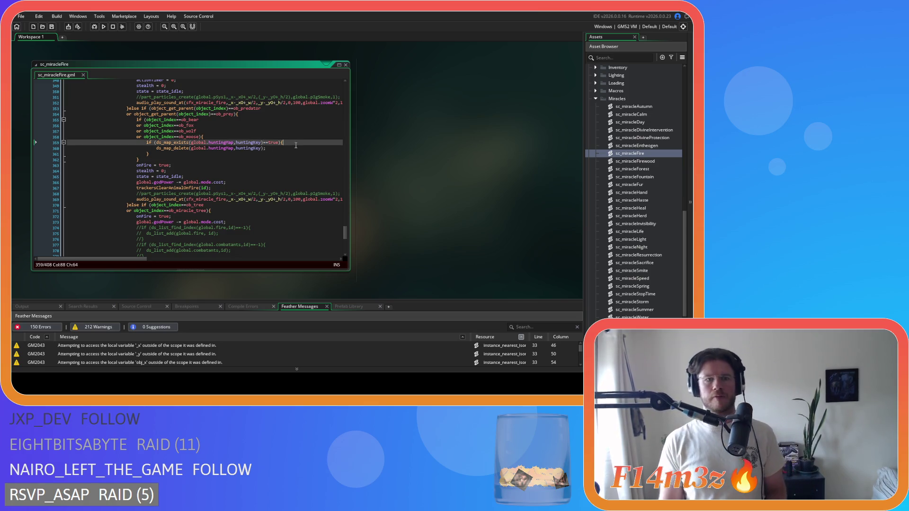
left_click(296, 145)
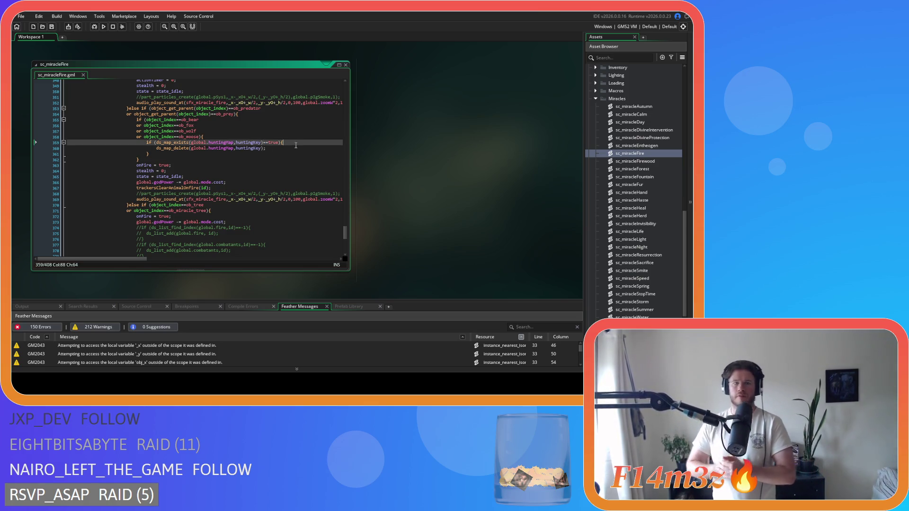
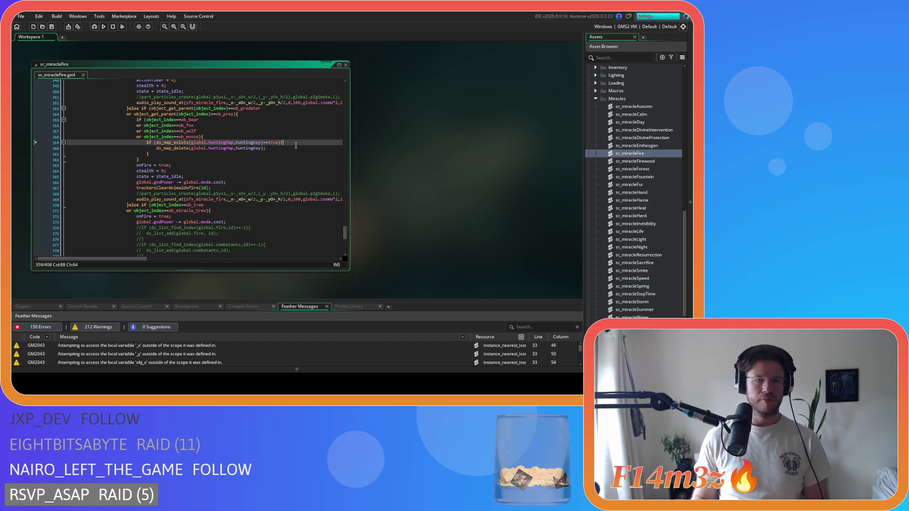
- Inspect the object_index hunting-map cleanup lines around 355–362 in sc_miracleFire
left_click(203, 137)
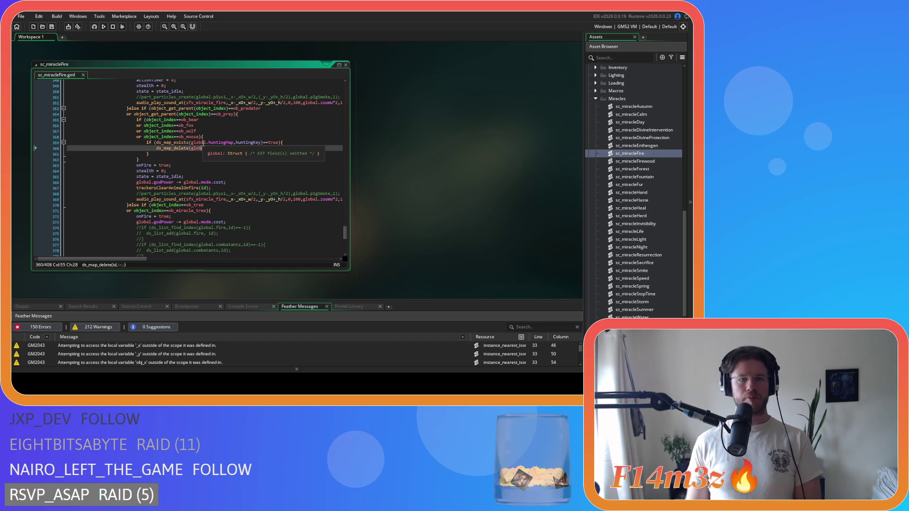
left_click(277, 154)
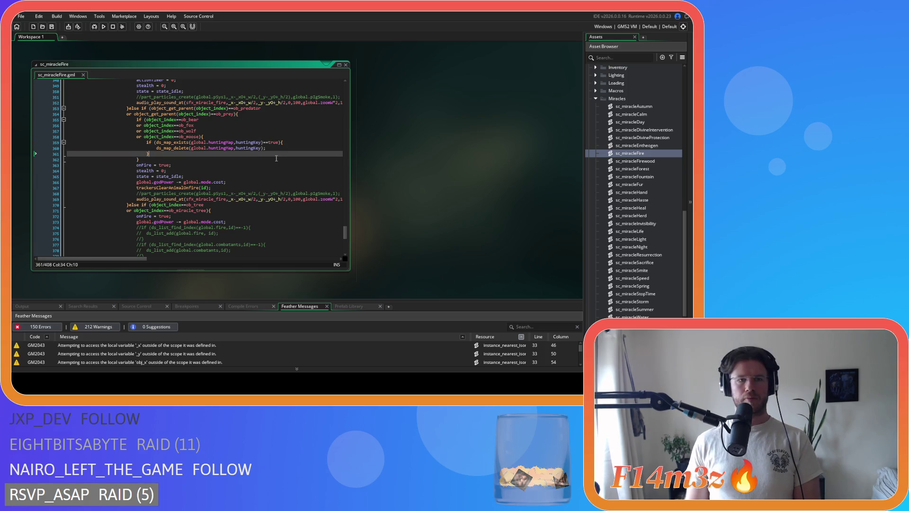
left_click(273, 164)
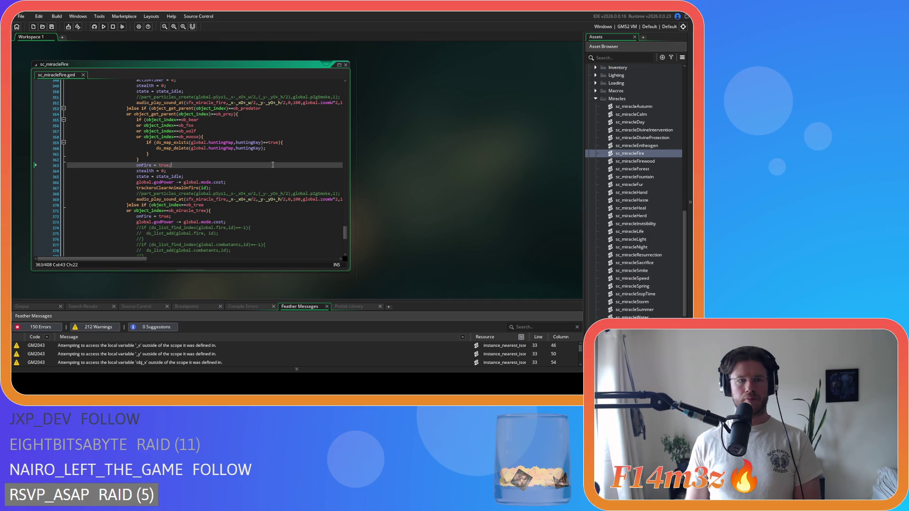
left_click_drag(156, 161, 138, 121)
right_click(142, 127)
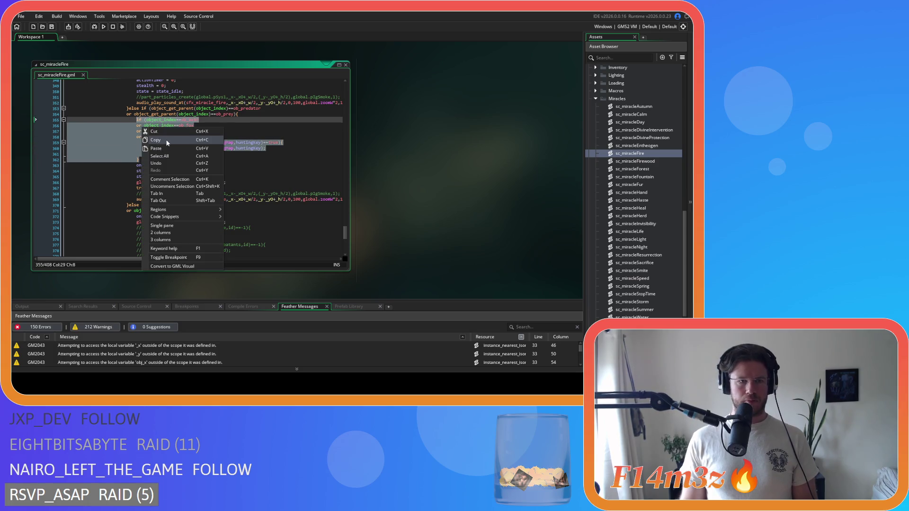
left_click(168, 141)
left_click(294, 160)
- Copy lines 355–362, the bear/fox/wolf/moose cleanup block, and close sc_miracleFire
mouse_move(176, 151)
left_mouse_down()
mouse_move(147, 143)
mouse_move(136, 120)
left_mouse_up()
right_click(156, 146)
right_click(156, 133)
left_click(166, 145)
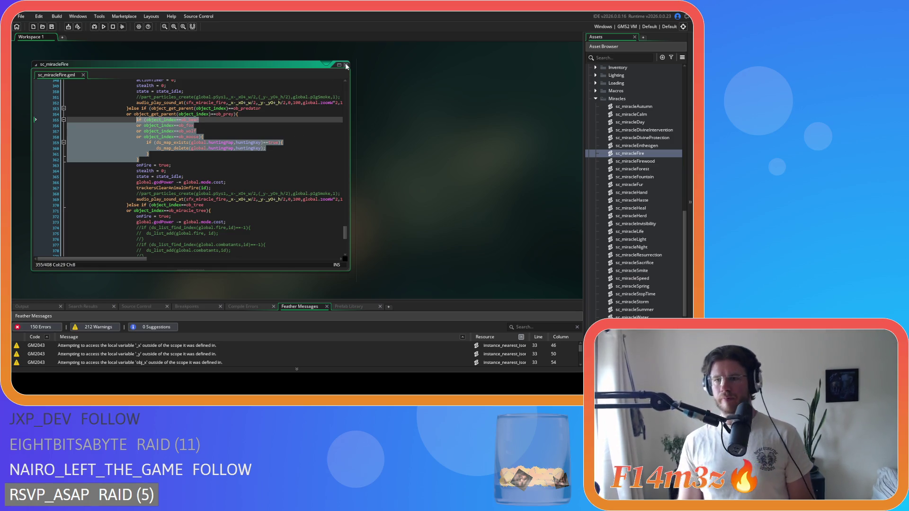
left_click(346, 65)
left_click(595, 99)
- Open sc_fireSpread from the Game scripts folder
scroll(599, 161, "up", 1)
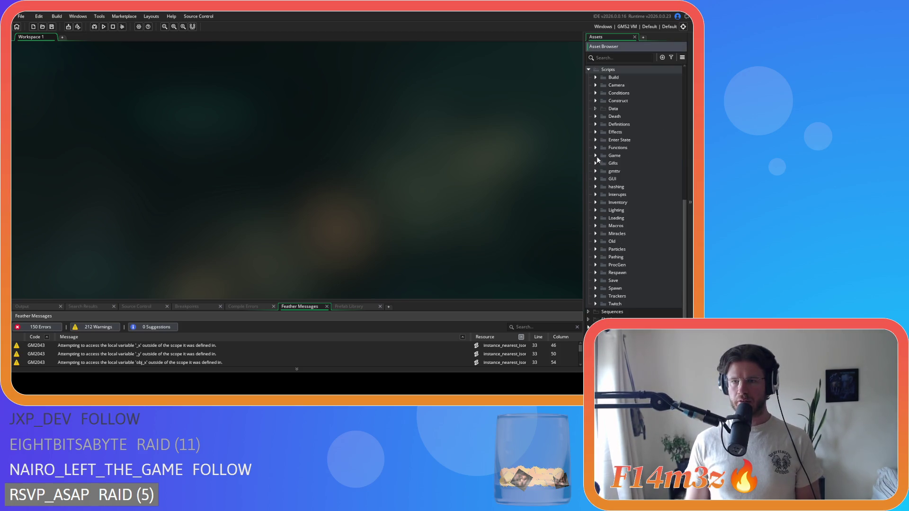
left_click(597, 156)
scroll(650, 237, "down", 1)
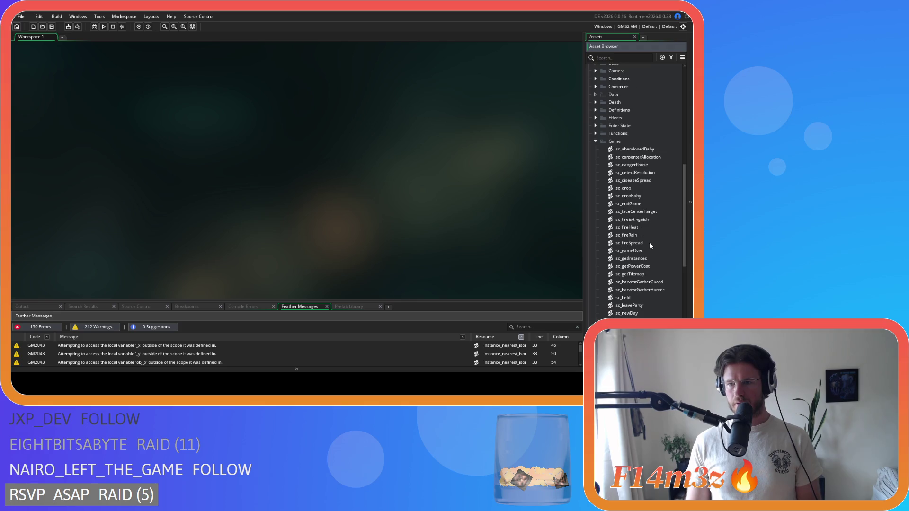
double_click(650, 242)
scroll(231, 188, "down", 3)
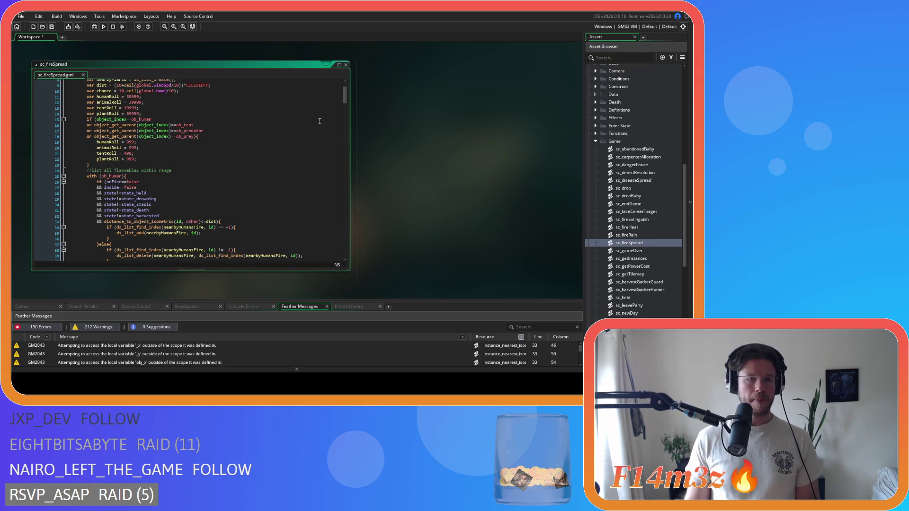
left_click_drag(345, 94, 338, 224)
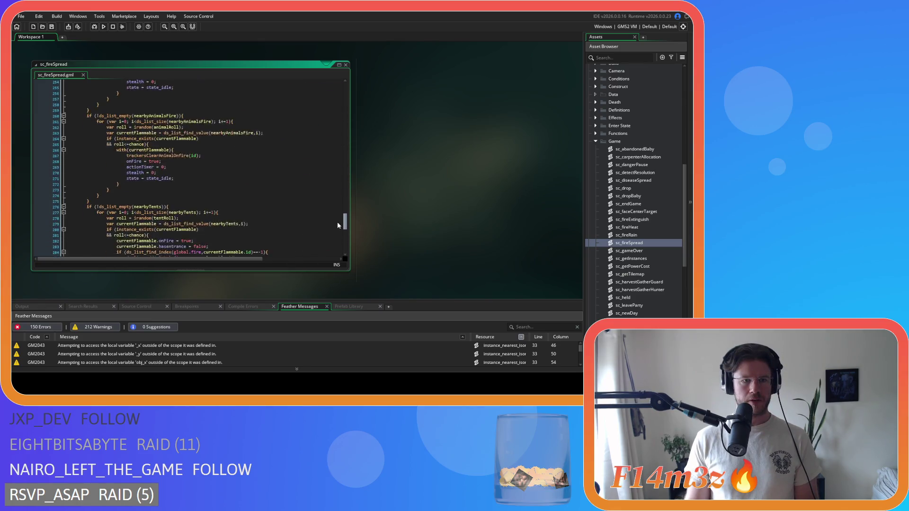
- Paste the cleanup block after line 266's with(currentFlammable), outdent it one level, and save
left_click(179, 130)
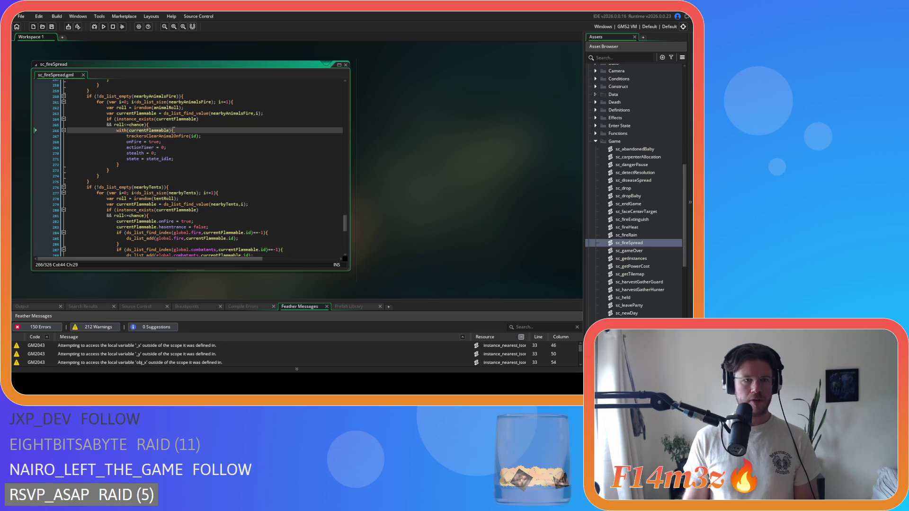
key("ctrl+v")
key("shift+Up")
key("shift+Up")
key("shift+Up")
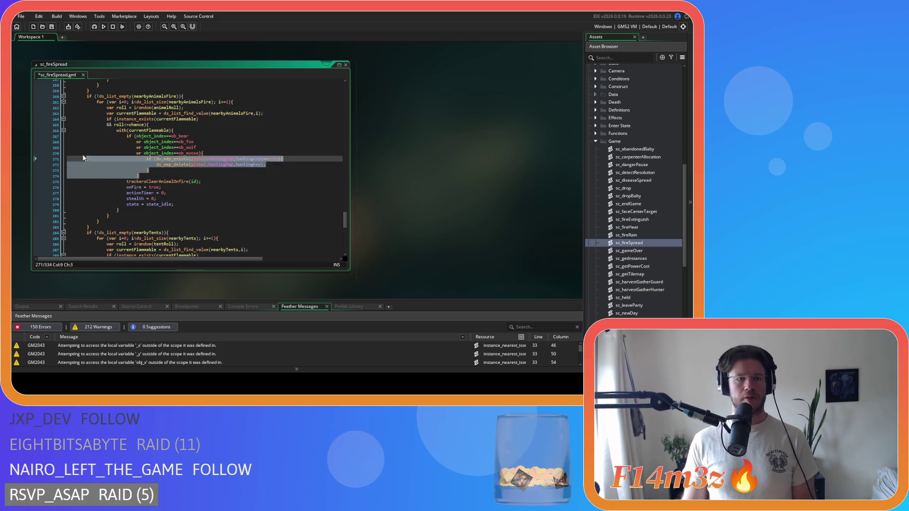
key("shift+Home")
key("shift+Tab")
key("ctrl+s")
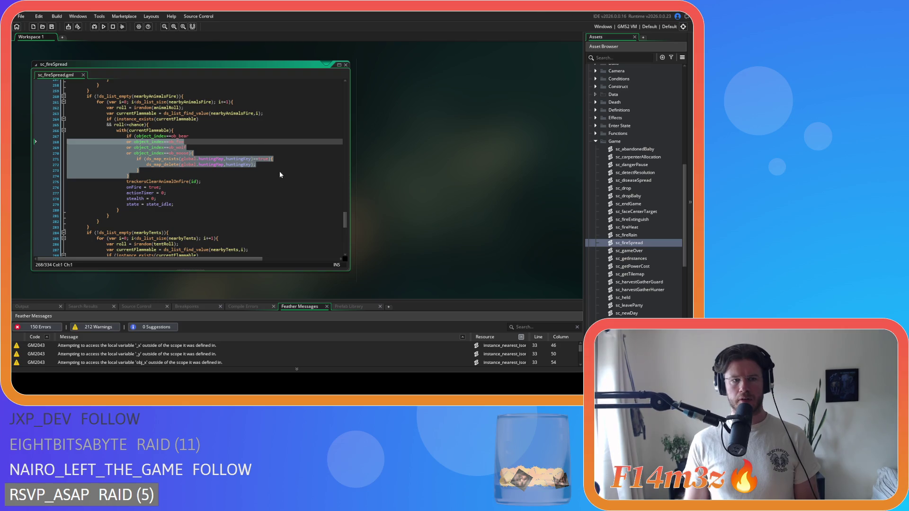
left_click(279, 171)
left_click(595, 141)
scroll(644, 179, "up", 15)
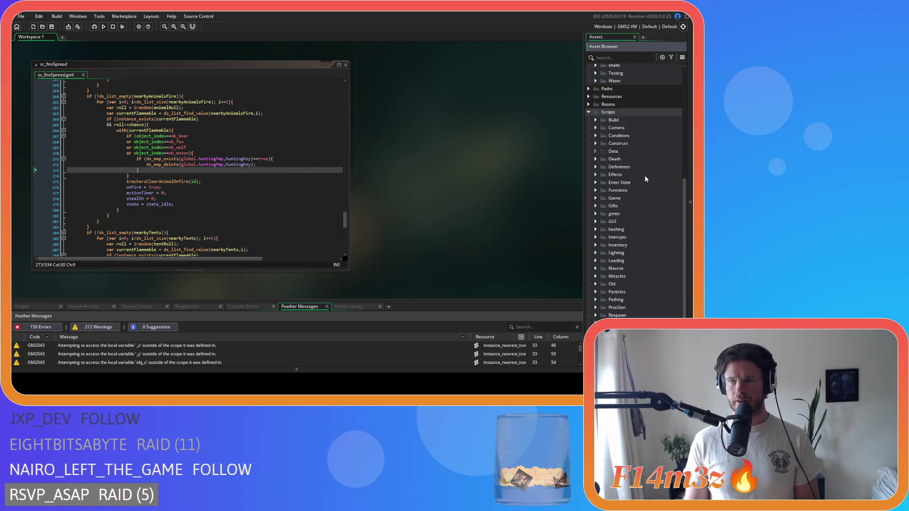
- Open ob_lighting's Alarm 1 event code from the Lighting objects folder
left_click(596, 218)
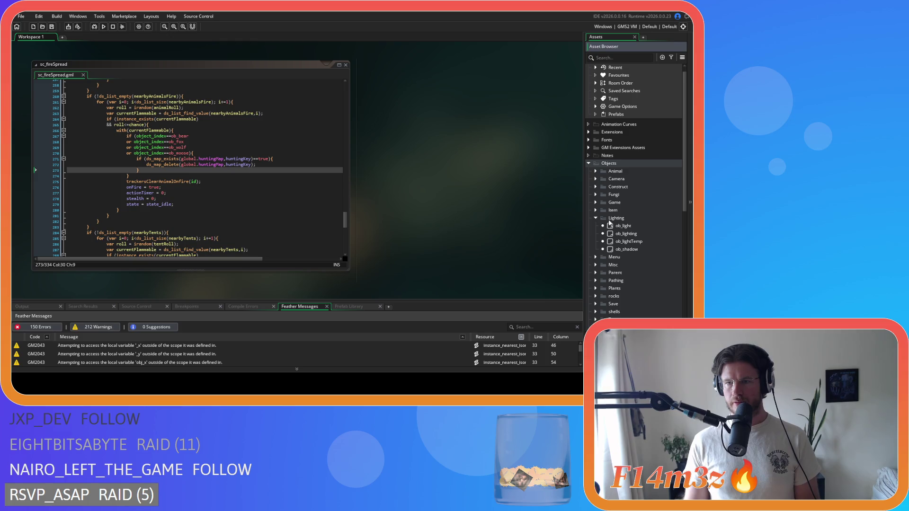
scroll(624, 206, "down", 2)
double_click(639, 176)
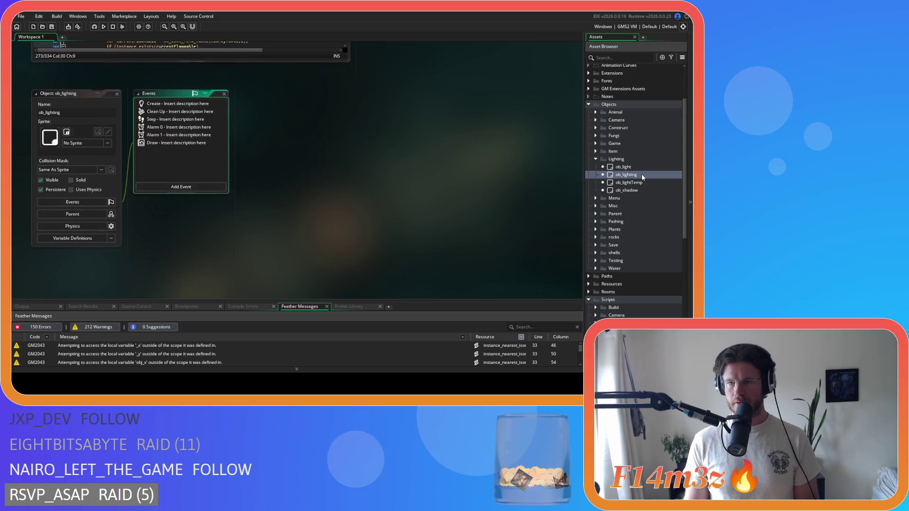
left_click(163, 125)
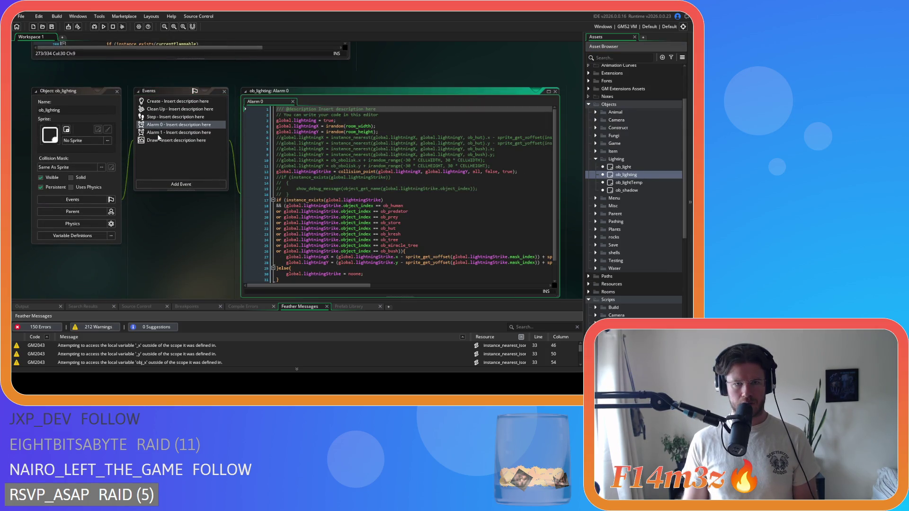
left_click(166, 132)
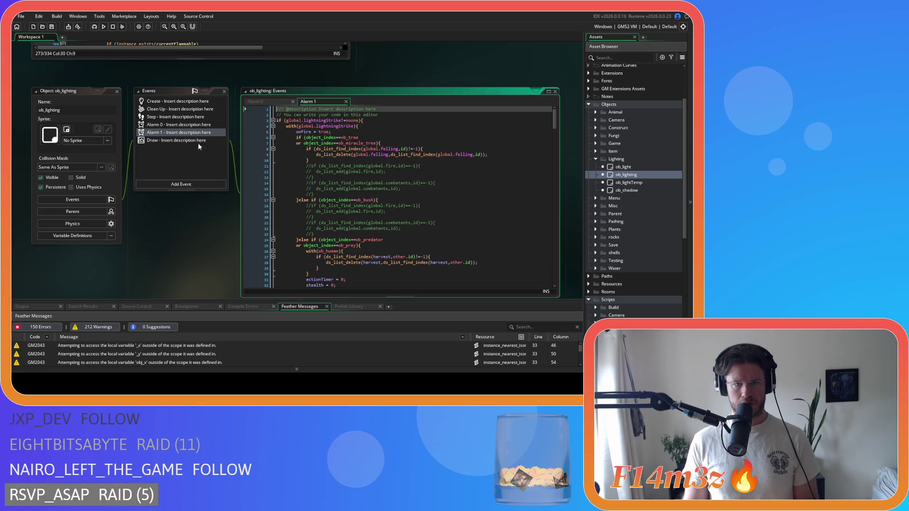
left_click(158, 124)
scroll(317, 172, "down", 2)
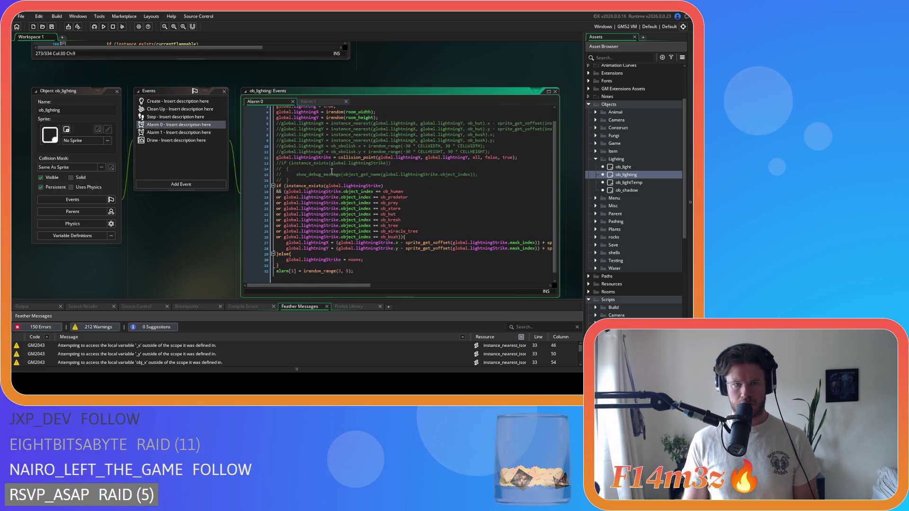
left_click(155, 134)
scroll(480, 168, "down", 3)
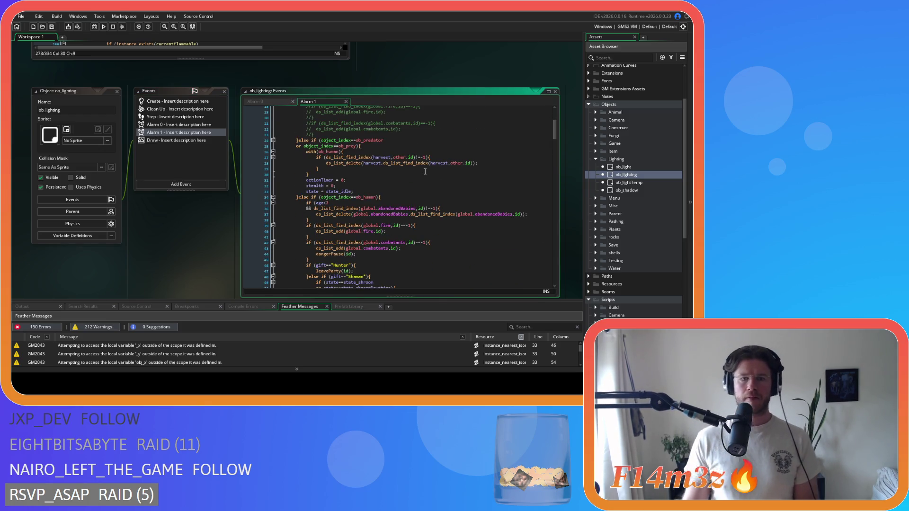
- Paste the cleanup block on a new line after the ob_prey condition at line 25
left_click(372, 146)
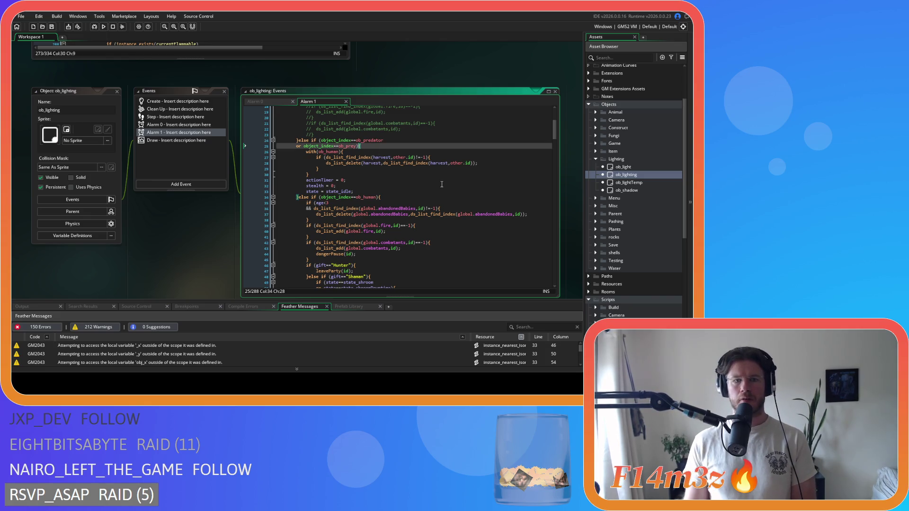
scroll(442, 184, "down", 20)
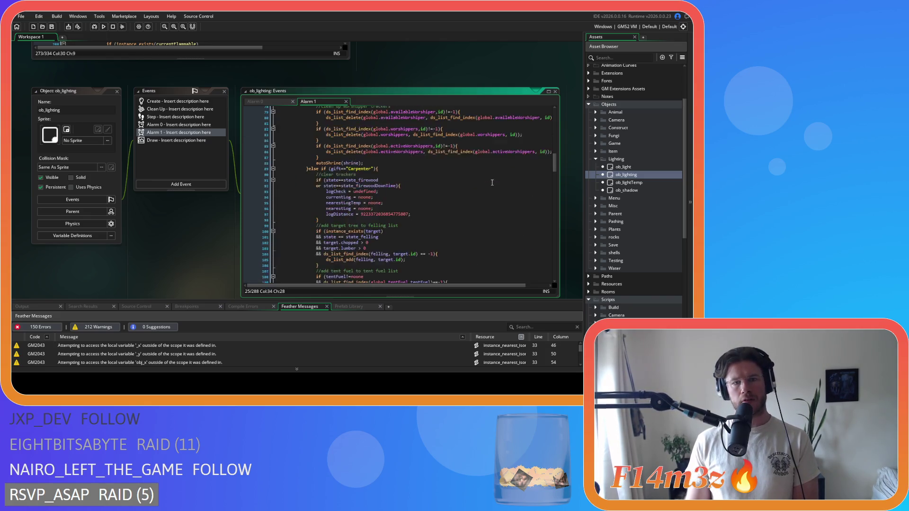
mouse_move(557, 184)
left_mouse_down()
mouse_move(571, 278)
mouse_move(569, 228)
mouse_move(544, 130)
left_mouse_up()
scroll(498, 146, "up", 1)
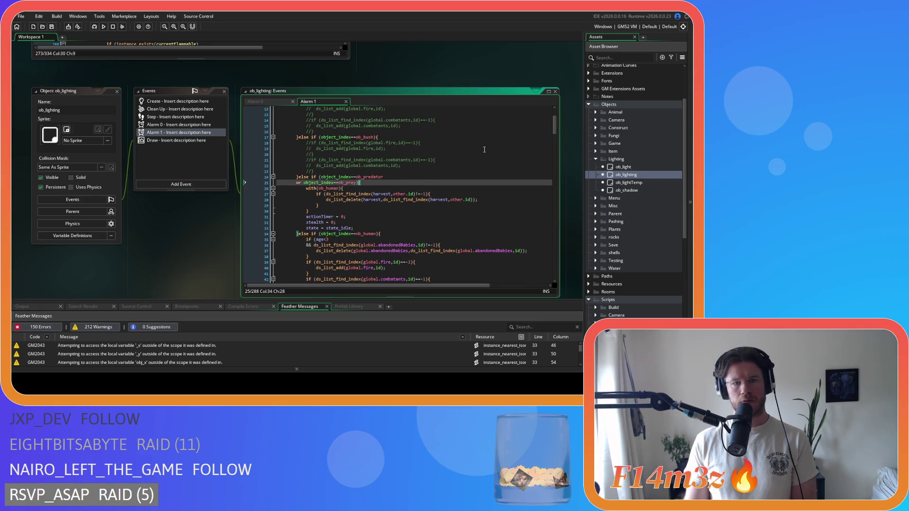
key("Return")
key("ctrl+v")
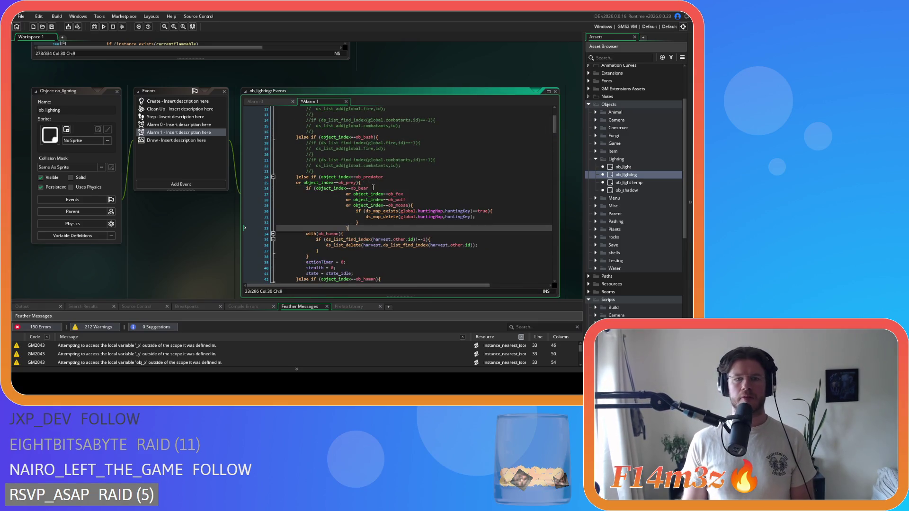
- Outdent pasted lines 27–33 by two levels and save the Alarm 1 event
mouse_move(358, 229)
left_mouse_down()
mouse_move(218, 202)
mouse_move(214, 192)
left_mouse_up()
key("shift+Tab")
key("shift+Tab")
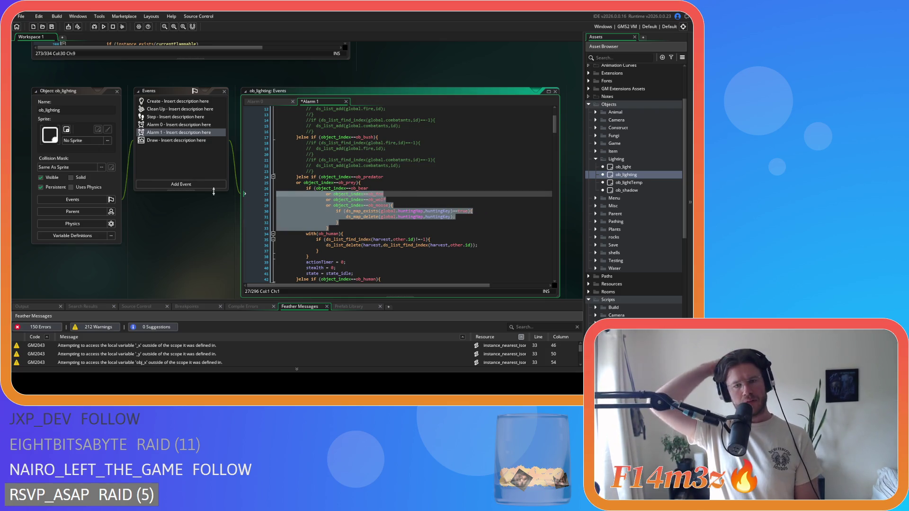
key("shift+Tab")
key("shift+Tab")
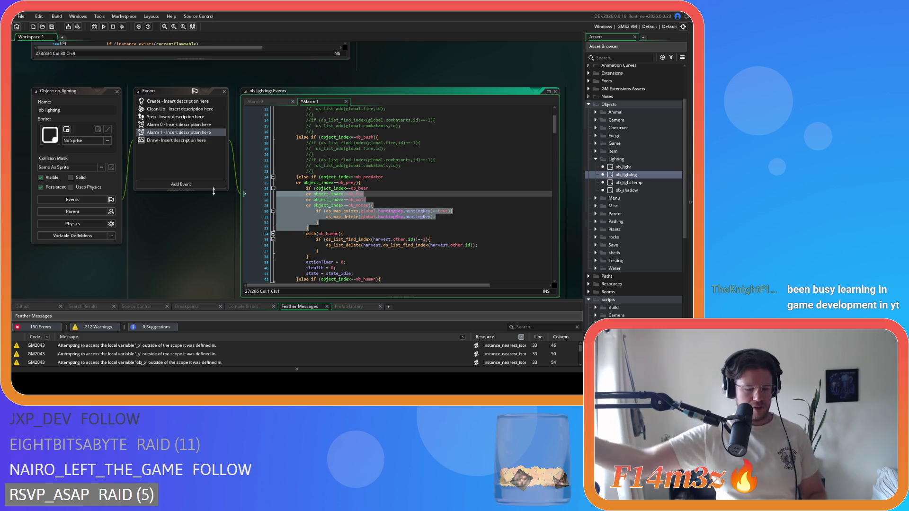
key("ctrl+s")
- Check the ob_moose condition, ds_map_delete line and closing brace of the pasted block
left_click(377, 205)
left_click(412, 217)
left_click(404, 233)
left_click(400, 228)
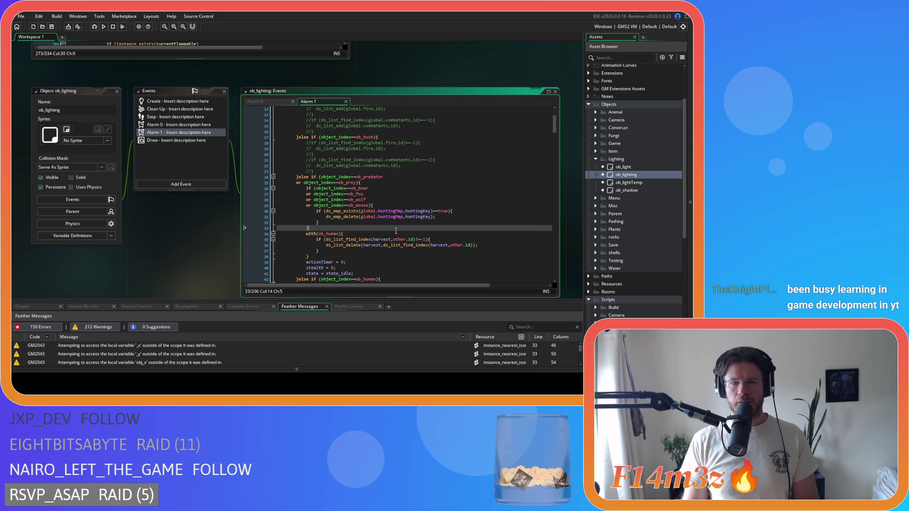
left_click(393, 204)
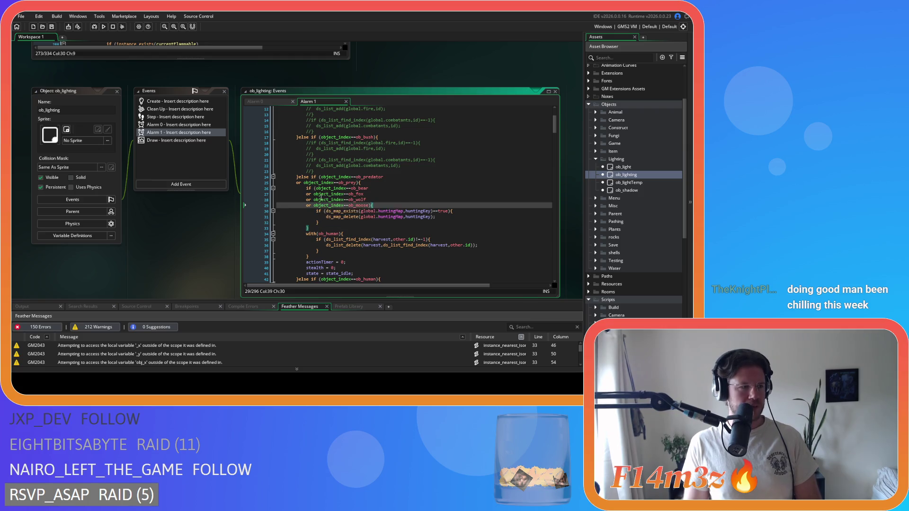
- Review the ob_fox and ob_moose animal-type checks in Alarm 1's predator branch
left_click(372, 182)
left_click(379, 194)
left_click(380, 206)
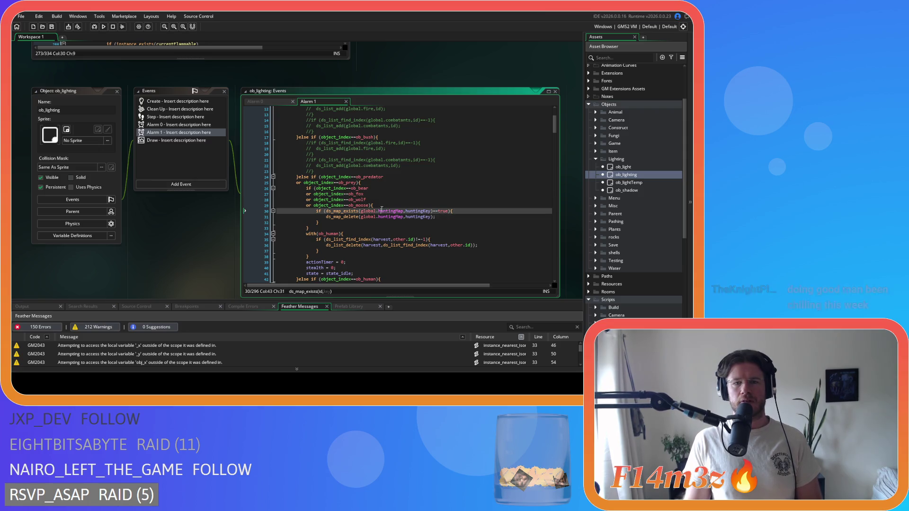
key("Down")
key("Down")
key("Down")
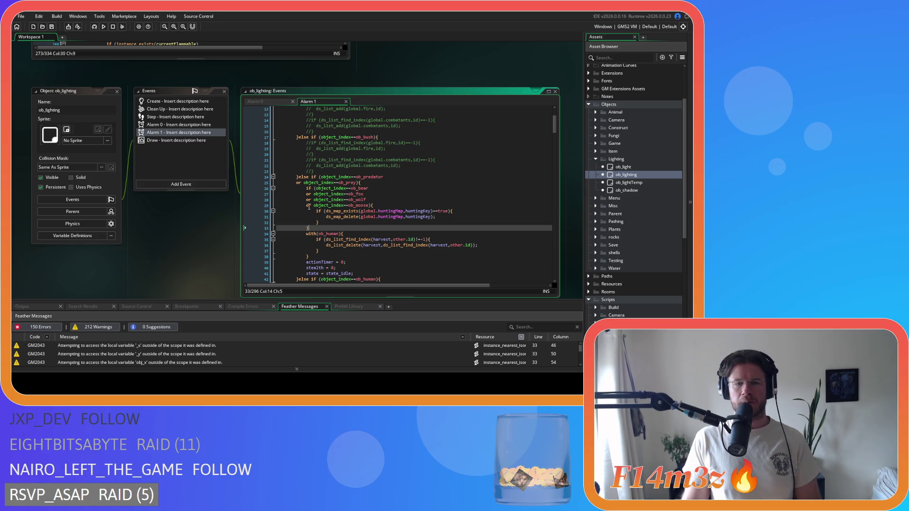
left_click_drag(374, 204, 275, 189)
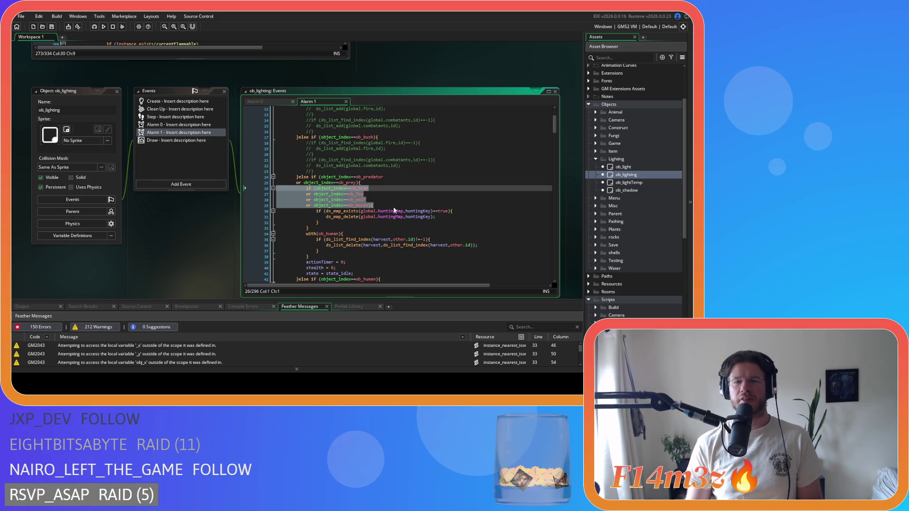
- Select lines 30–32, the ds_map_exists/ds_map_delete huntingMap removal block
left_click(434, 216)
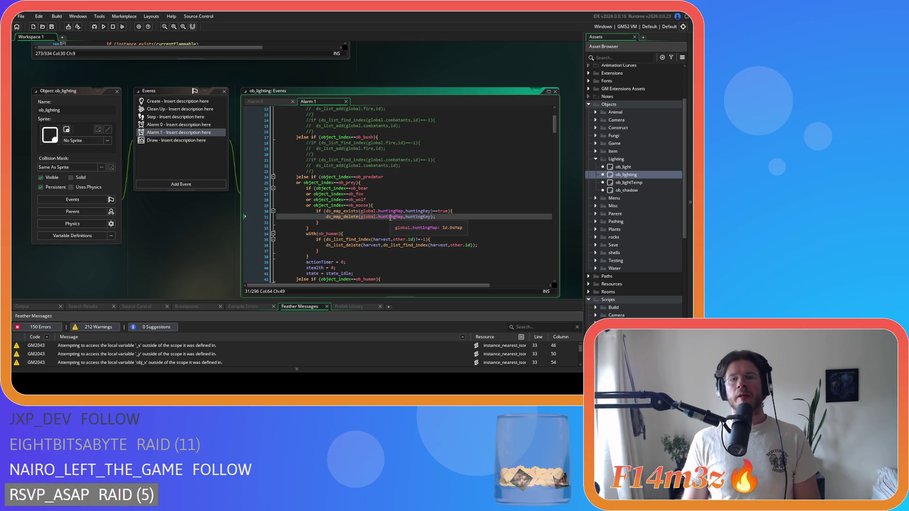
left_click(423, 223)
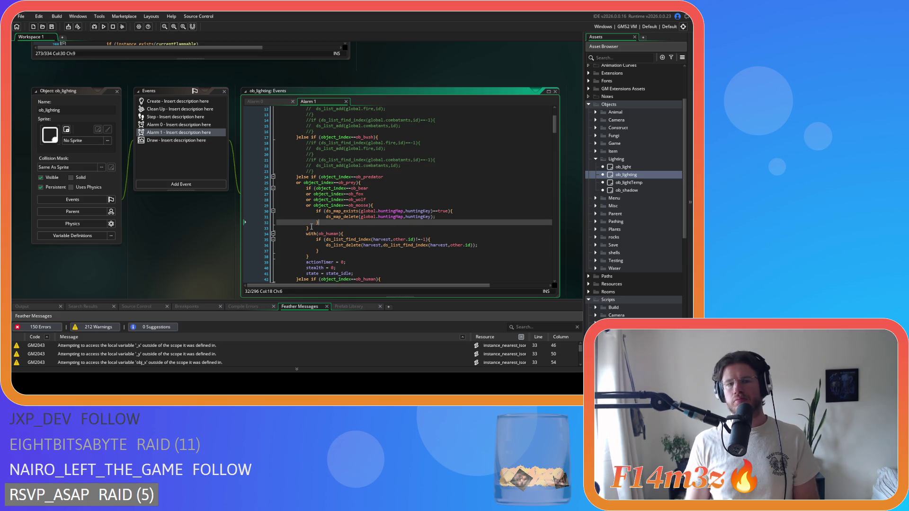
left_click_drag(312, 227, 307, 189)
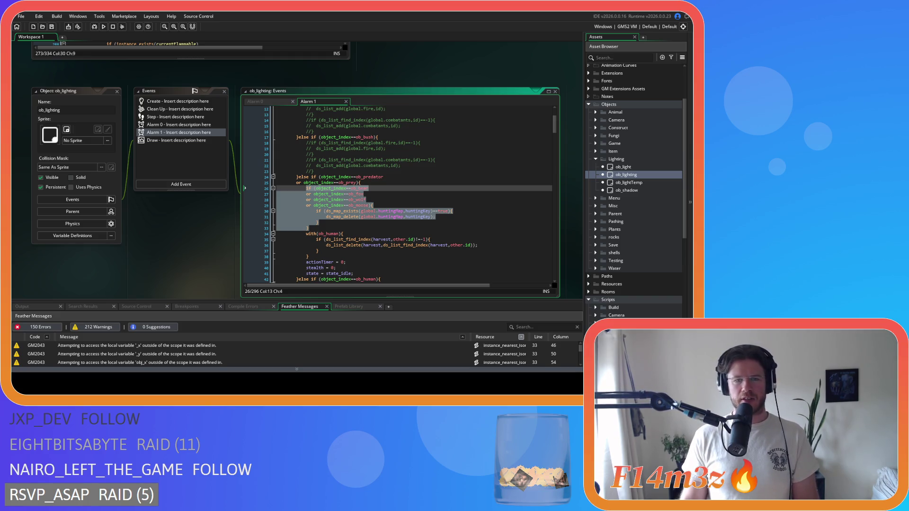
left_click_drag(364, 225, 316, 213)
right_click(152, 220)
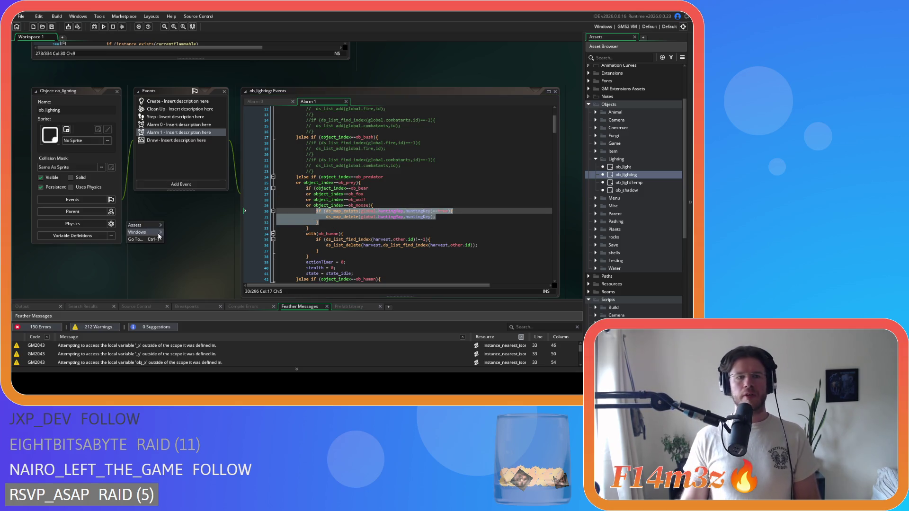
- Close all workspace windows and collapse the Lighting and Objects folders
left_click(183, 255)
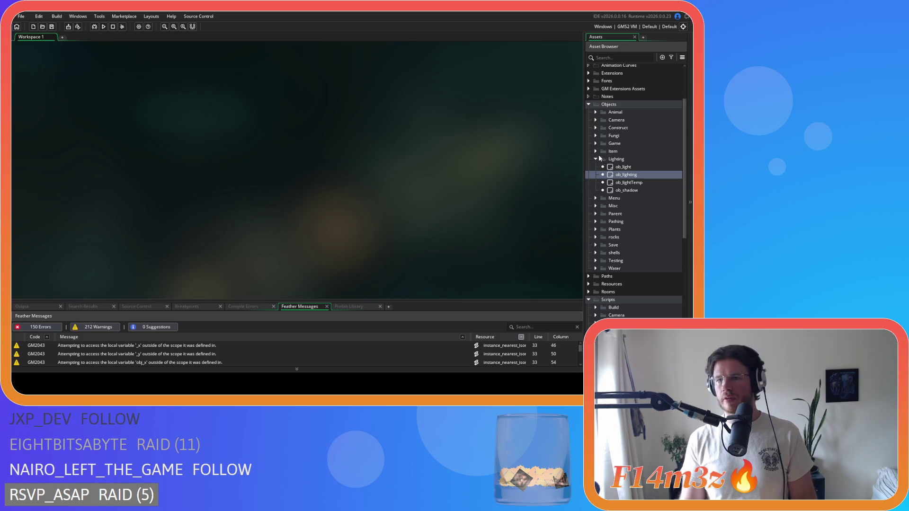
left_click(595, 159)
left_click(589, 104)
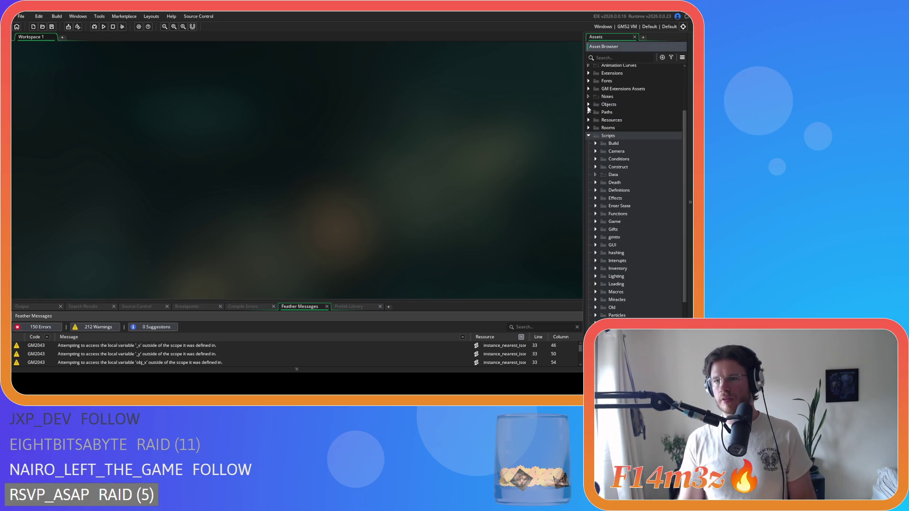
- Open the sc_death script from the Death scripts folder
left_click(596, 183)
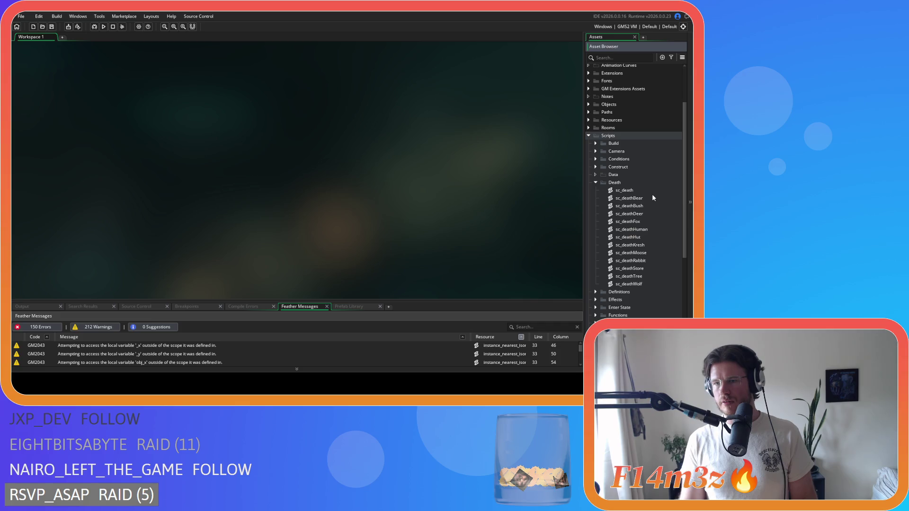
double_click(629, 198)
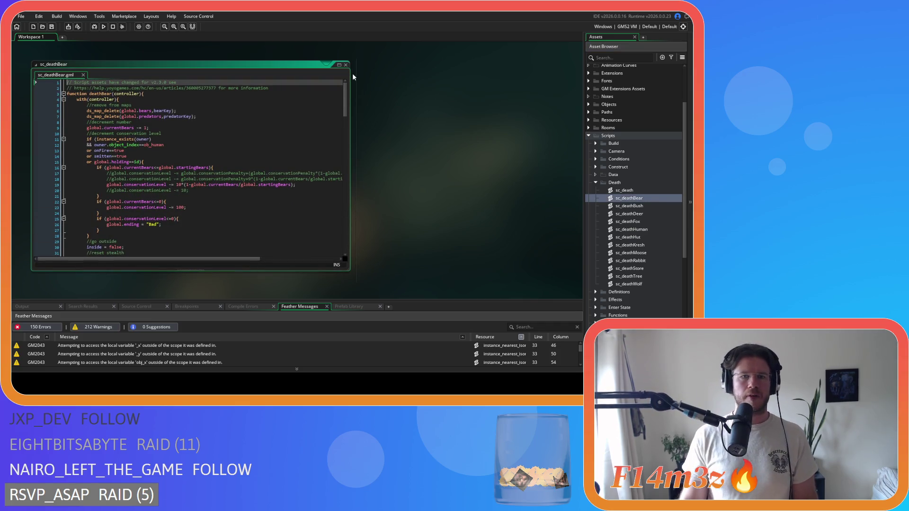
left_click(346, 65)
left_click(638, 191)
double_click(638, 191)
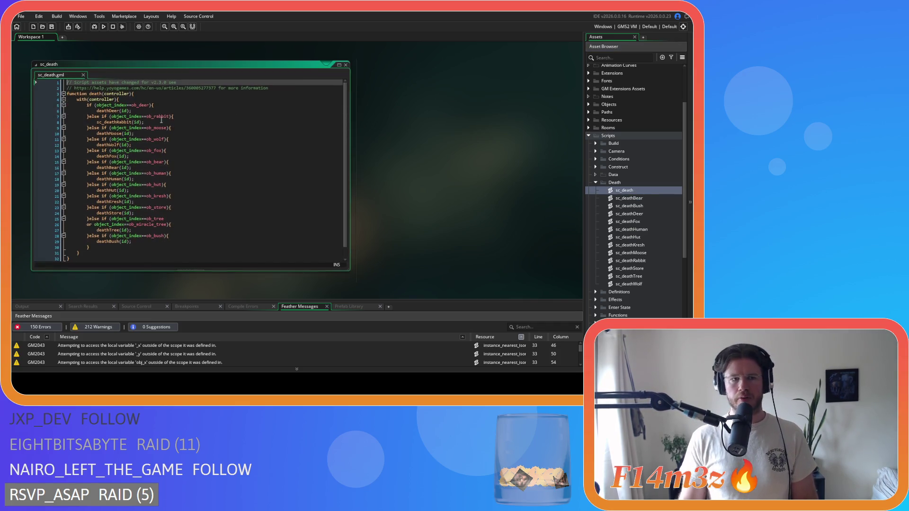
middle_click(112, 111)
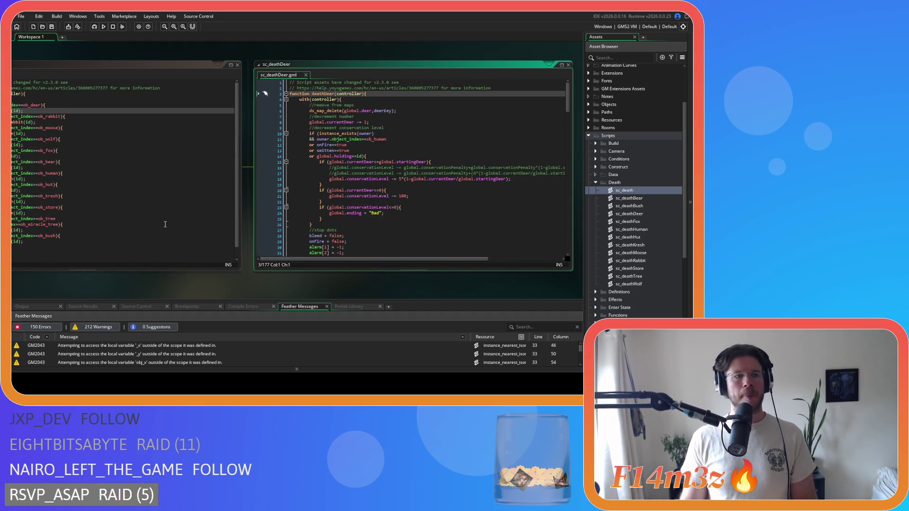
- Paste the huntingMap removal block under //remove from maps in sc_deathDeer, outdent it, and close it
mouse_move(44, 174)
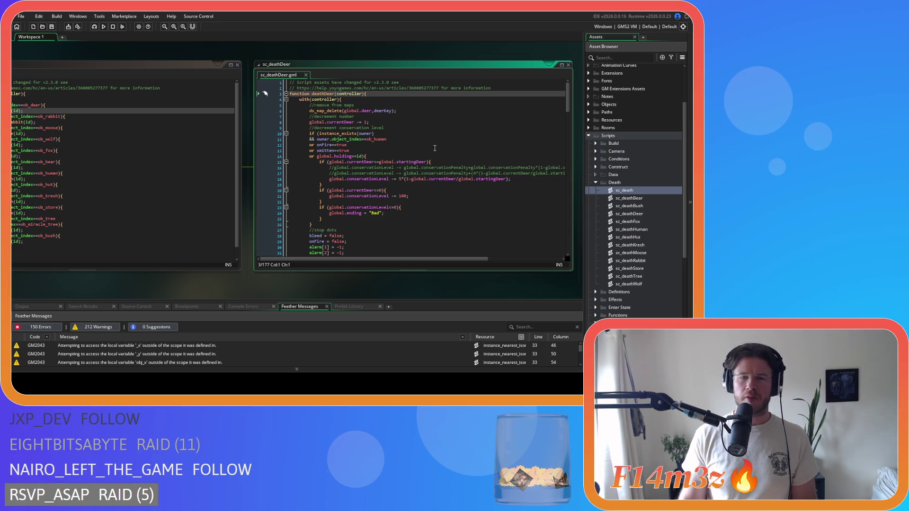
left_click(363, 106)
key("Return")
key("ctrl+v")
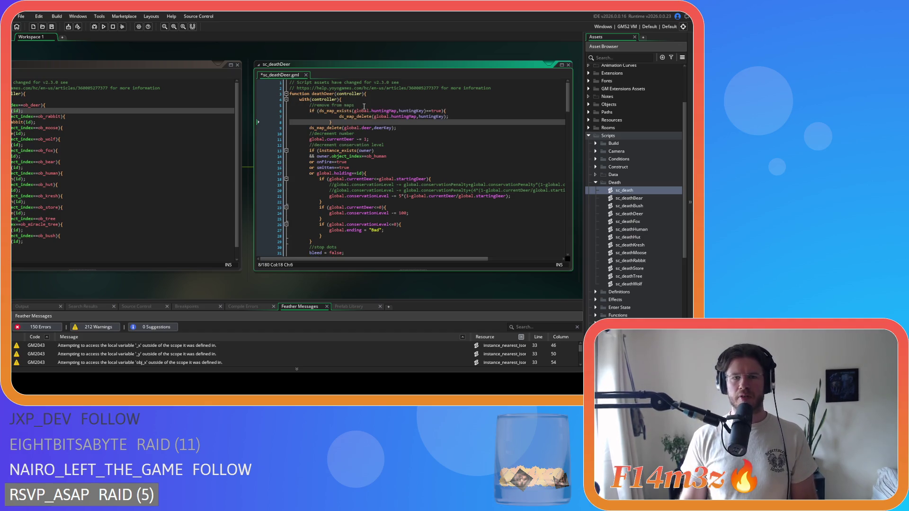
left_click_drag(333, 122, 269, 118)
key("shift+Tab")
key("shift+Tab")
key("shift+Up")
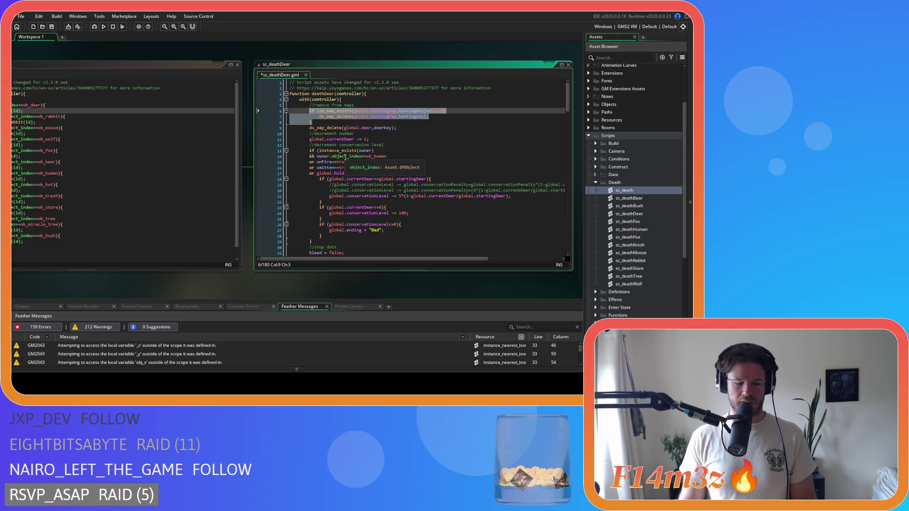
right_click(356, 118)
left_click(375, 127)
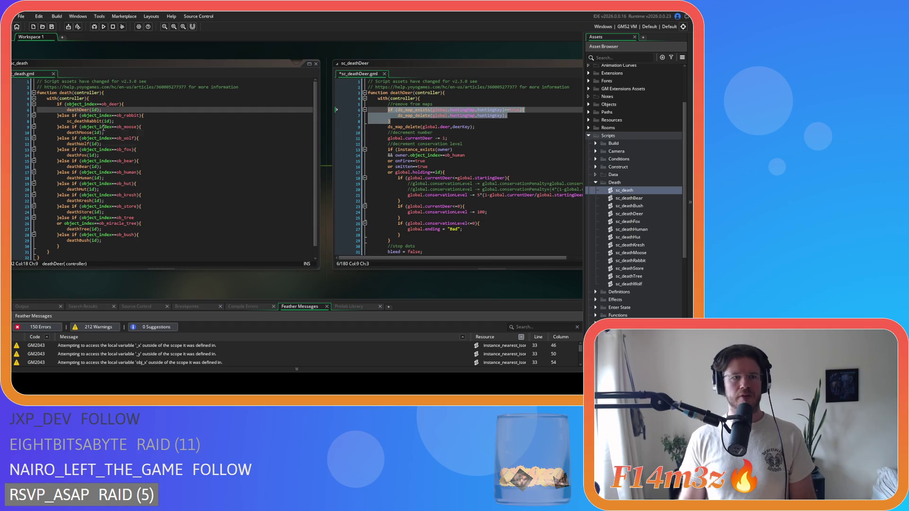
key("ctrl+w")
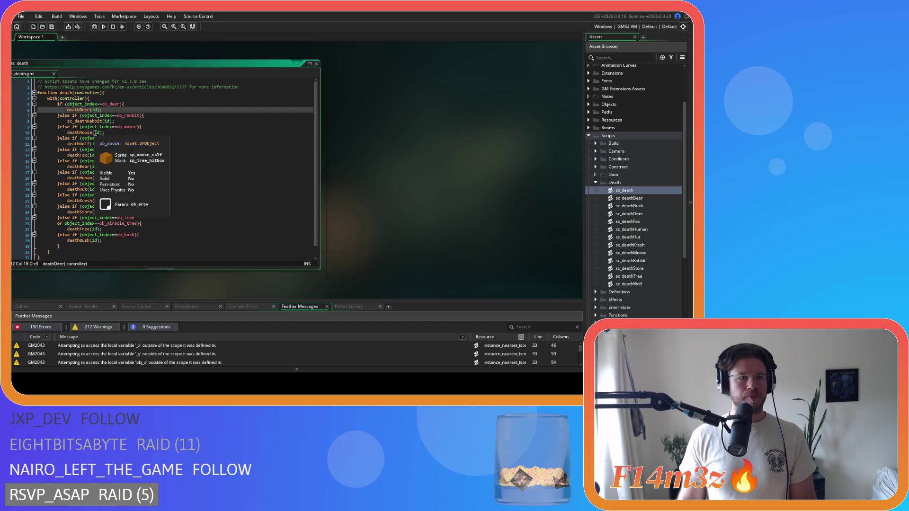
middle_click(90, 121)
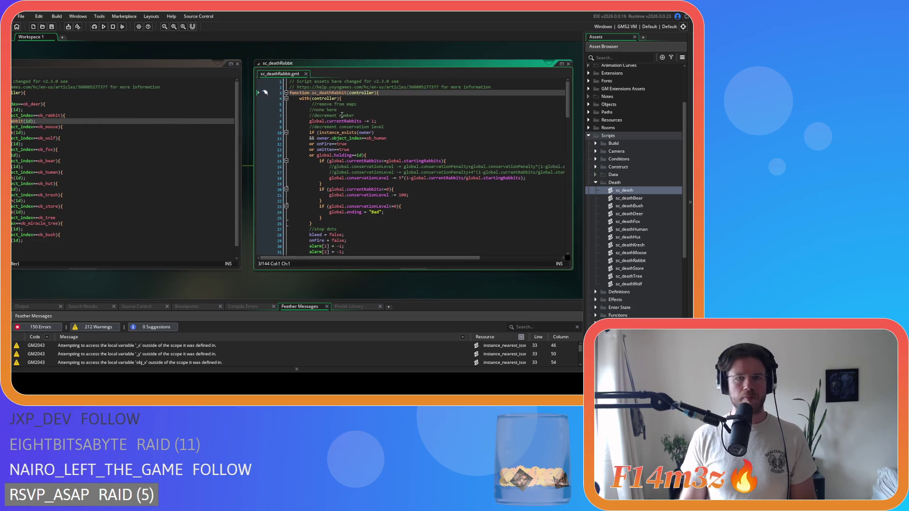
- Replace sc_deathRabbit's //none here line with the huntingMap removal block and close it
left_click(373, 104)
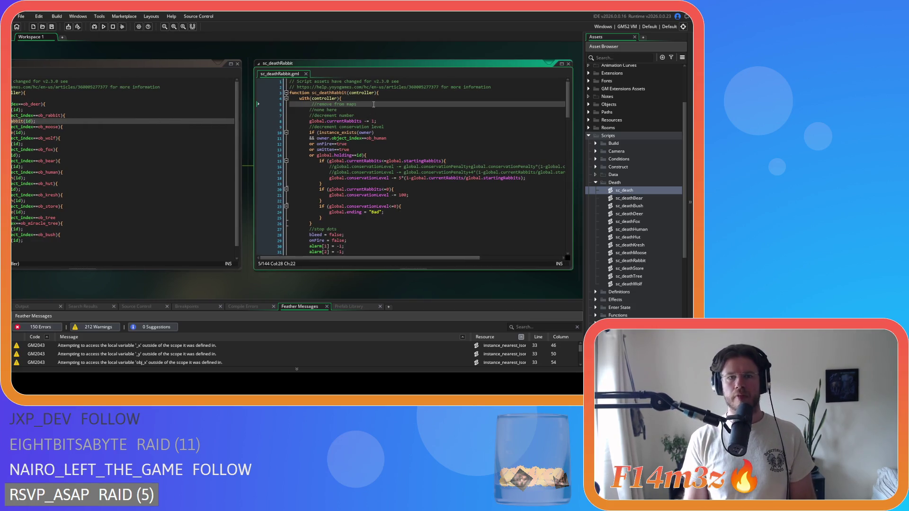
left_click_drag(338, 110, 310, 110)
key("ctrl+v")
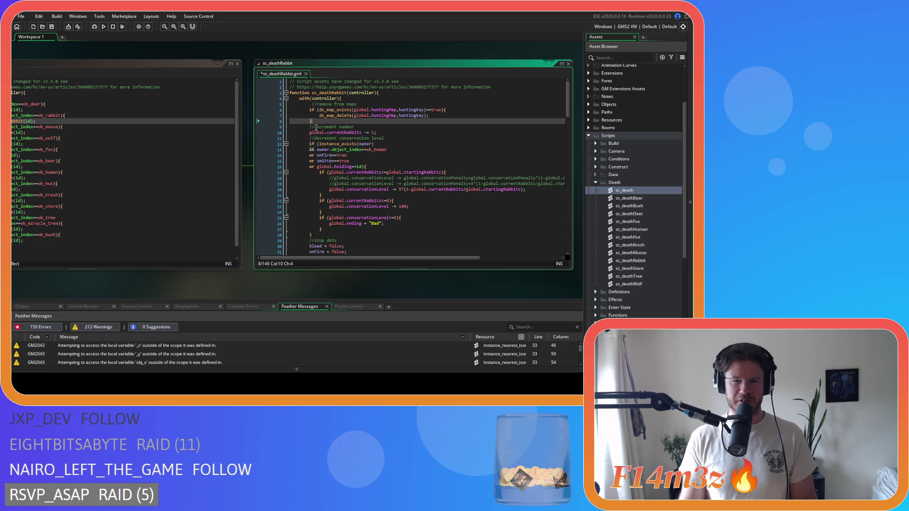
left_click(306, 74)
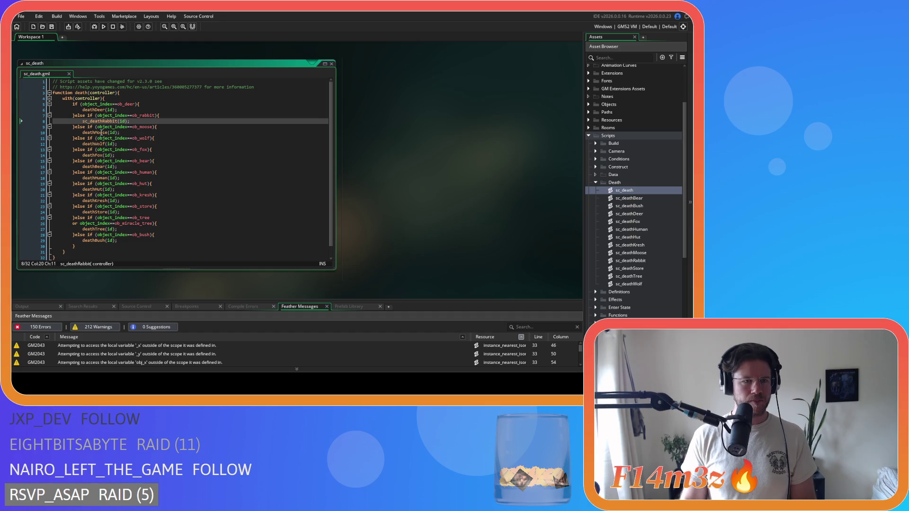
- Paste the huntingMap removal block under //remove from maps in sc_deathMoose and close it
middle_click(81, 133)
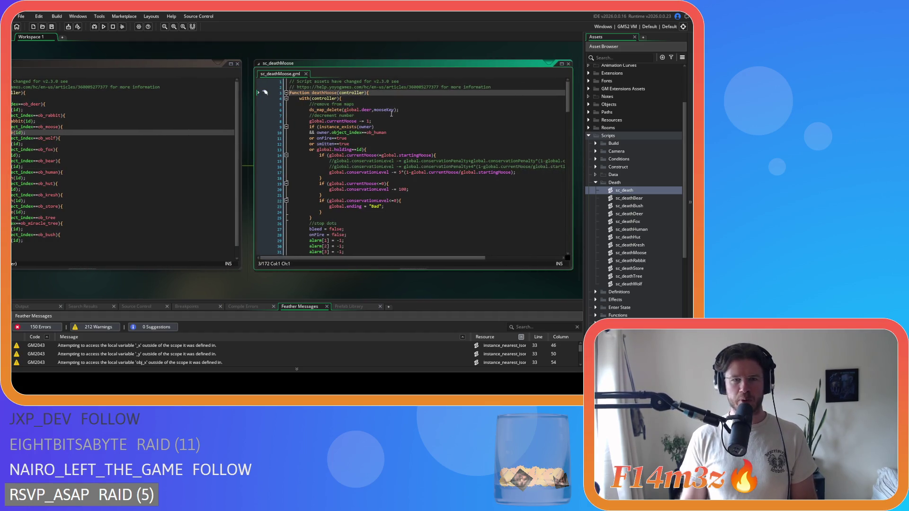
left_click(370, 105)
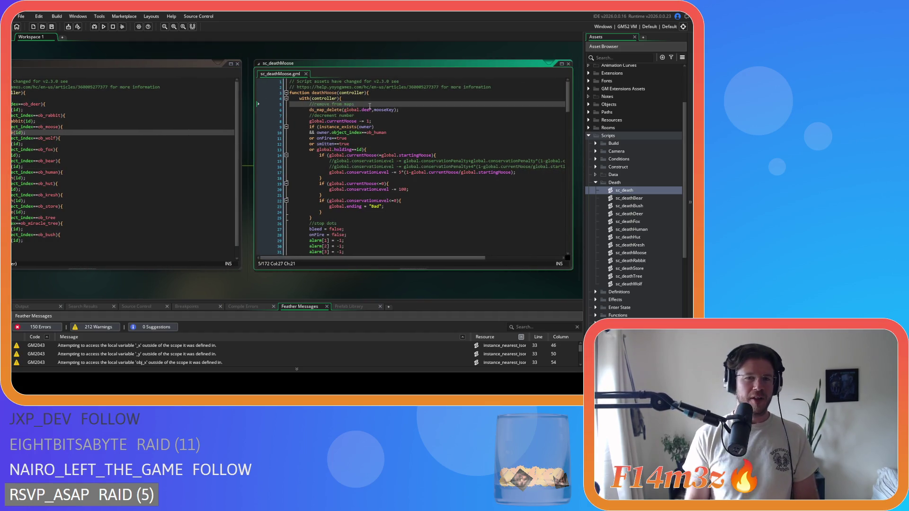
key("Return")
key("ctrl+v")
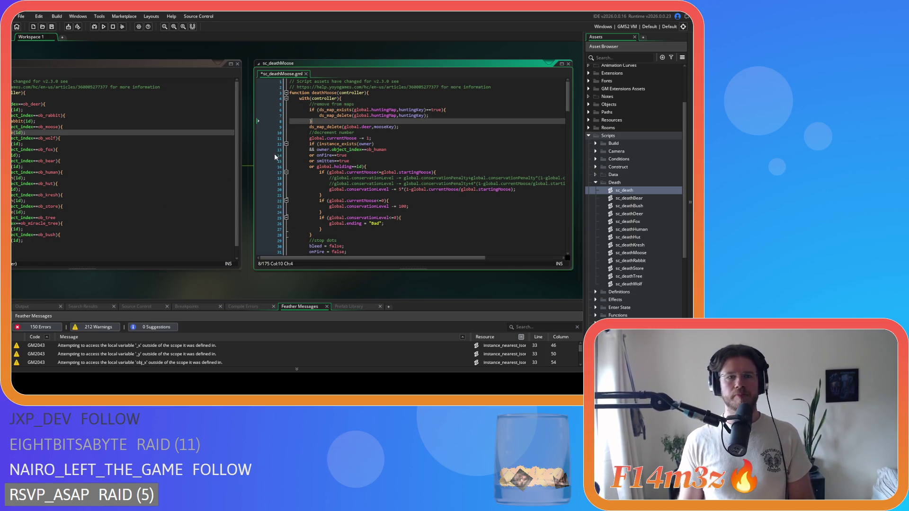
left_click(306, 74)
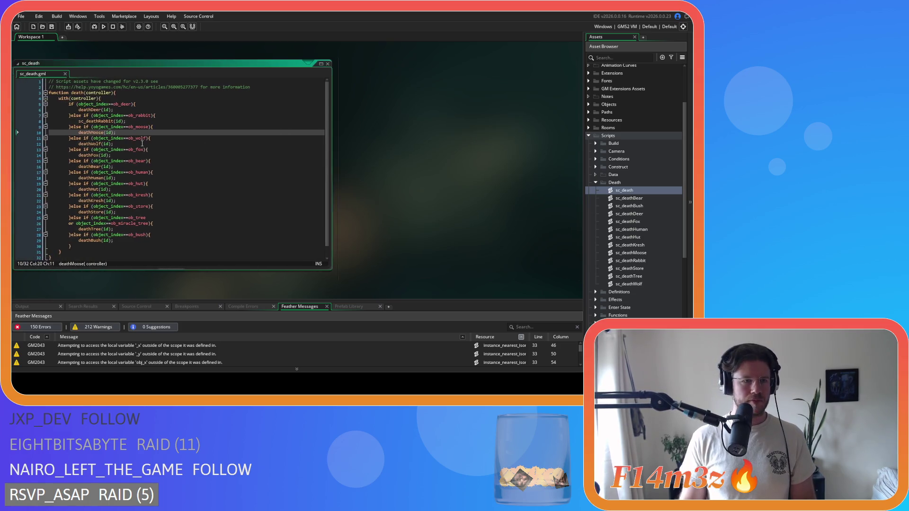
middle_click(98, 144)
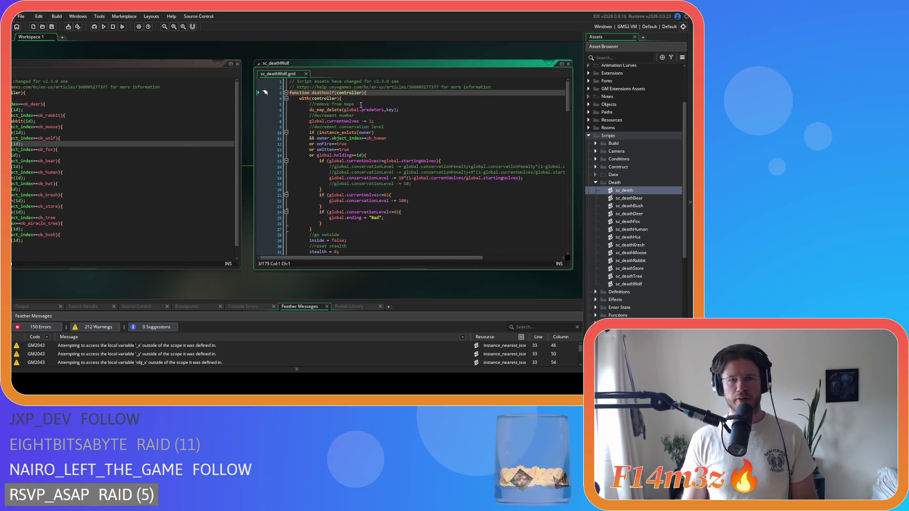
- Paste the huntingMap removal block under //remove from maps in sc_deathWolf and close it
left_click(360, 103)
key("Return")
key("ctrl+v")
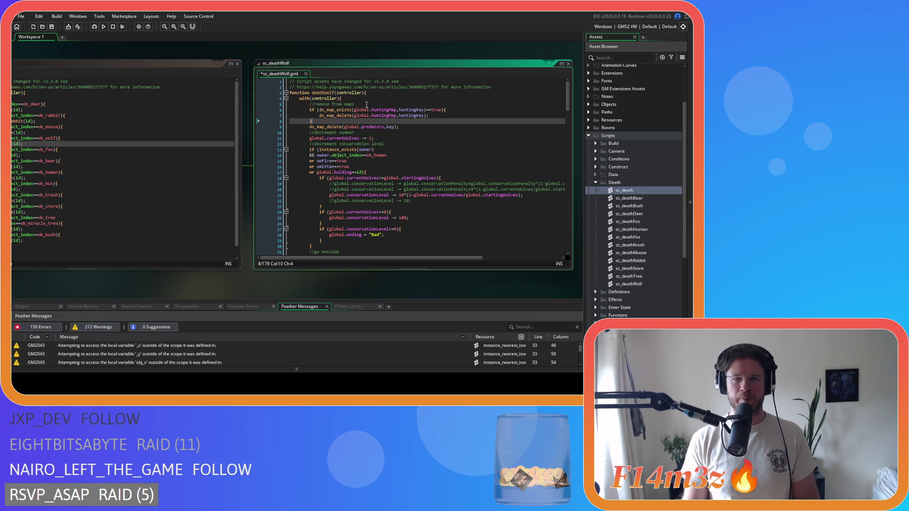
left_click(306, 74)
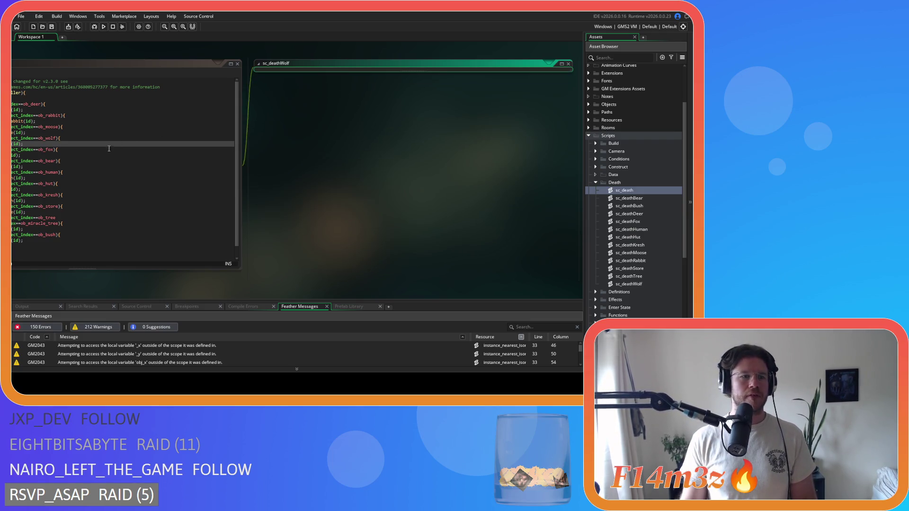
- Add the huntingMap existence-check block to sc_deathFox and close it
middle_click(84, 155)
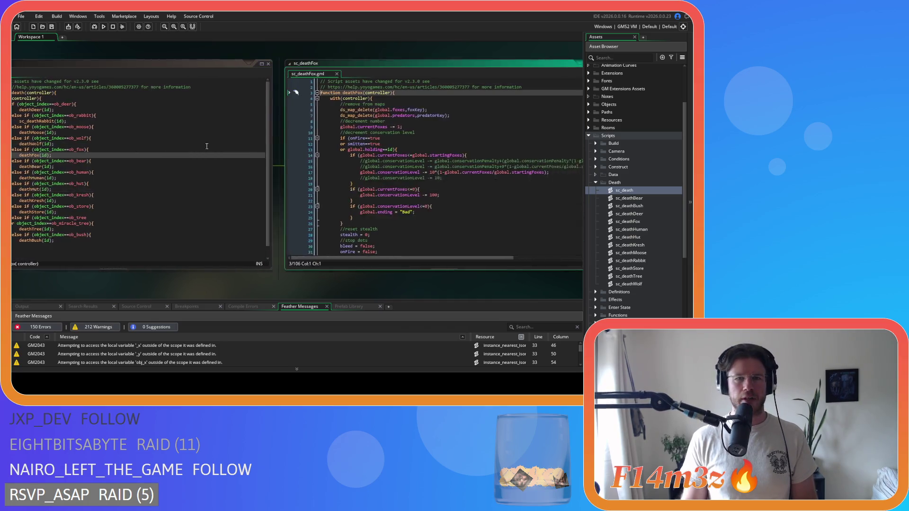
left_click(368, 103)
key("ctrl+v")
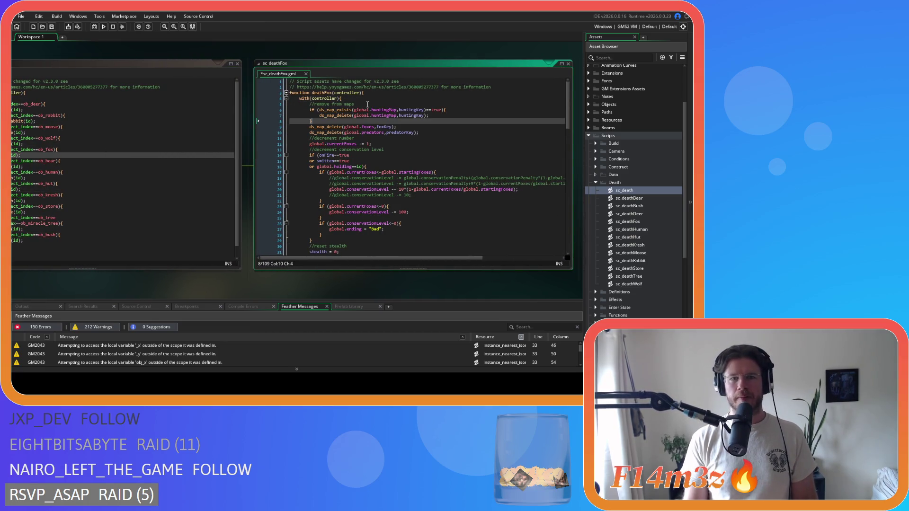
left_click(306, 74)
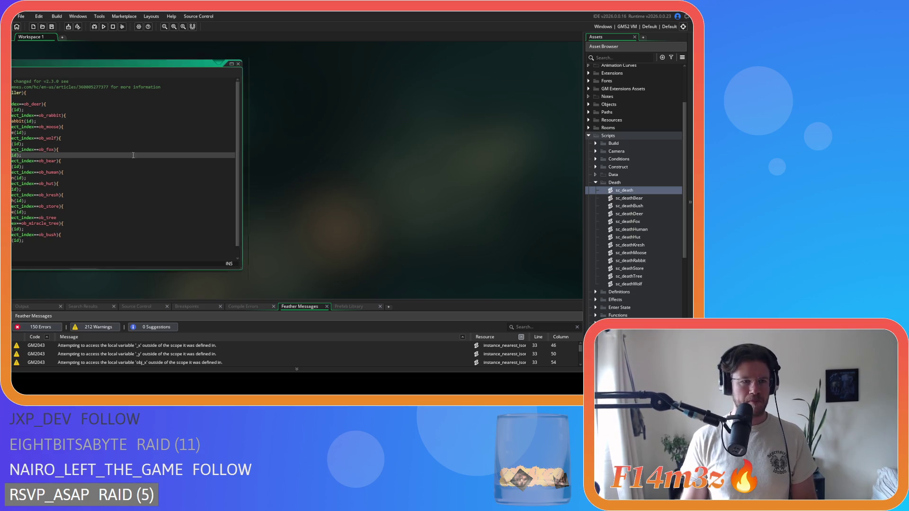
- Add the huntingMap existence-check block to sc_deathBear and close it
left_click(99, 168)
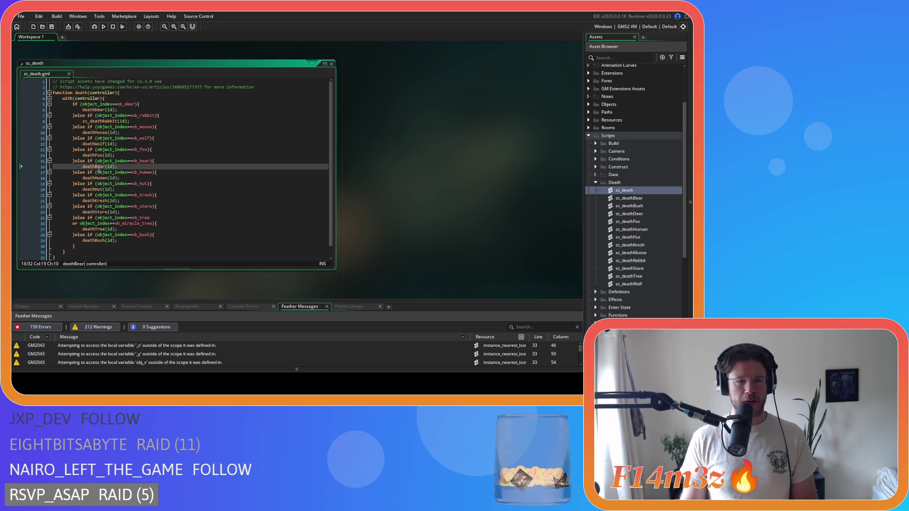
middle_click(101, 167)
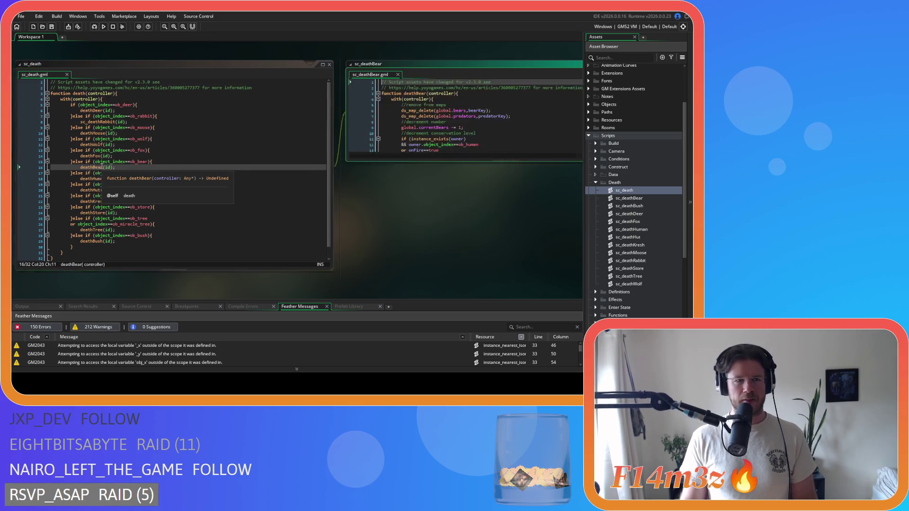
left_click(360, 106)
key("ctrl+v")
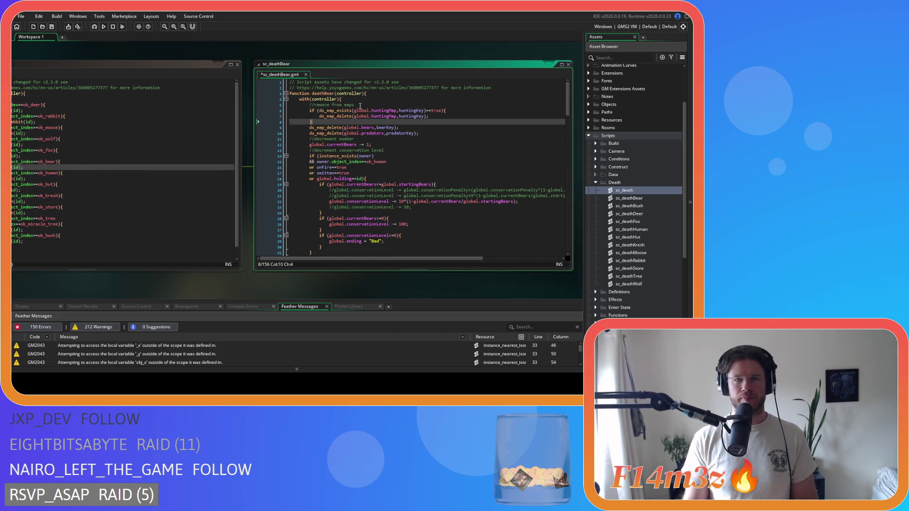
left_click(306, 74)
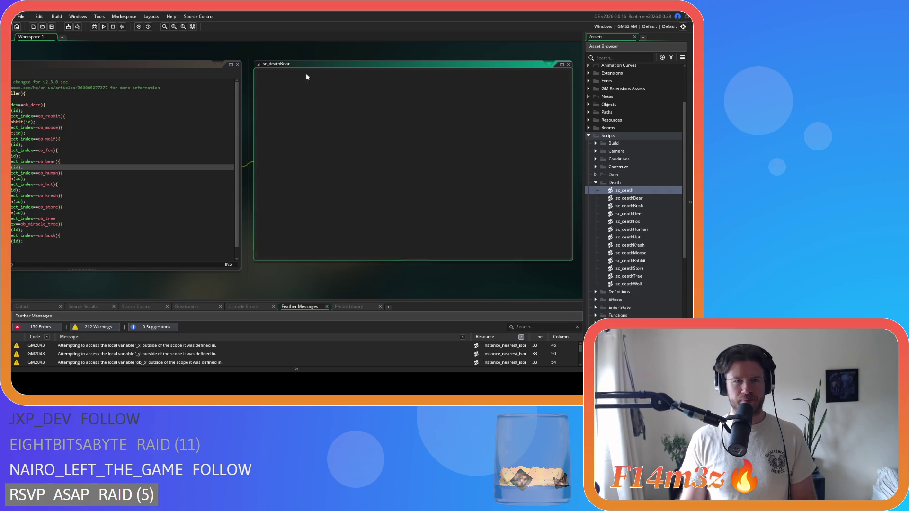
left_click(129, 179)
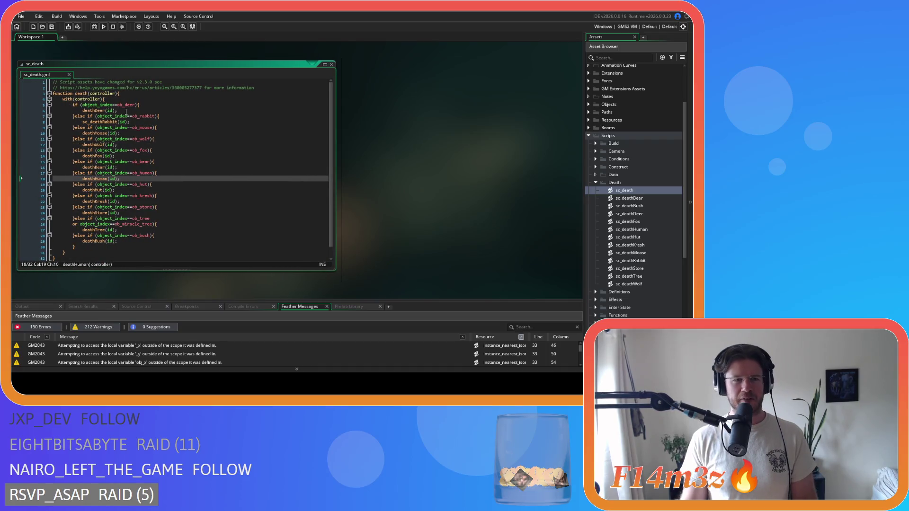
middle_click(101, 122)
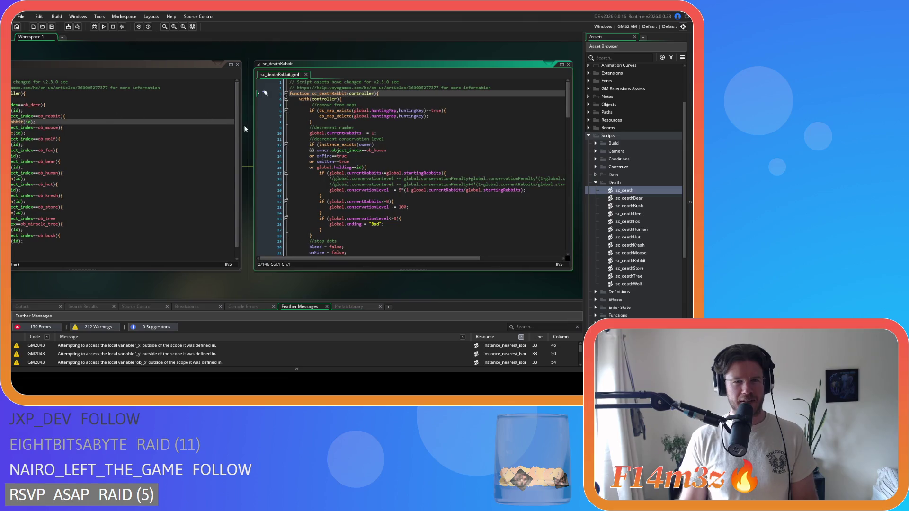
- Delete the huntingMap check block from sc_deathDeer and close it
left_click(306, 74)
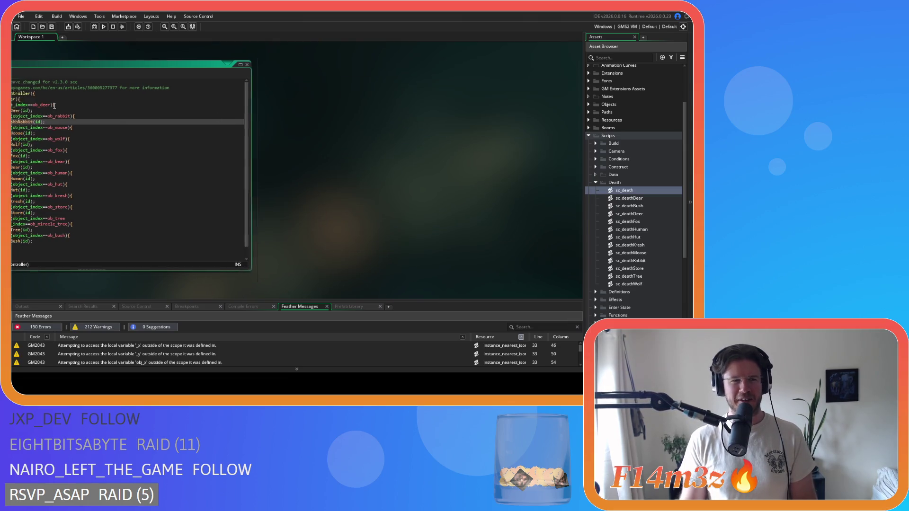
middle_click(81, 110)
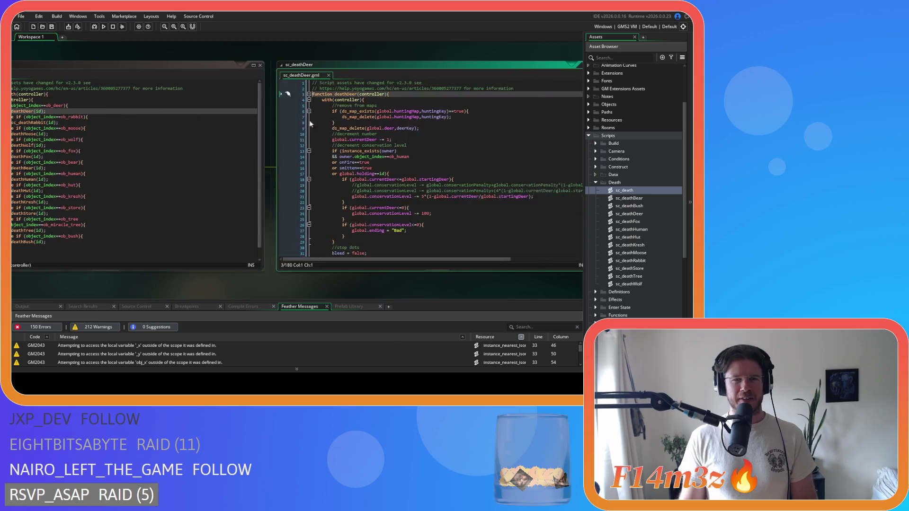
left_click_drag(337, 122, 290, 111)
key("BackSpace")
key("BackSpace")
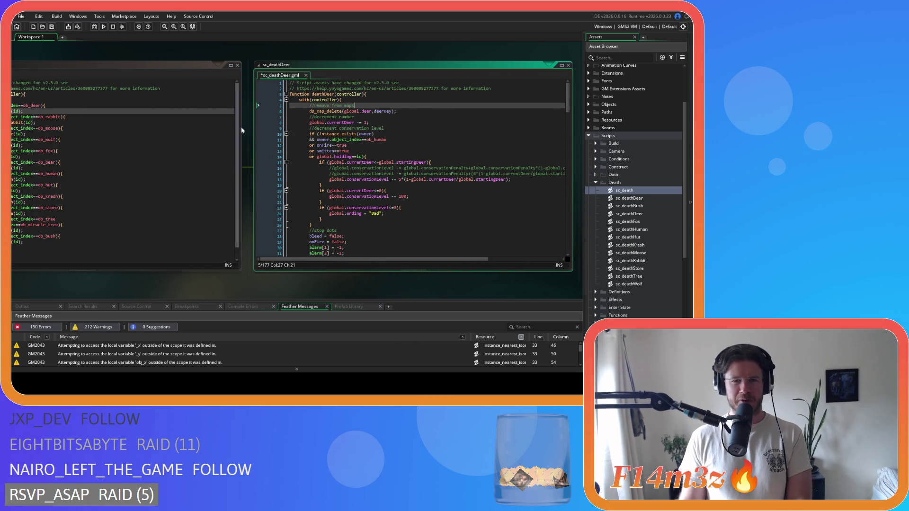
left_click(306, 75)
- Replace sc_deathRabbit's huntingMap check with a // comment line, then save and close it
left_click(96, 122)
middle_click(95, 122)
key("shift+Down")
key("shift+Down")
key("shift+Down")
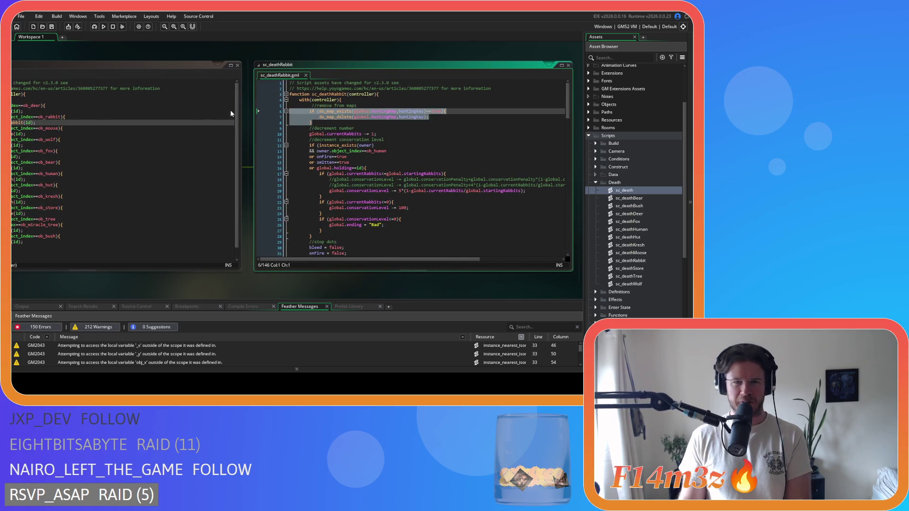
key("BackSpace")
key("Return")
type("//none here")
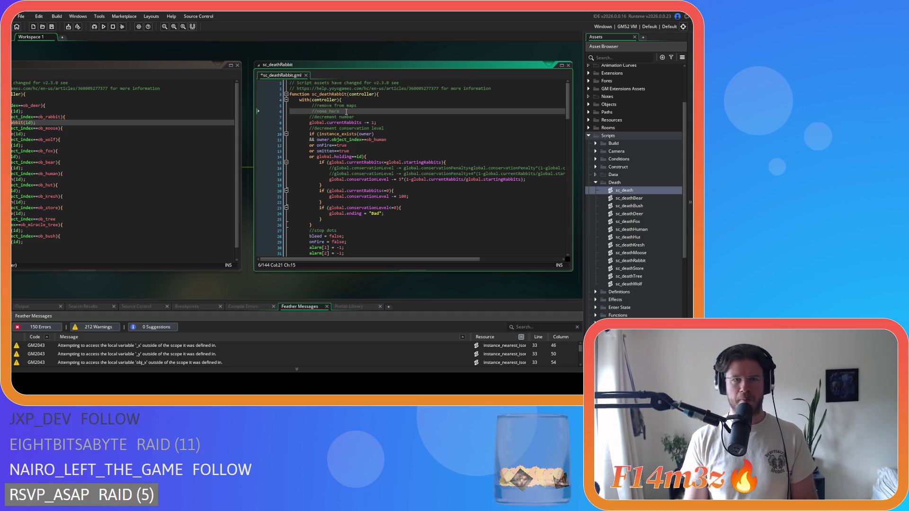
key("ctrl+s")
left_click(306, 75)
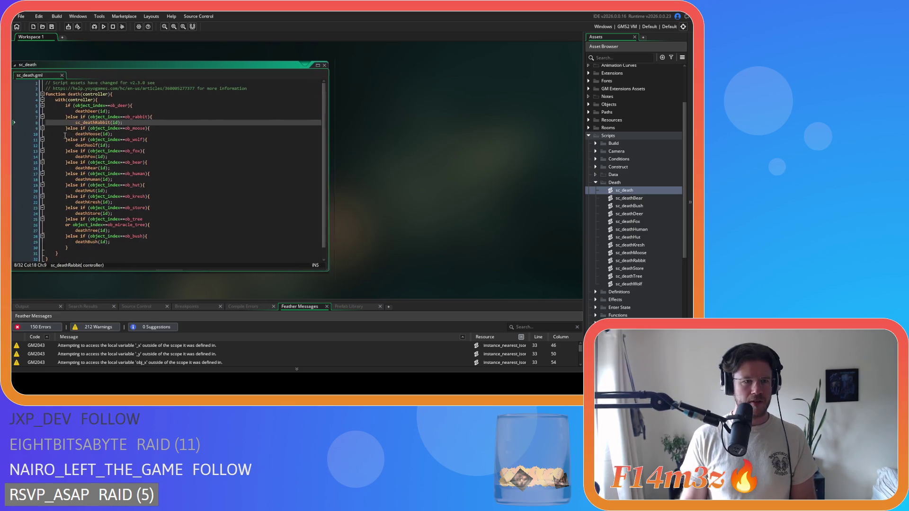
middle_click(93, 134)
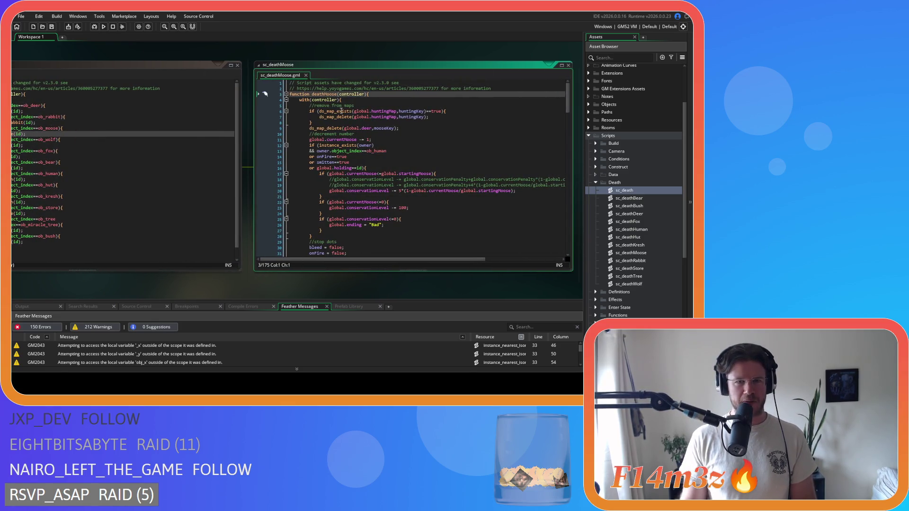
- Inspect and close the deathMoose, deathWolf, deathFox and deathBear scripts, returning to the deathHuman call
left_click(306, 75)
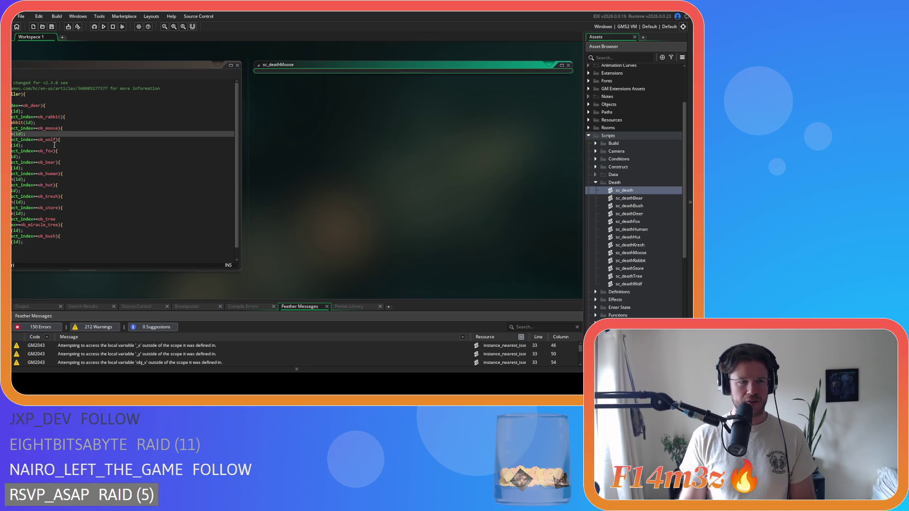
middle_click(90, 145)
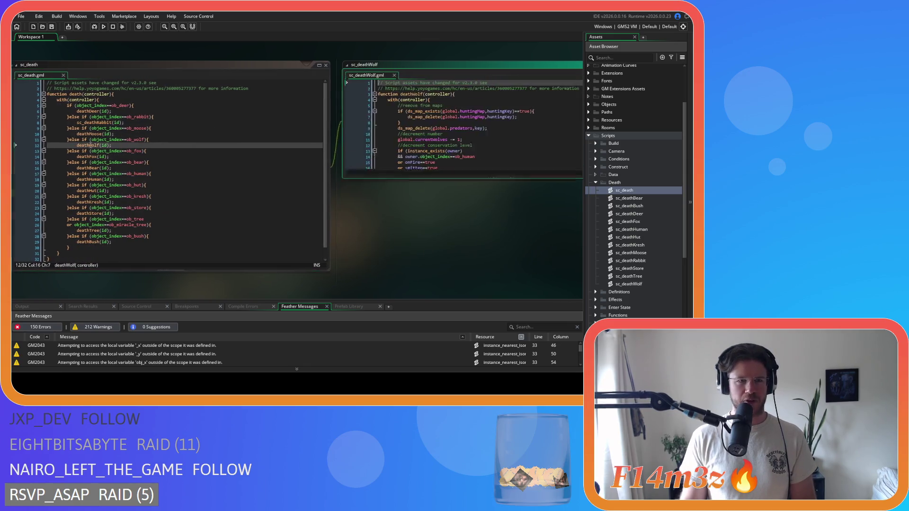
left_click(306, 75)
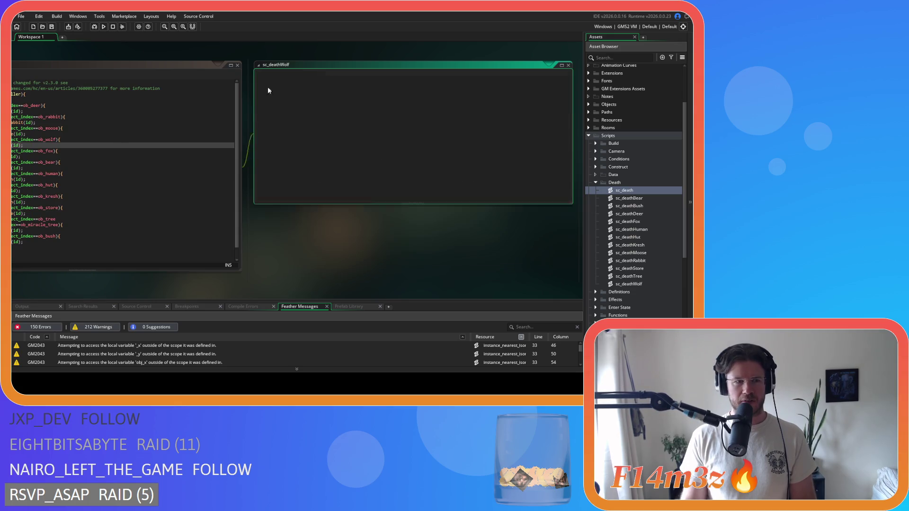
middle_click(92, 157)
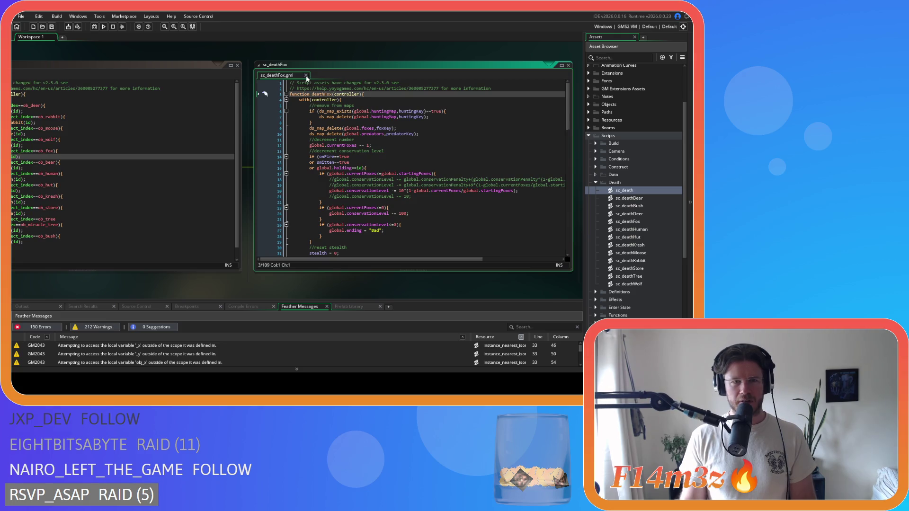
left_click(306, 76)
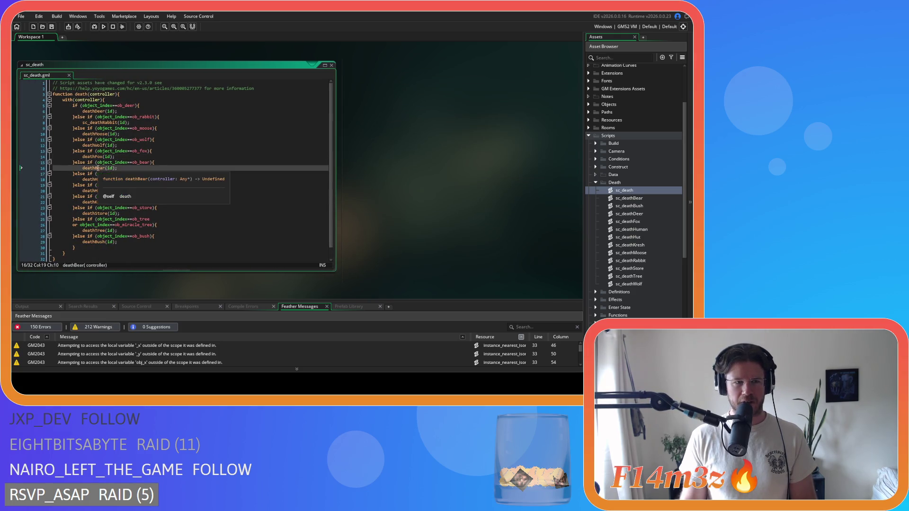
middle_click(97, 169)
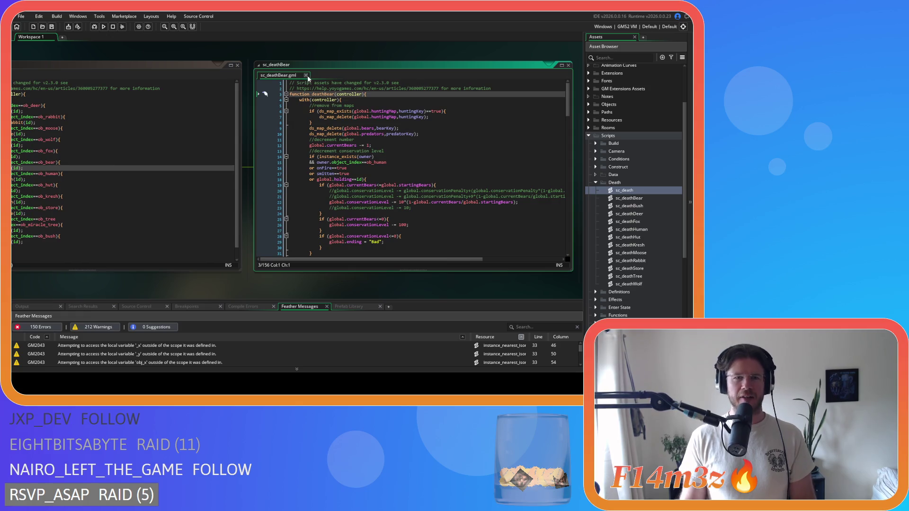
left_click(306, 75)
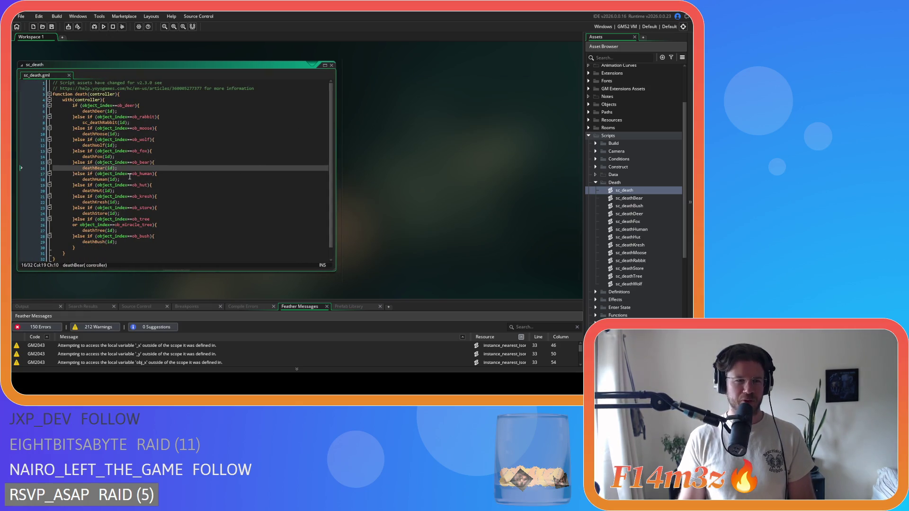
left_click(121, 179)
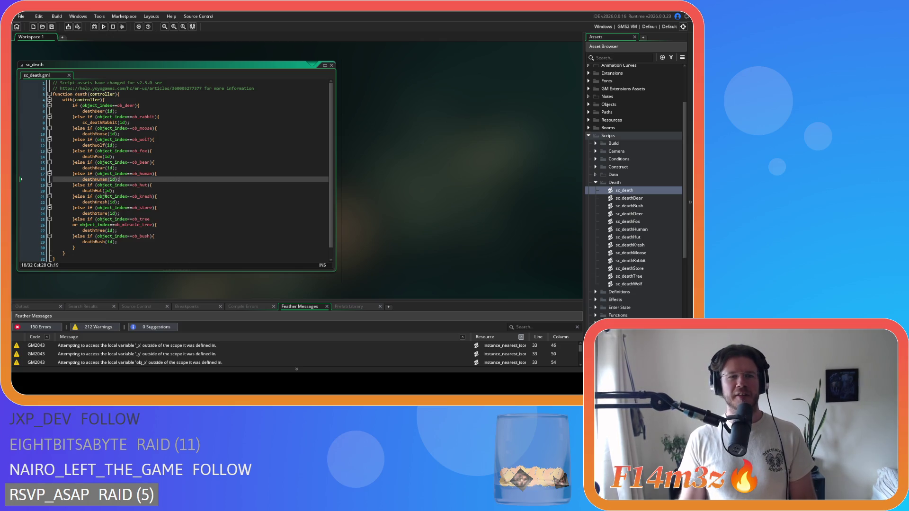
- Close all code windows and switch the build target from GMS2 VM to GMS2 YYC
right_click(406, 136)
mouse_move(431, 145)
left_click(457, 162)
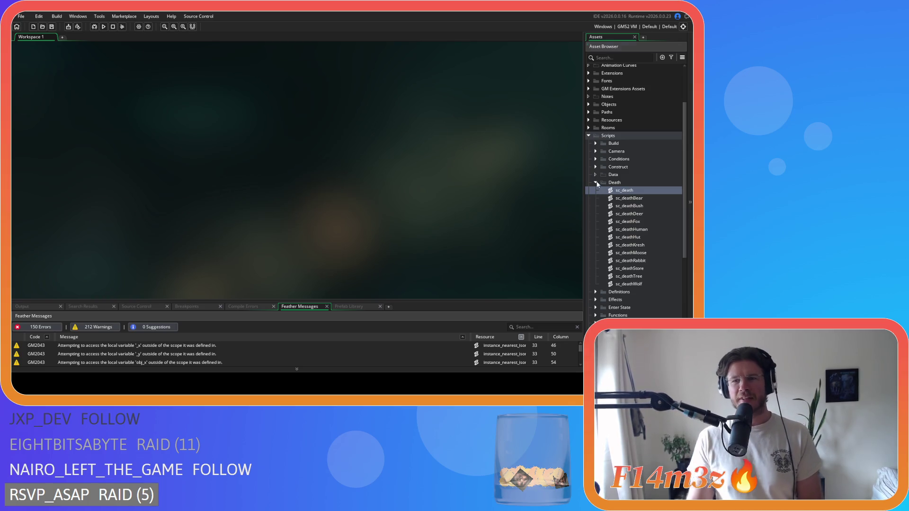
left_click(590, 137)
left_click(449, 117)
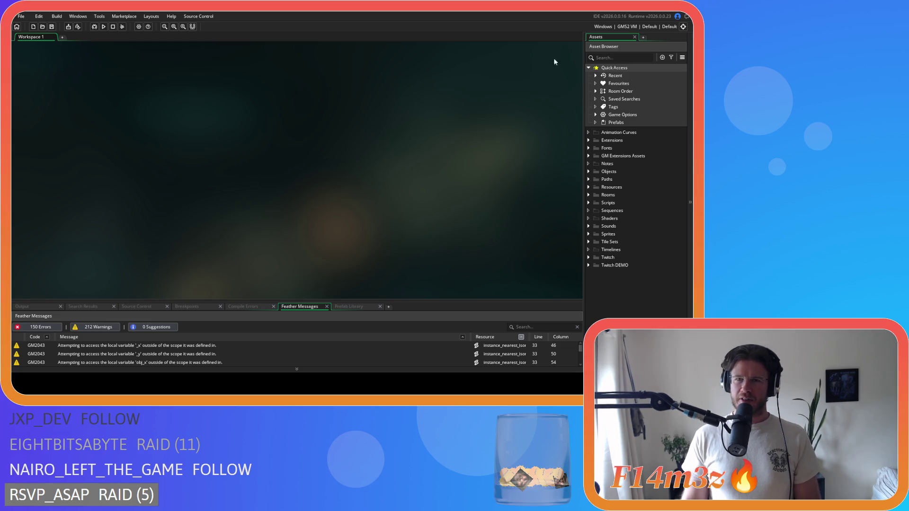
left_click(620, 28)
left_click(474, 56)
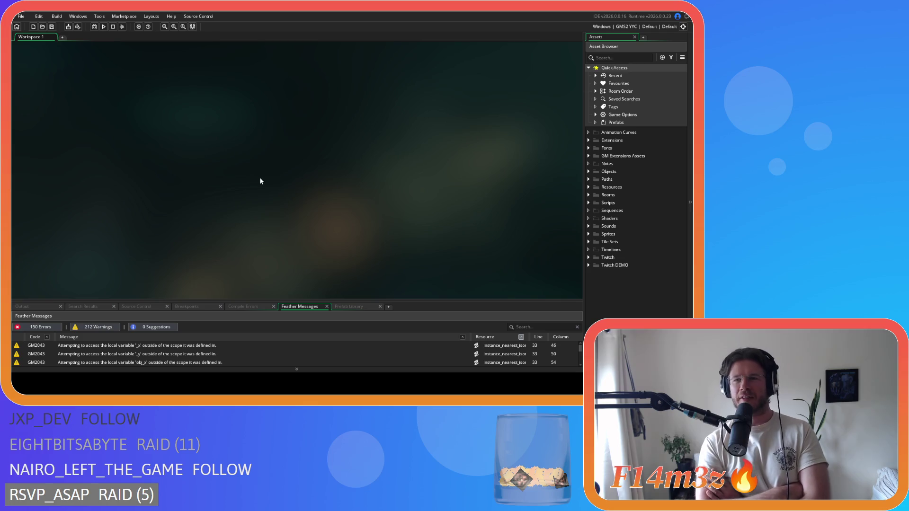
- Build and run the game on the YYC target with F5, then stop it
key("F5")
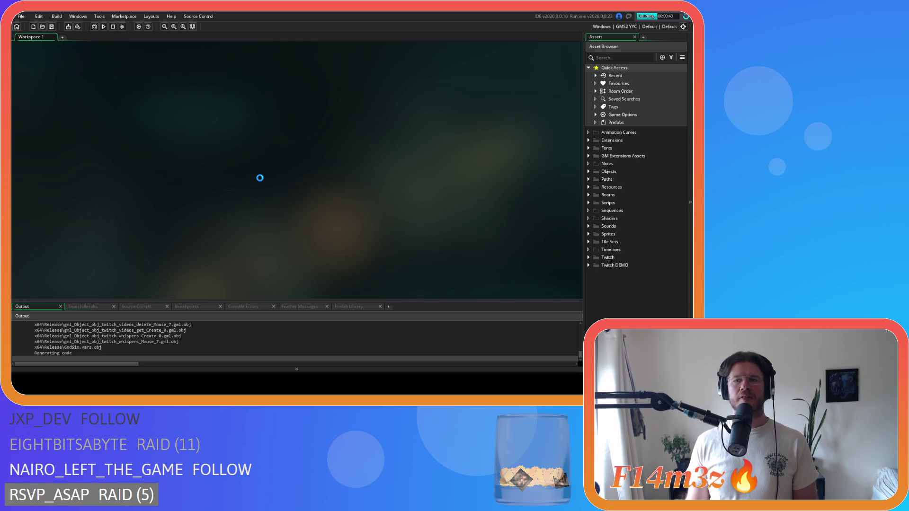
left_click(113, 26)
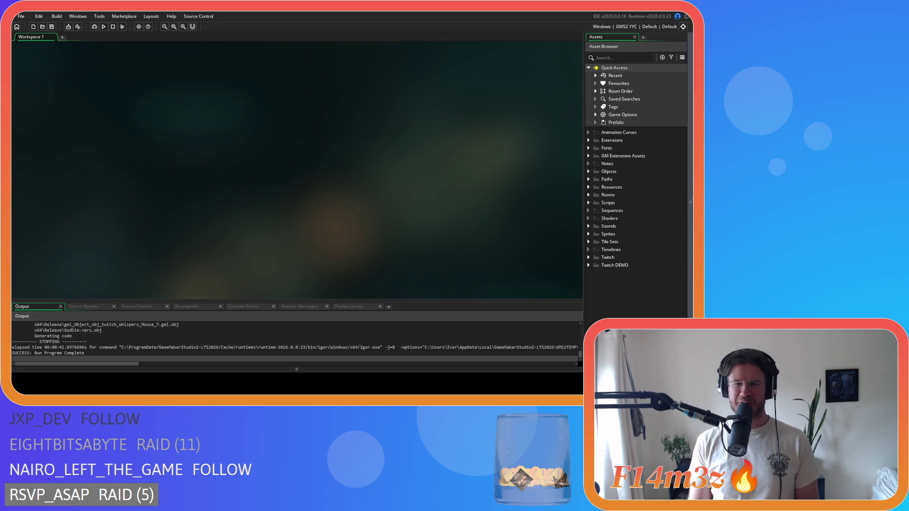
left_click(589, 171)
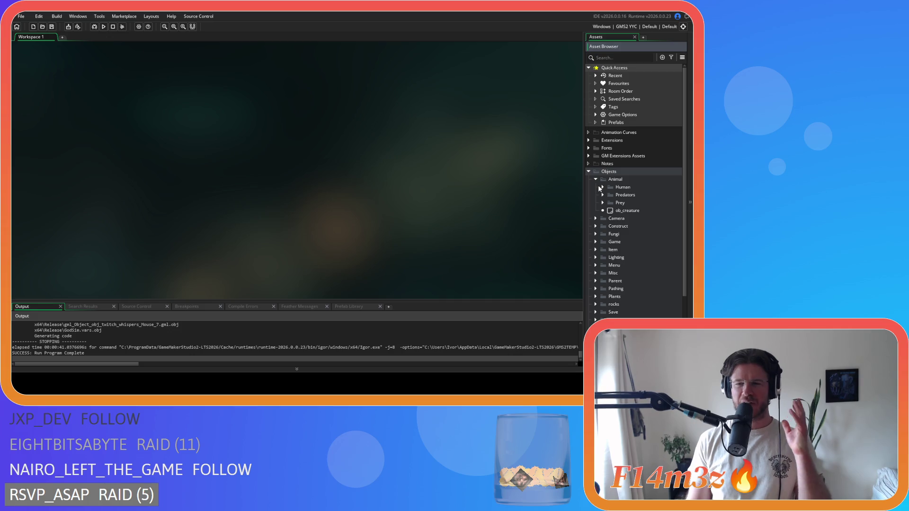
- Open ob_bear from the Predators folder, then close all editor windows
left_click(603, 195)
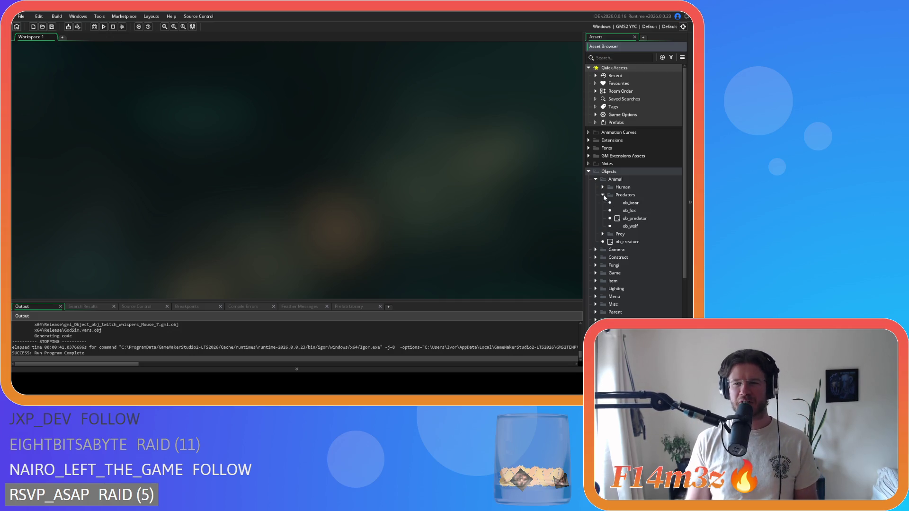
left_click(603, 195)
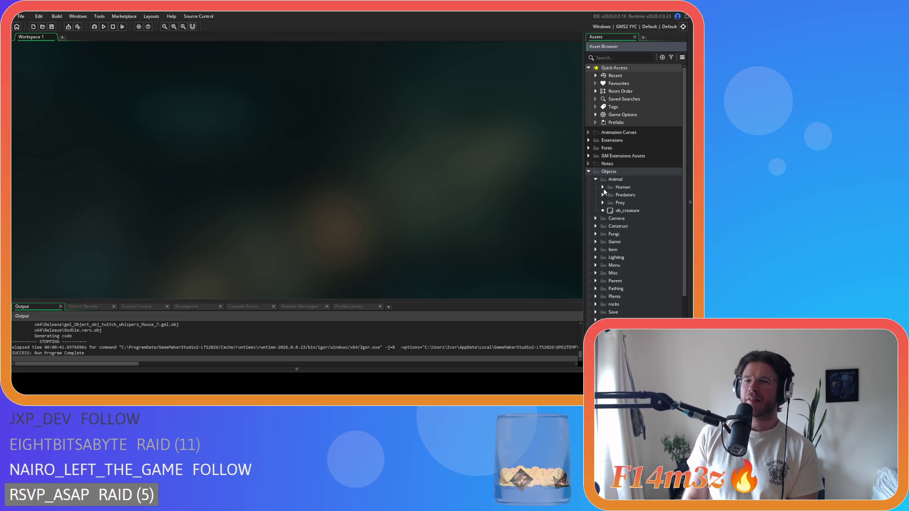
left_click(603, 195)
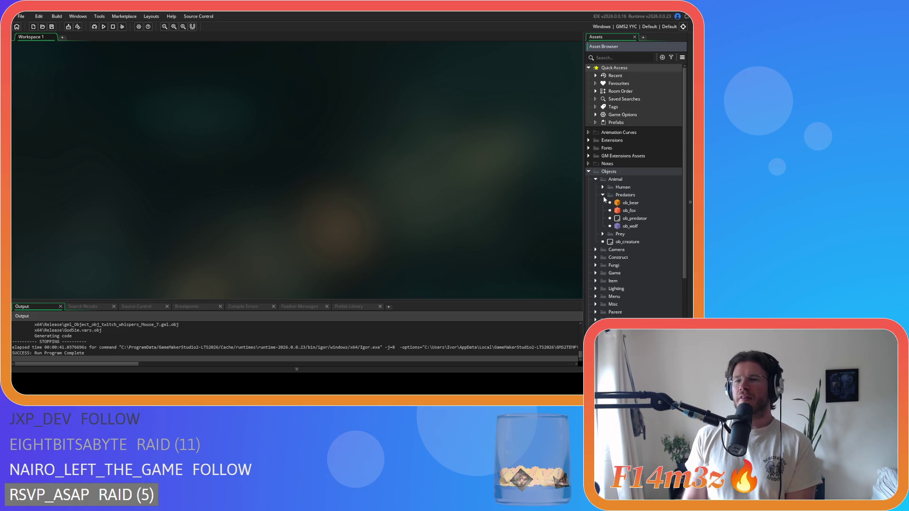
left_click(634, 206)
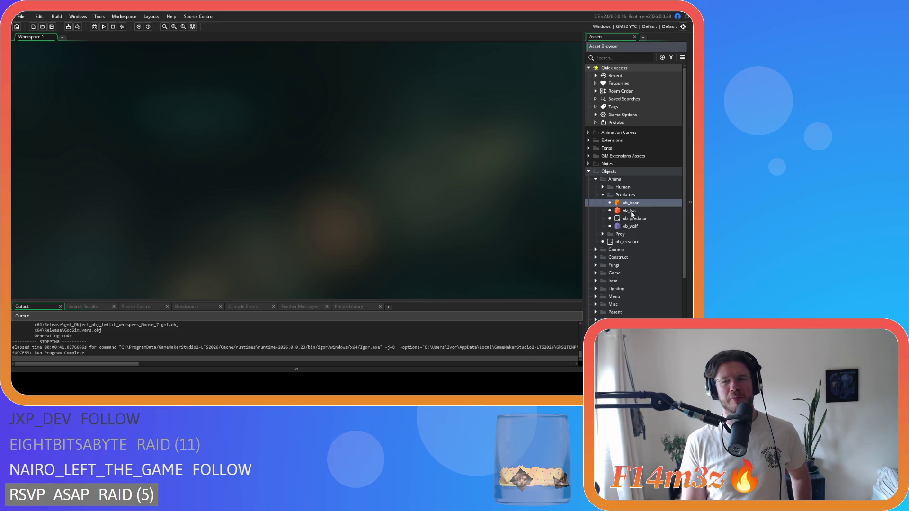
double_click(631, 203)
right_click(384, 79)
mouse_move(392, 88)
left_click(446, 104)
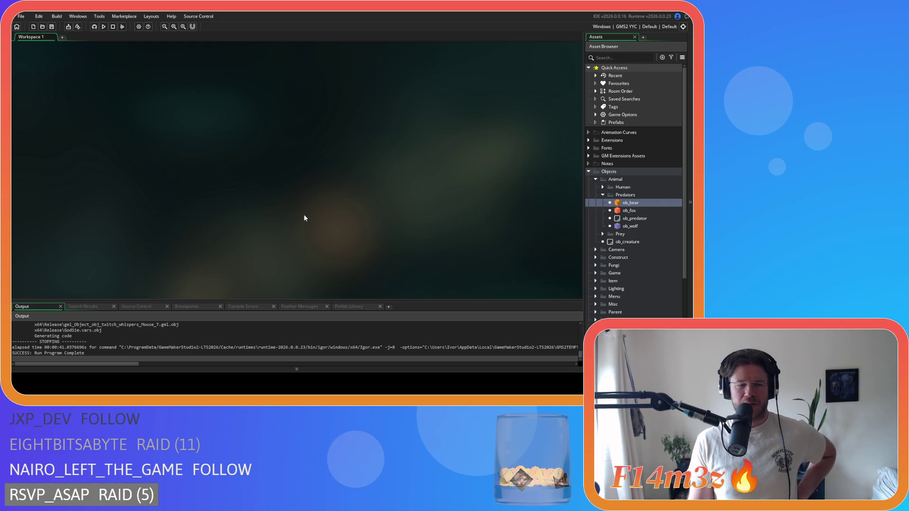
- Collapse Predators, expand the Prey folder and select ob_deer
left_click(603, 195)
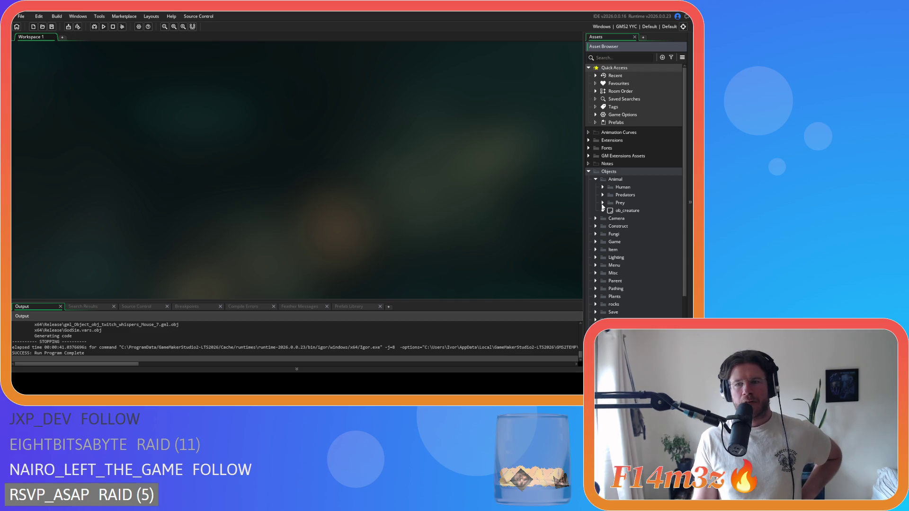
left_click(603, 203)
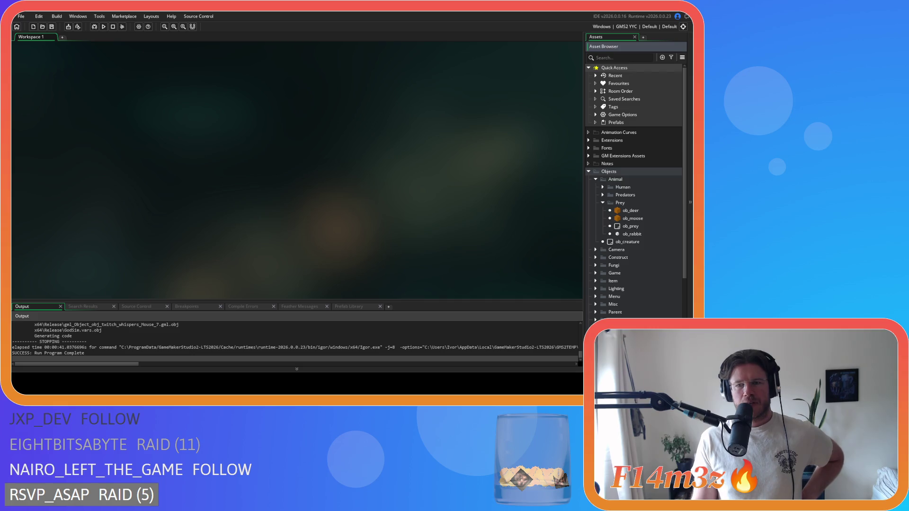
left_click(603, 203)
left_click(603, 203)
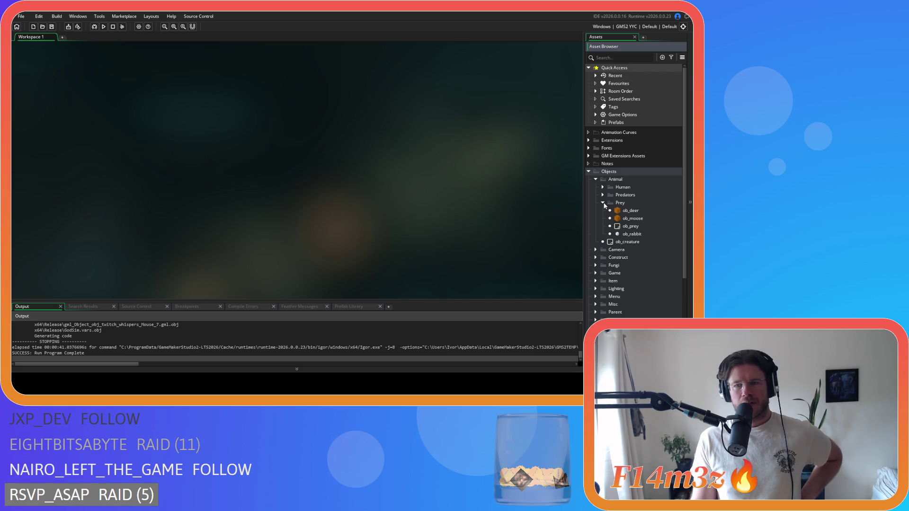
left_click(635, 211)
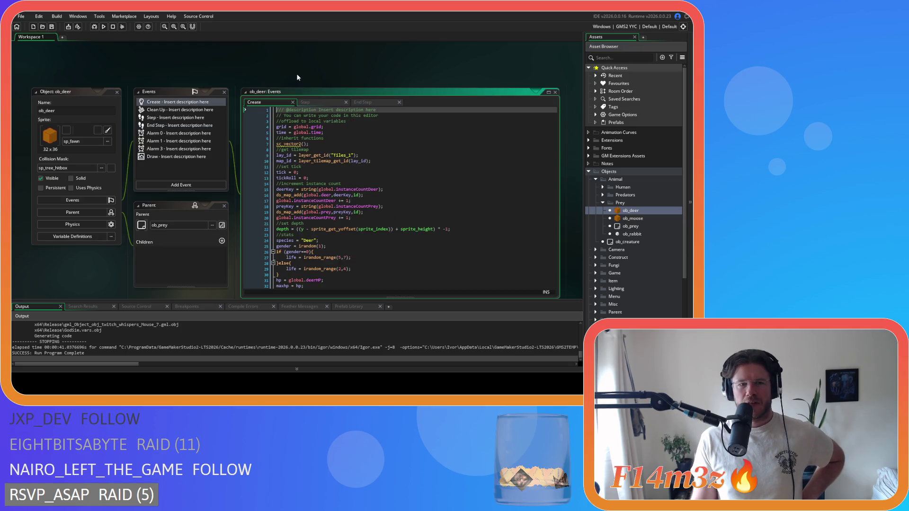
- Read through ob_deer's Step event code
scroll(243, 79, "down", 1)
left_click(306, 80)
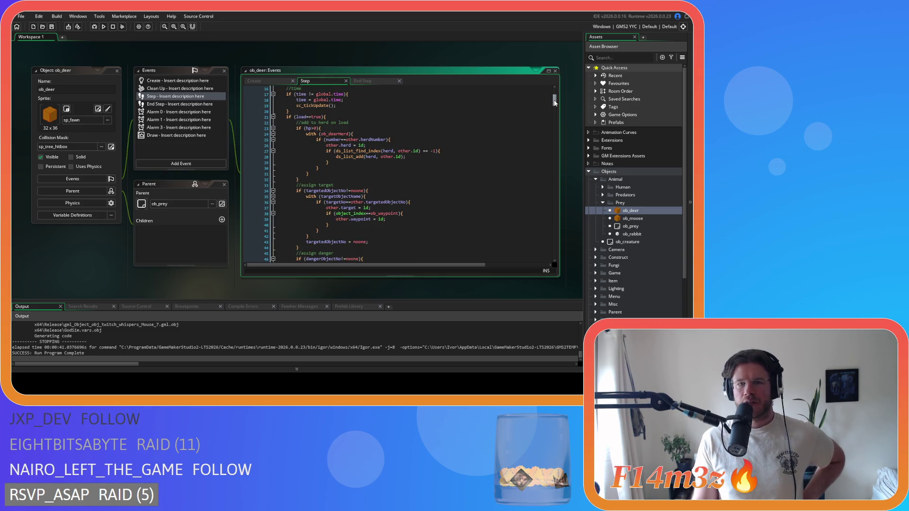
scroll(559, 110, "down", 7)
left_click_drag(558, 111, 564, 201)
scroll(483, 197, "up", 15)
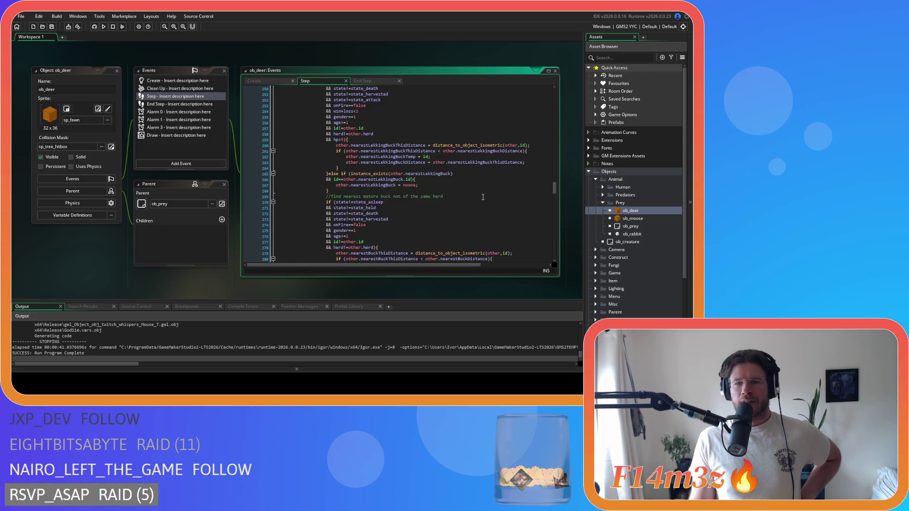
scroll(483, 197, "down", 20)
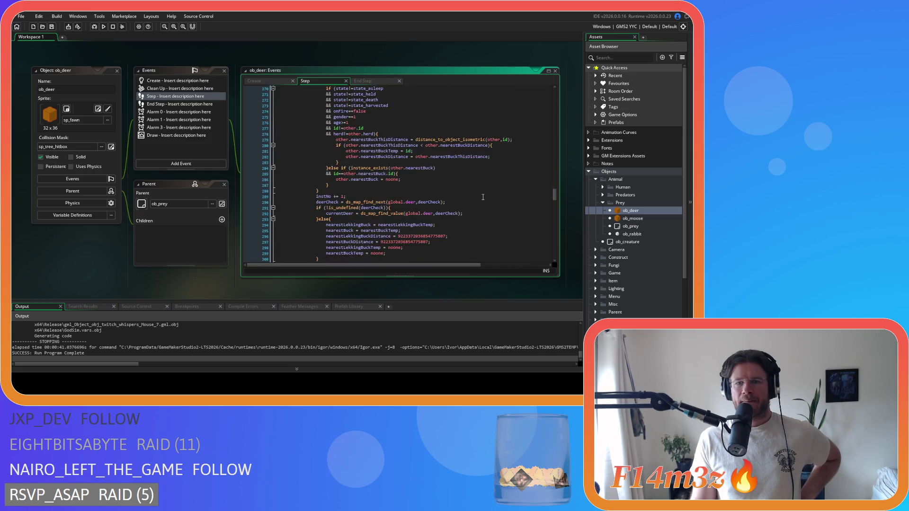
scroll(483, 197, "down", 2)
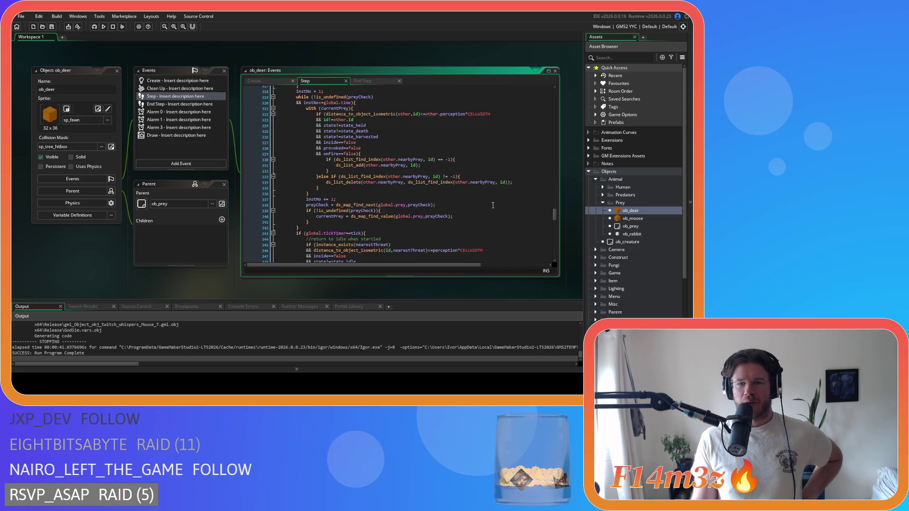
- Close all editors, collapse the Prey, Animal and Objects folders, and save the project
right_click(218, 62)
mouse_move(232, 72)
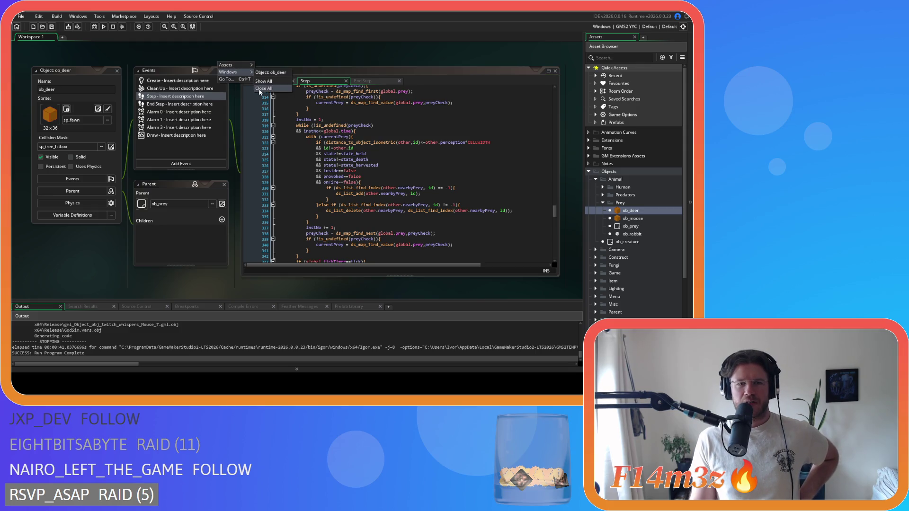
left_click(264, 88)
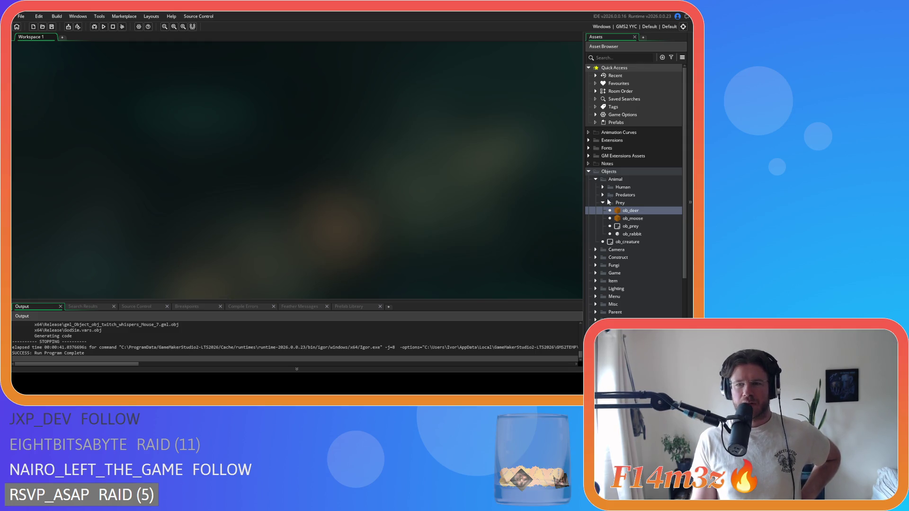
left_click(603, 203)
left_click(596, 179)
left_click(589, 171)
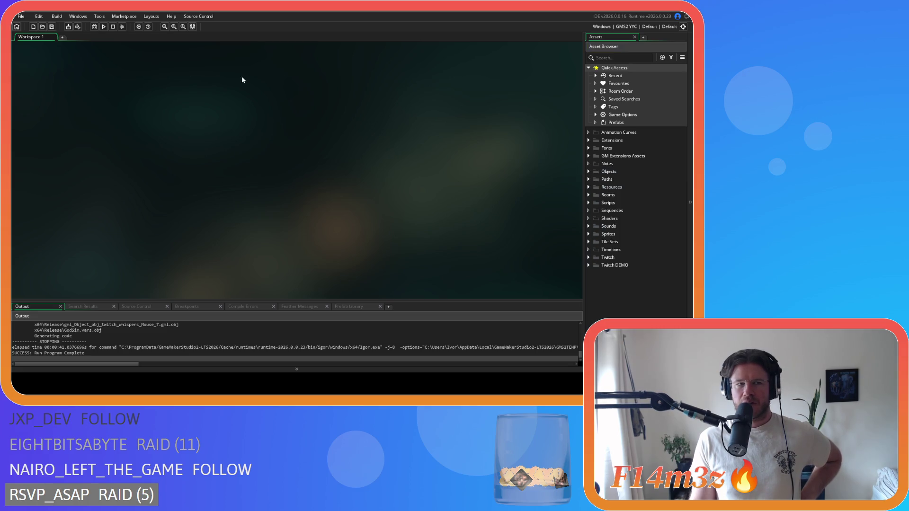
left_click(53, 27)
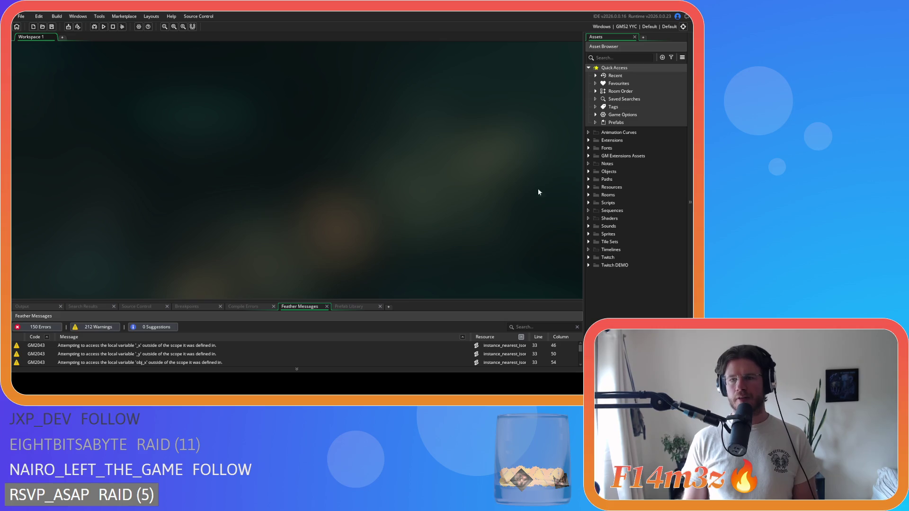
- Expand Objects > Animal > Prey and open the ob_deer object
left_click(589, 172)
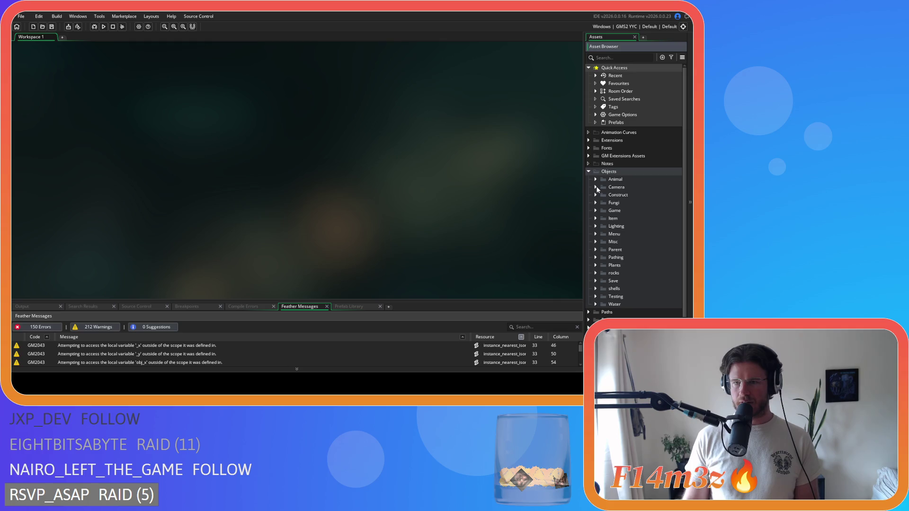
left_click(596, 180)
left_click(603, 202)
double_click(630, 211)
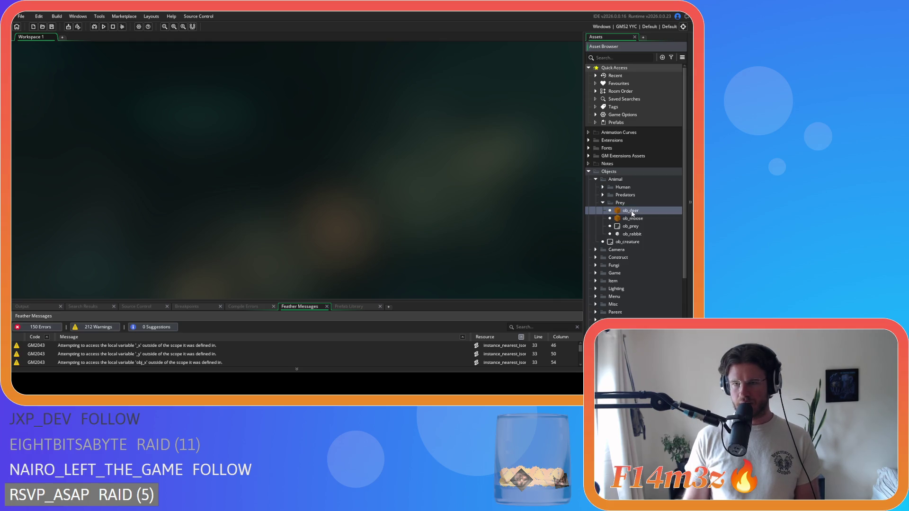
- In ob_deer's Step event, change global.predators to global.huntingMap on line 171
double_click(183, 118)
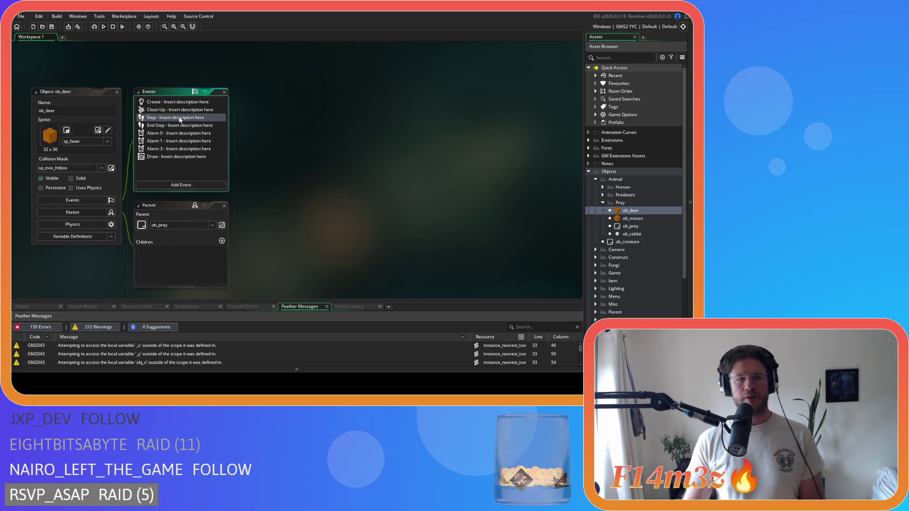
scroll(471, 199, "down", 20)
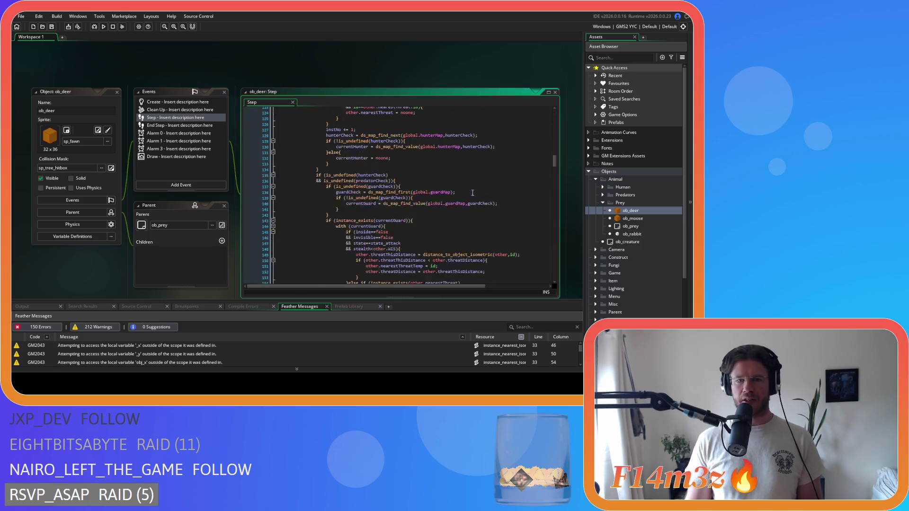
left_click(364, 153)
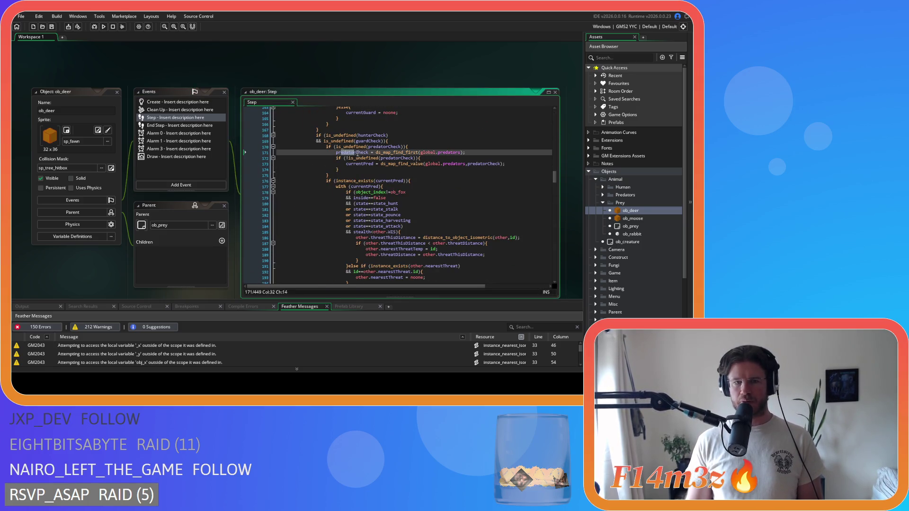
left_click_drag(336, 152, 356, 152)
double_click(454, 153)
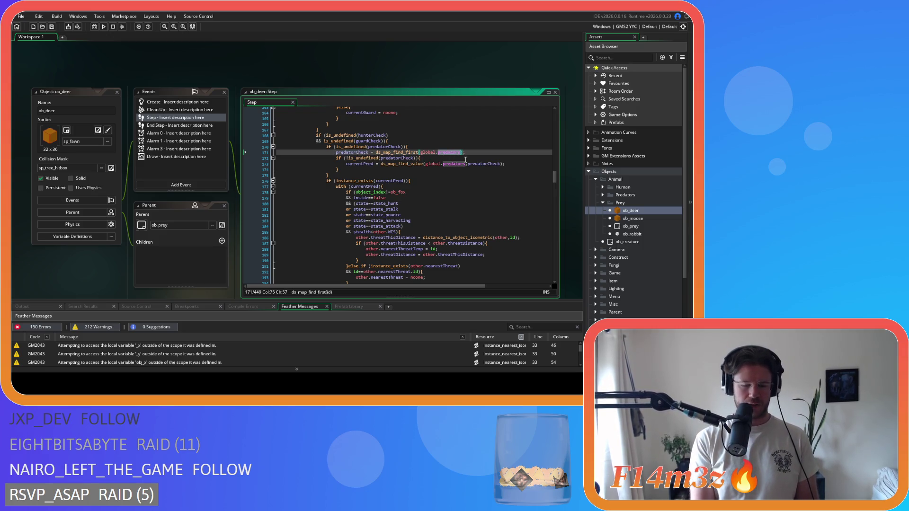
type("huntin")
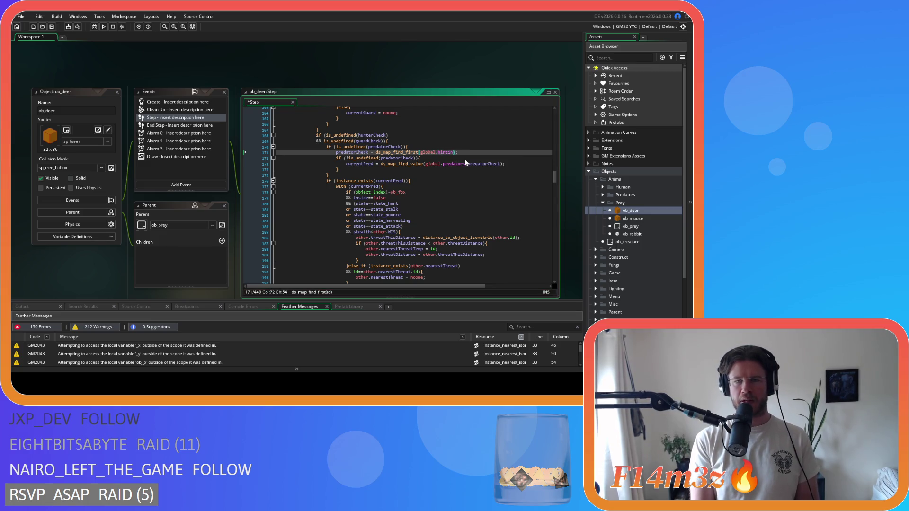
type("g")
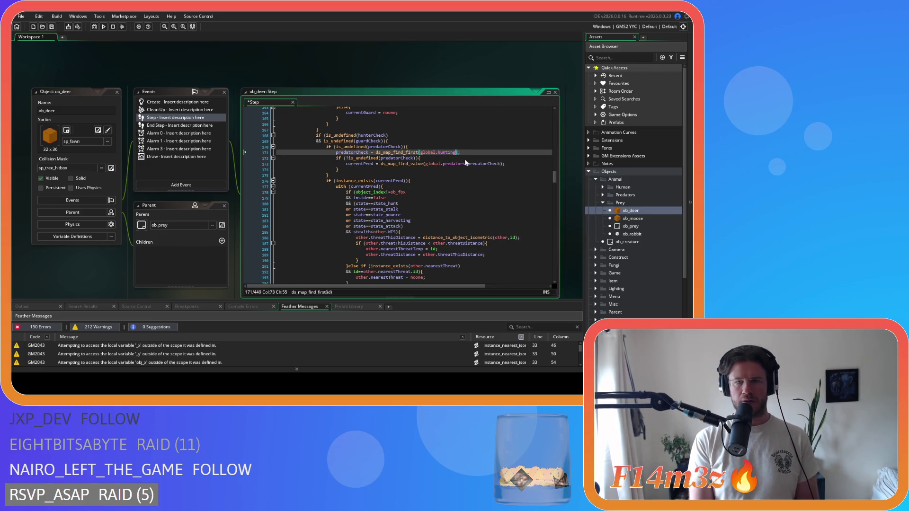
left_click(466, 166)
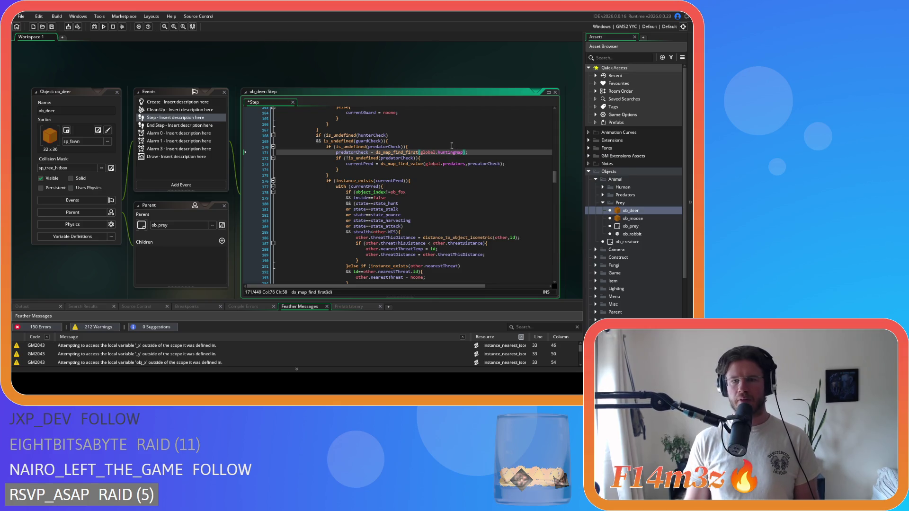
- Replace predators with huntingMap on lines 173, 197 and 199, then save
double_click(454, 164)
type("huntingMap")
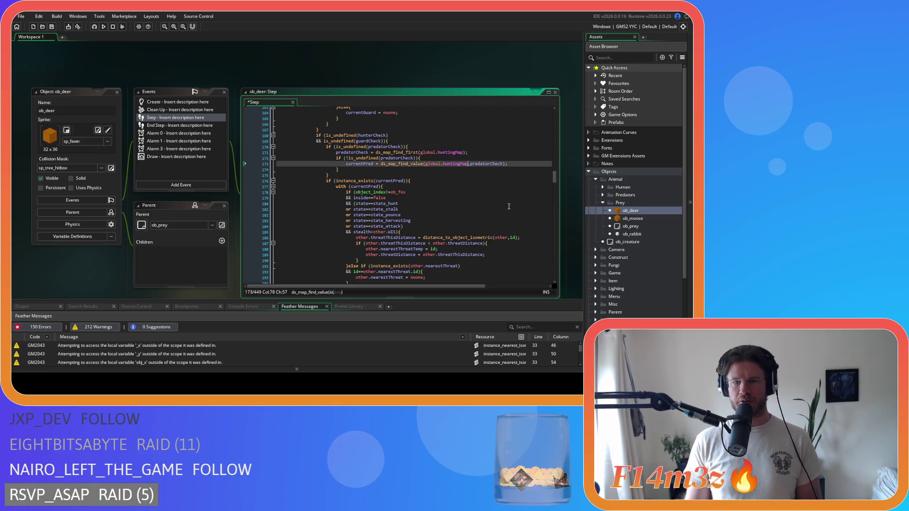
scroll(443, 183, "down", 5)
double_click(446, 186)
type("huntingMap")
double_click(447, 198)
type("huntingMap")
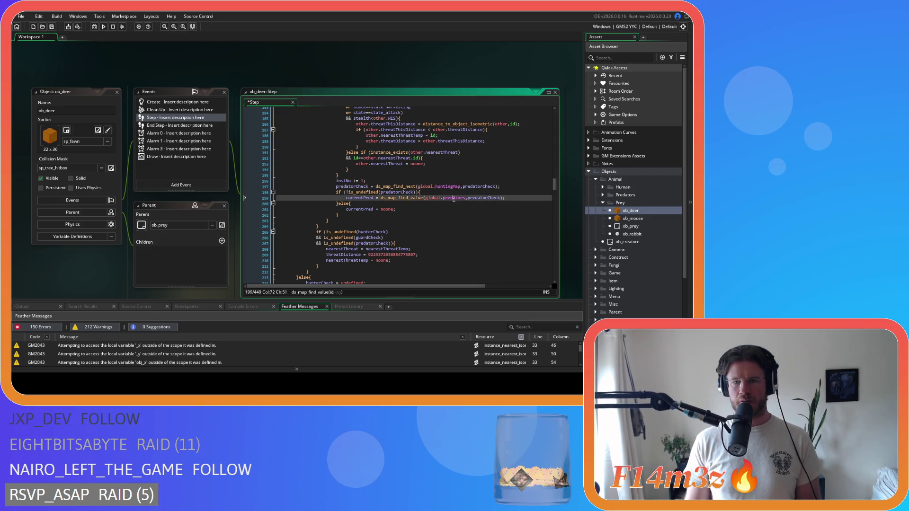
scroll(485, 224, "down", 3)
scroll(486, 224, "up", 10)
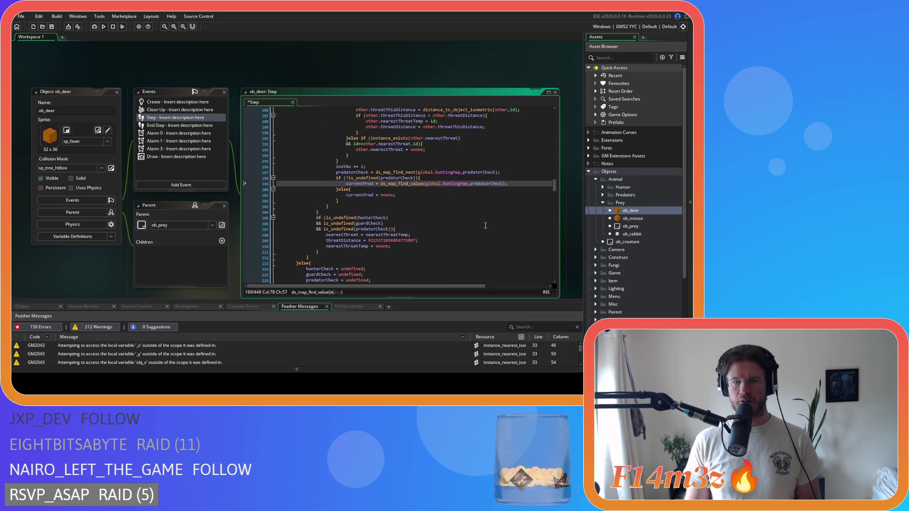
key("ctrl+s")
double_click(633, 218)
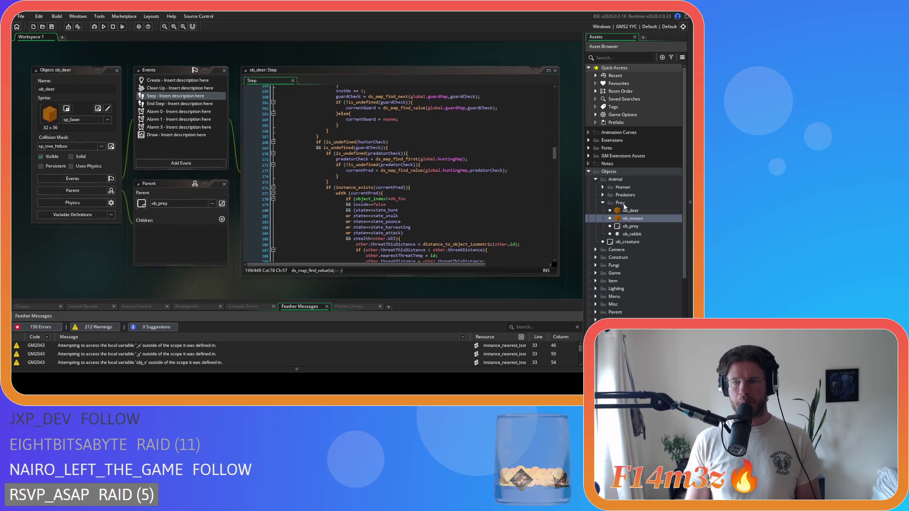
- In ob_moose's Step event, replace predators with huntingMap on line 219
double_click(164, 96)
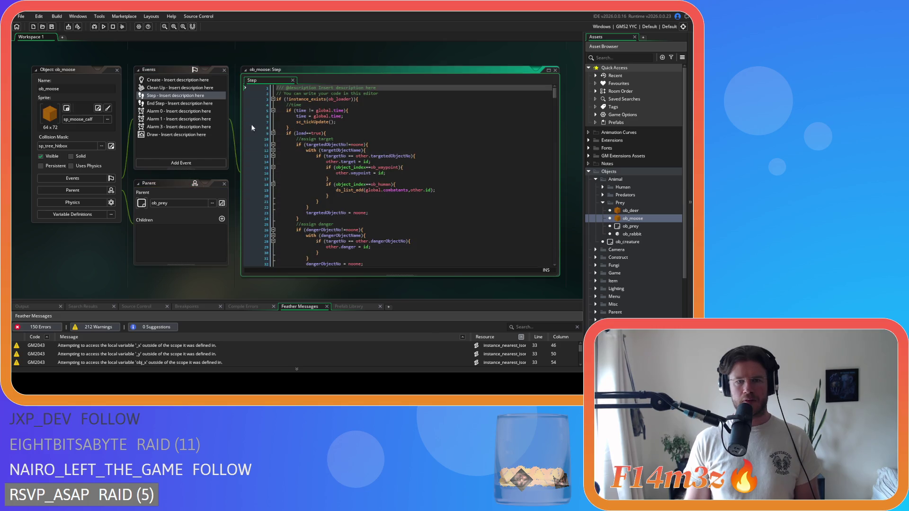
scroll(408, 159, "down", 20)
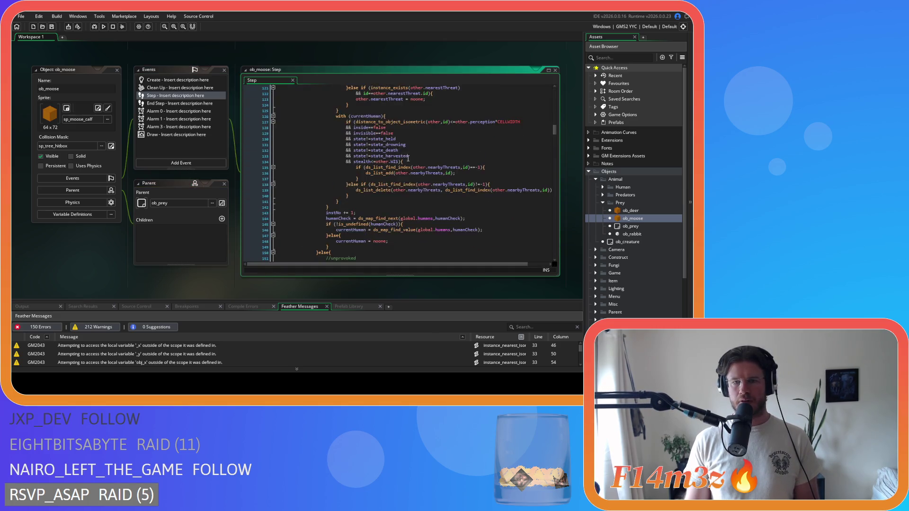
scroll(407, 160, "down", 15)
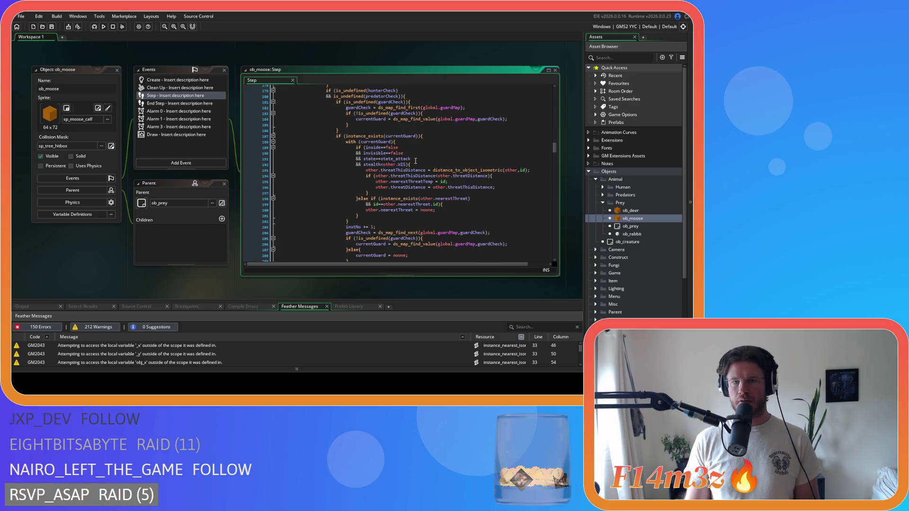
scroll(422, 160, "down", 6)
double_click(448, 149)
type("huntingMap")
left_click(457, 160)
- Replace predators with huntingMap on lines 261 and 263, then save the Step code
scroll(448, 171, "down", 11)
left_click(442, 187)
double_click(442, 187)
type("huntingMap")
double_click(444, 198)
type("huntingMap")
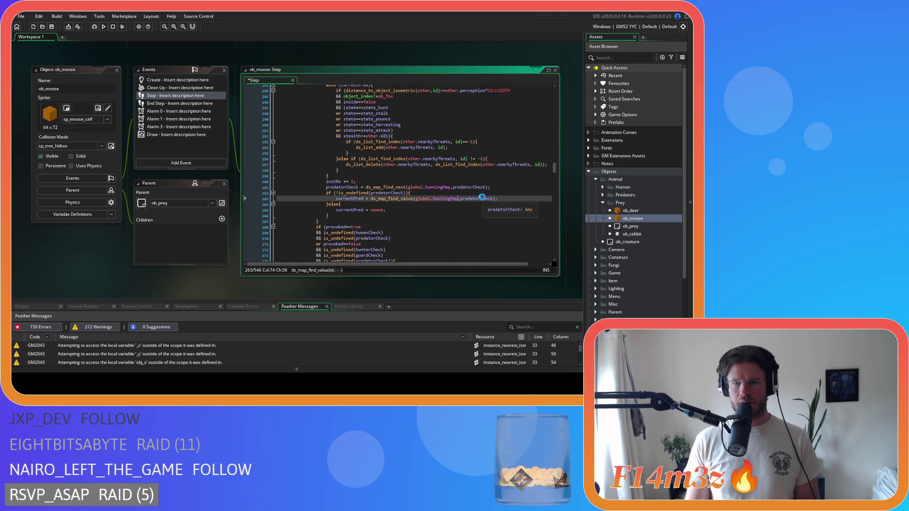
key("ctrl+s")
scroll(483, 197, "down", 6)
scroll(483, 197, "down", 4)
double_click(633, 235)
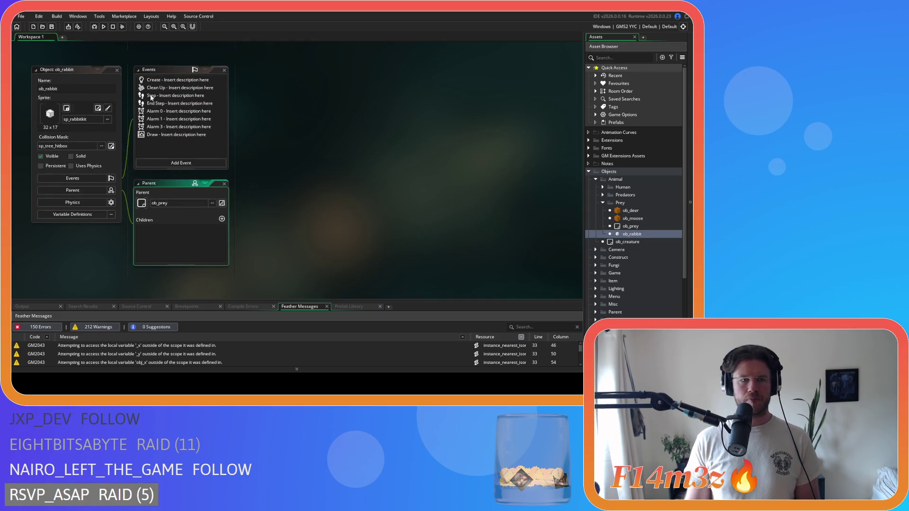
- Open ob_rabbit's Step event and review its predatorCheck code still using global.predators
double_click(153, 96)
mouse_move(555, 98)
left_mouse_down()
mouse_move(553, 152)
mouse_move(546, 146)
left_mouse_up()
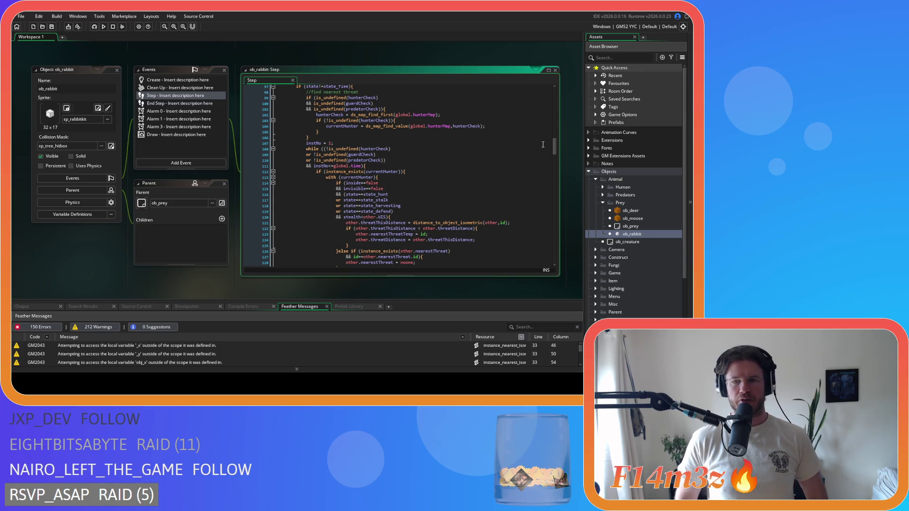
scroll(543, 145, "down", 9)
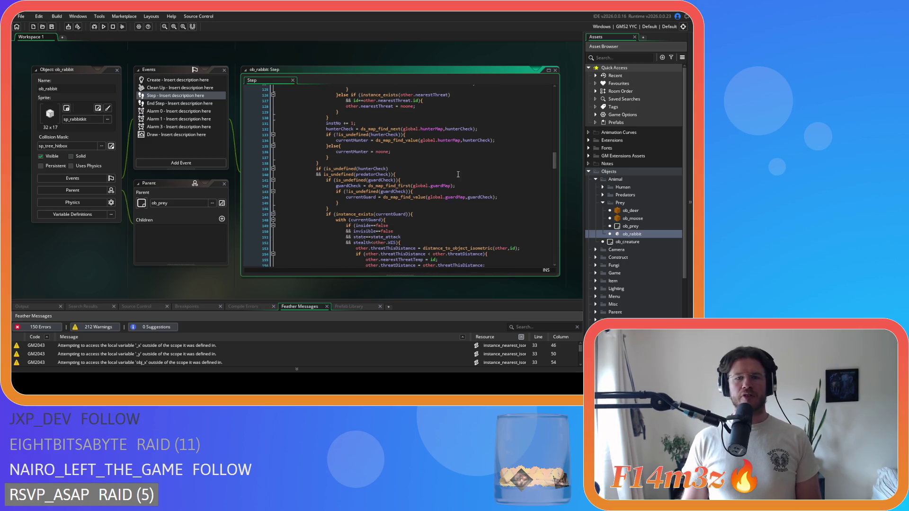
scroll(458, 175, "down", 2)
scroll(458, 175, "down", 1)
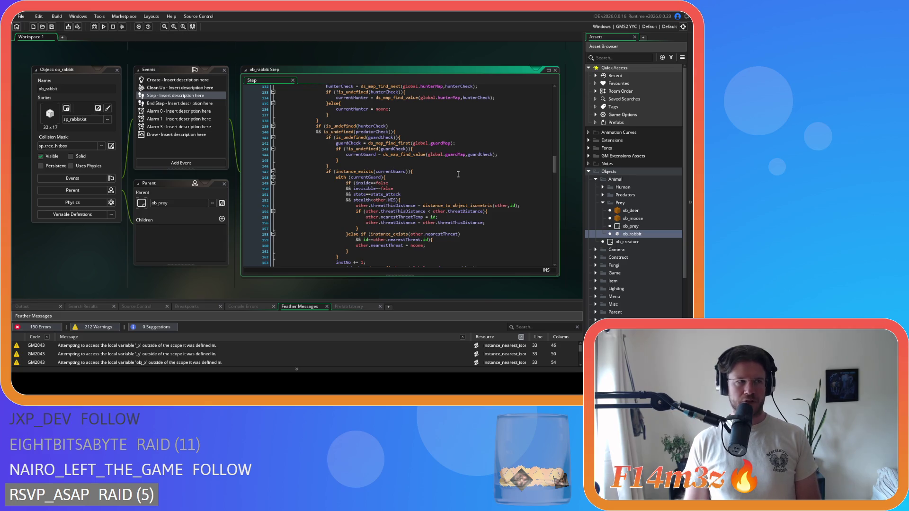
scroll(458, 174, "up", 3)
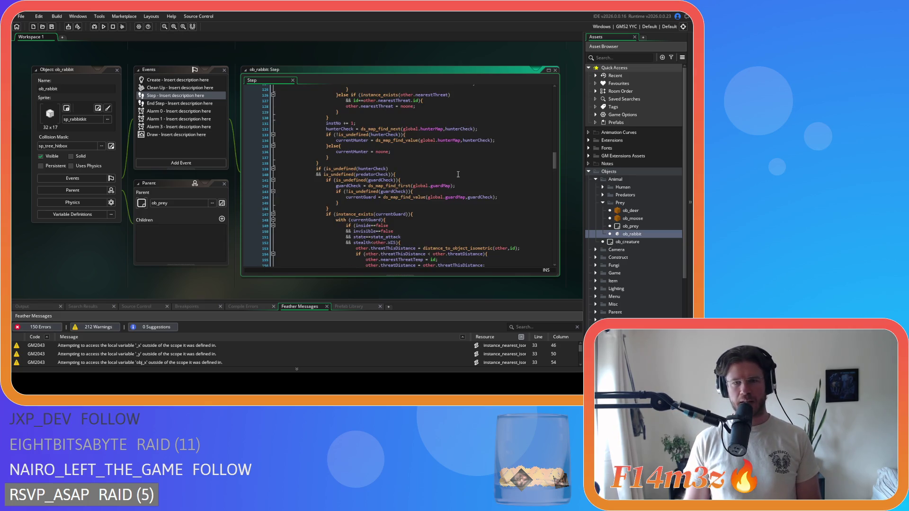
scroll(457, 175, "down", 10)
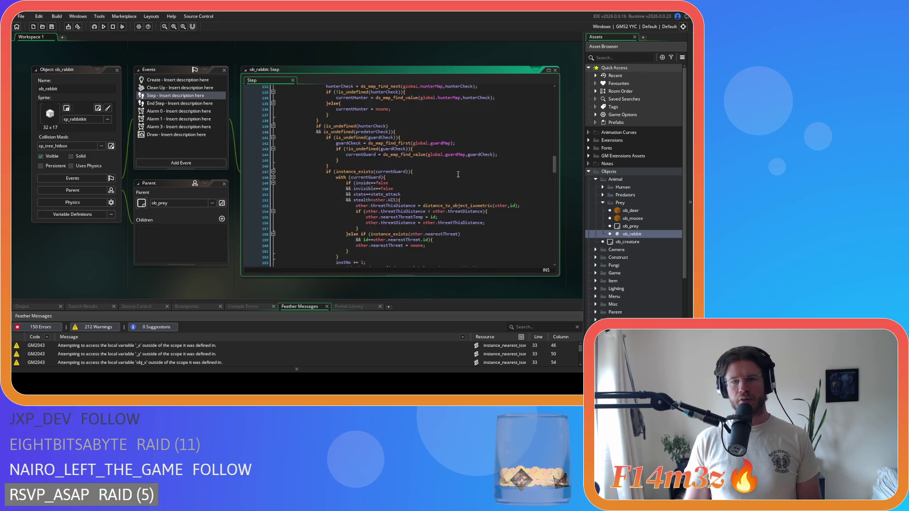
scroll(458, 175, "down", 2)
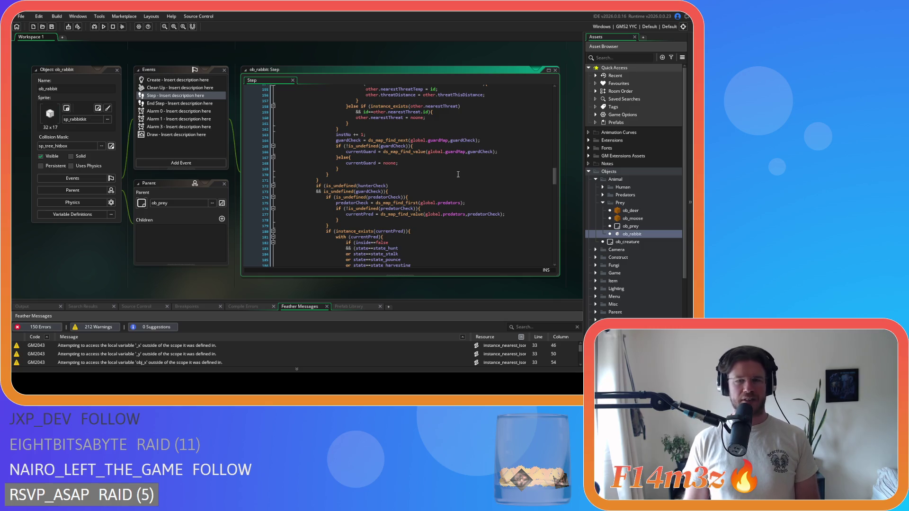
scroll(457, 175, "up", 3)
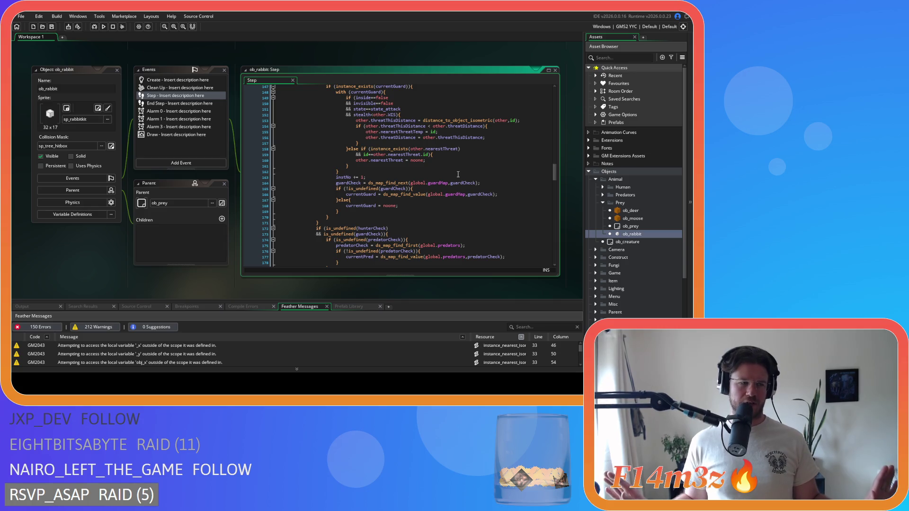
mouse_move(414, 194)
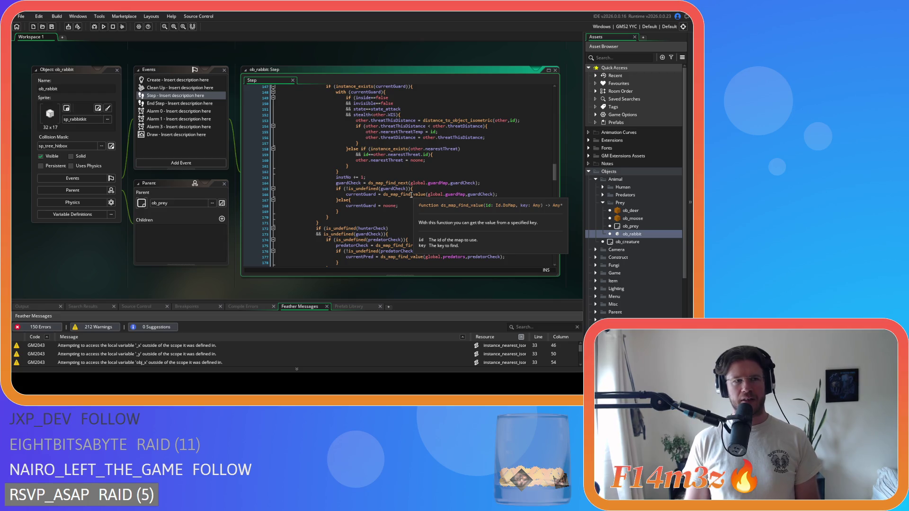
scroll(439, 224, "down", 7)
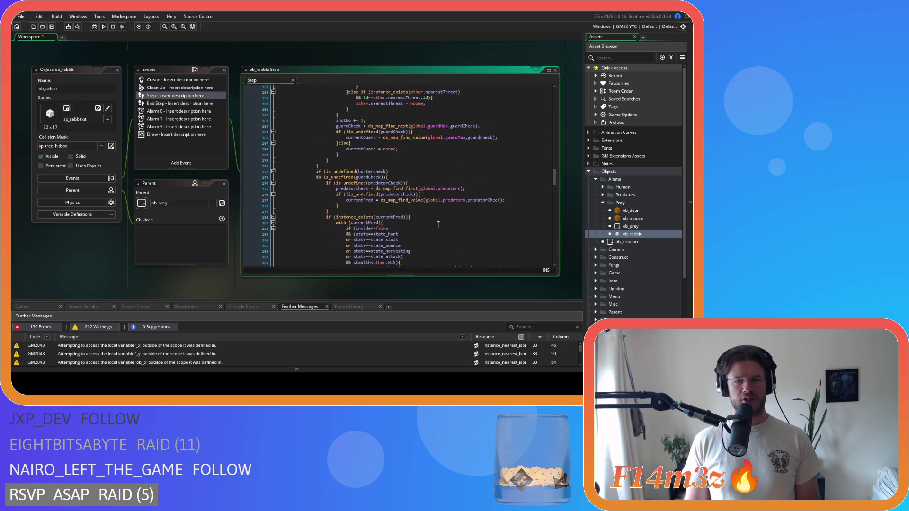
double_click(448, 132)
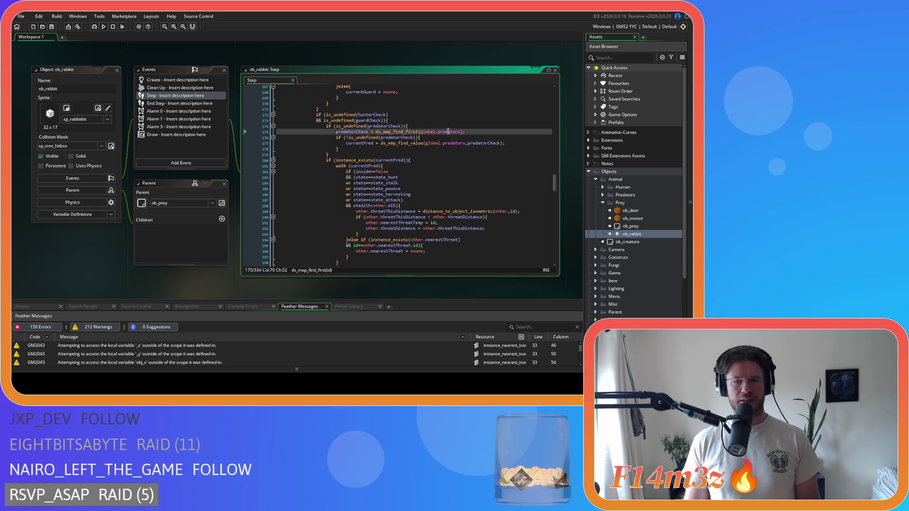
- Replace predators with huntingMap on lines 175, 177 and 202 of ob_rabbit's Step code, and save
type("huntingMap")
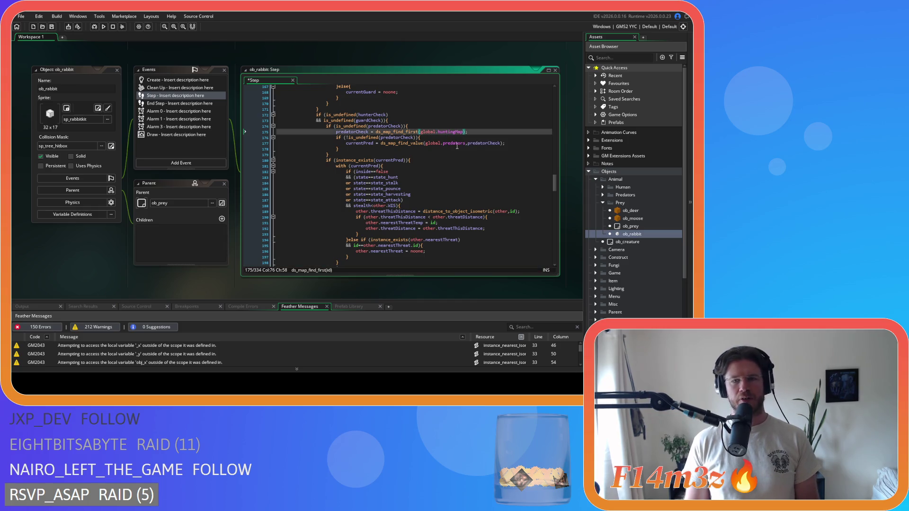
double_click(454, 143)
type("huntingMap")
scroll(450, 194, "down", 6)
double_click(448, 175)
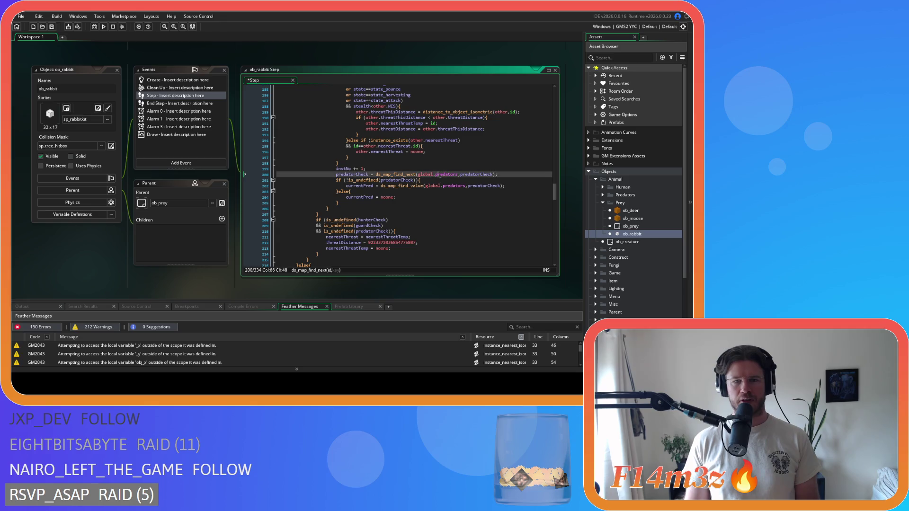
left_click(450, 186)
double_click(450, 186)
type("huntingMap")
key("ctrl+s")
- Review the state_harvesting and state_attack lines in ob_rabbit's Step code
scroll(444, 210, "up", 5)
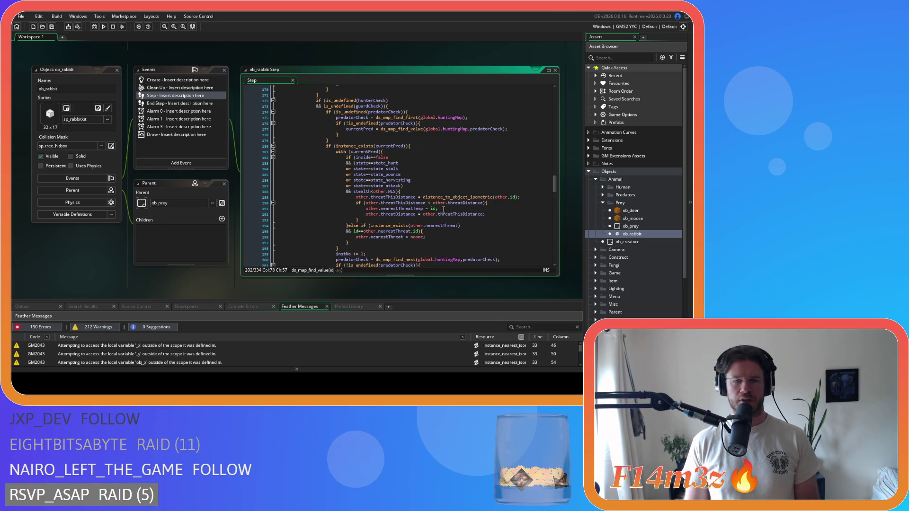
left_click(436, 181)
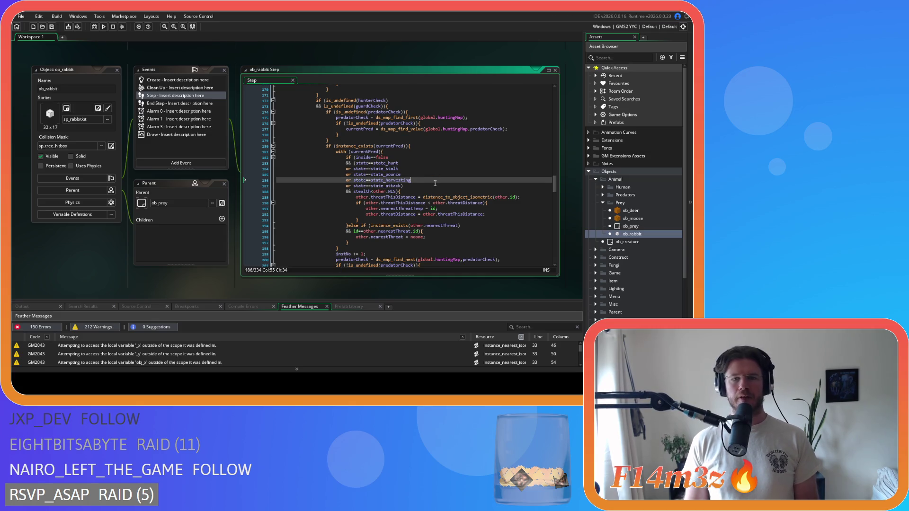
key("Down")
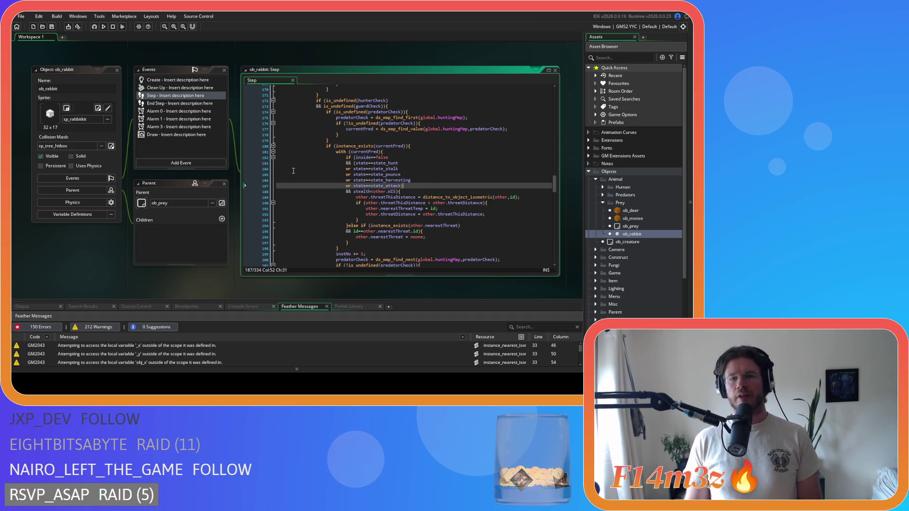
scroll(441, 218, "down", 3)
scroll(363, 193, "up", 10)
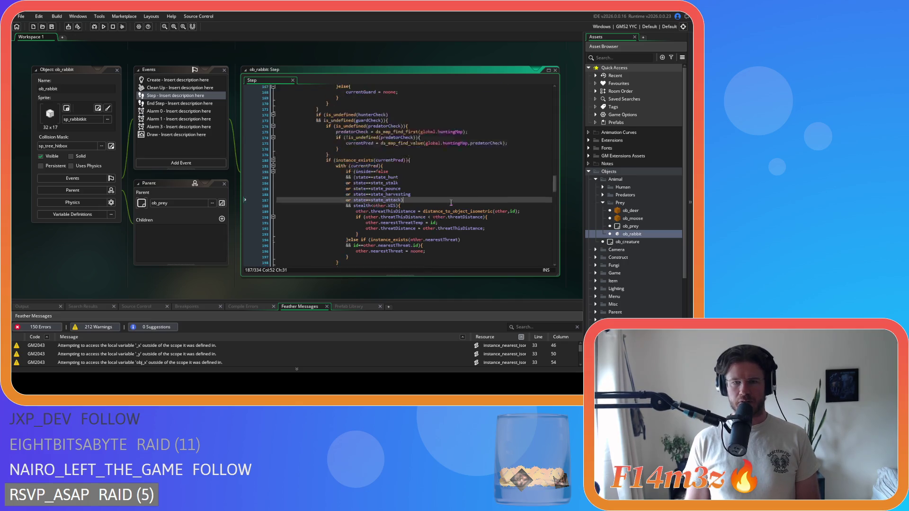
right_click(167, 67)
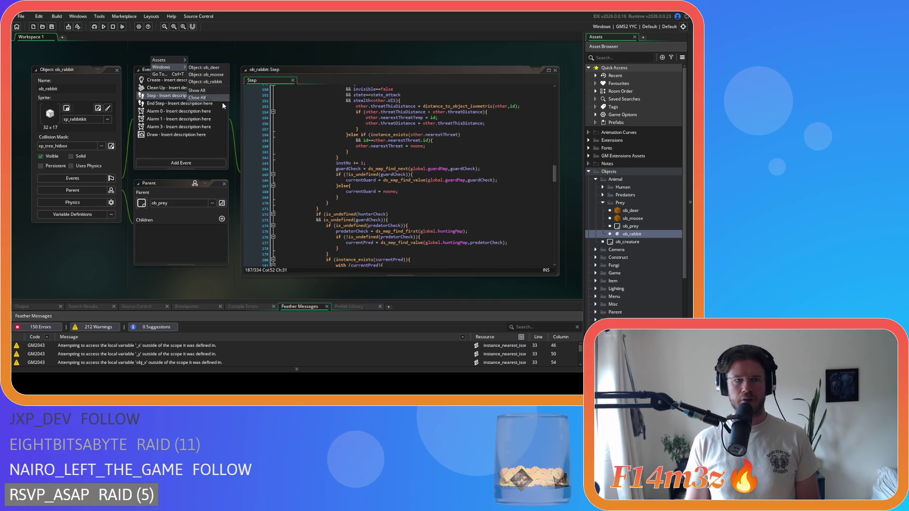
- Close all workspace windows, collapse the Objects folder, and run the game
left_click(214, 98)
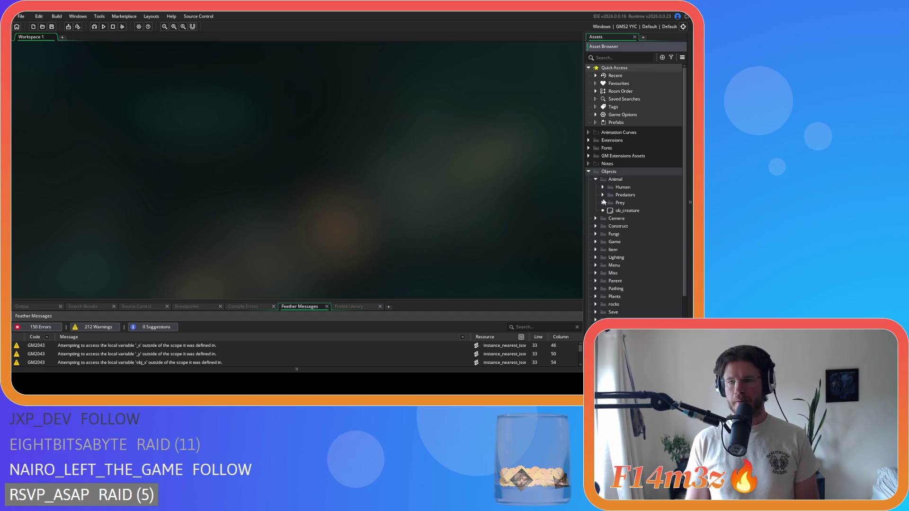
left_click(589, 172)
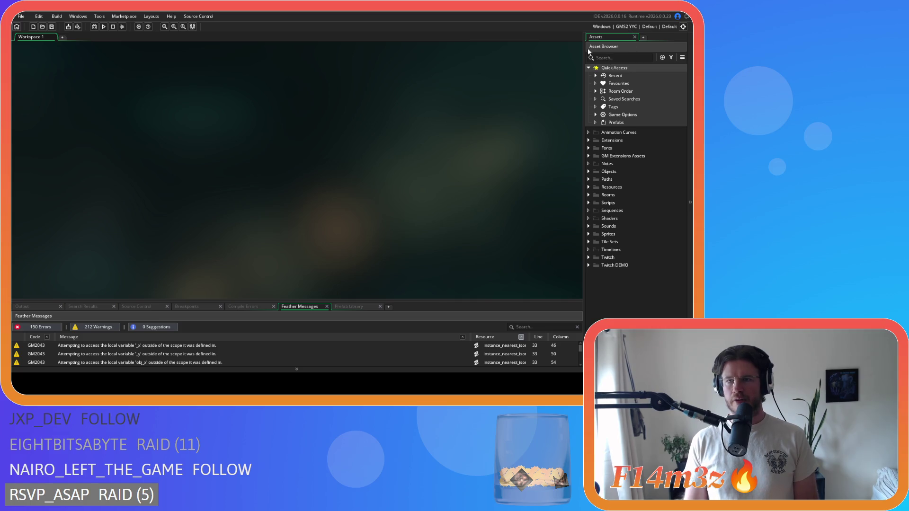
left_click(103, 27)
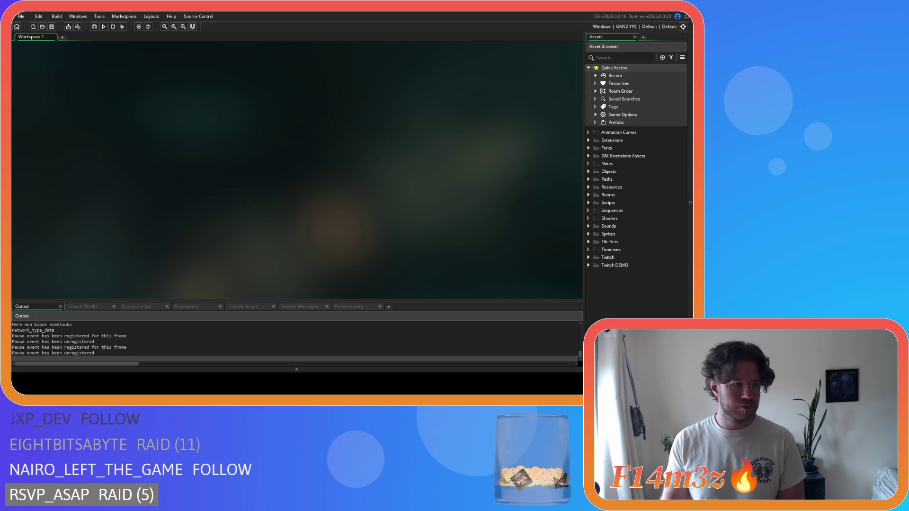
- Switch to the running Entheogen window showing its title screen and main menu
key("alt+Tab")
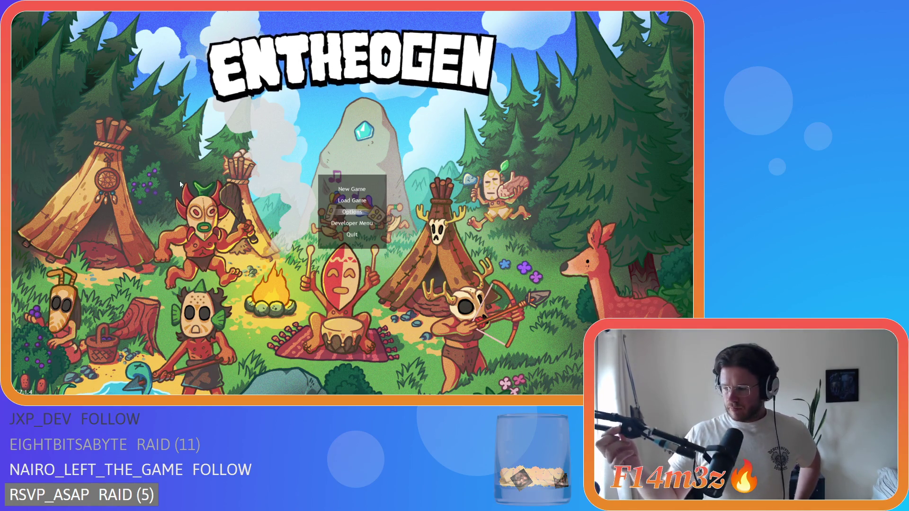
- Choose New Game from the title menu and accept Normal difficulty to begin loading
key("Up")
key("Up")
key("Return")
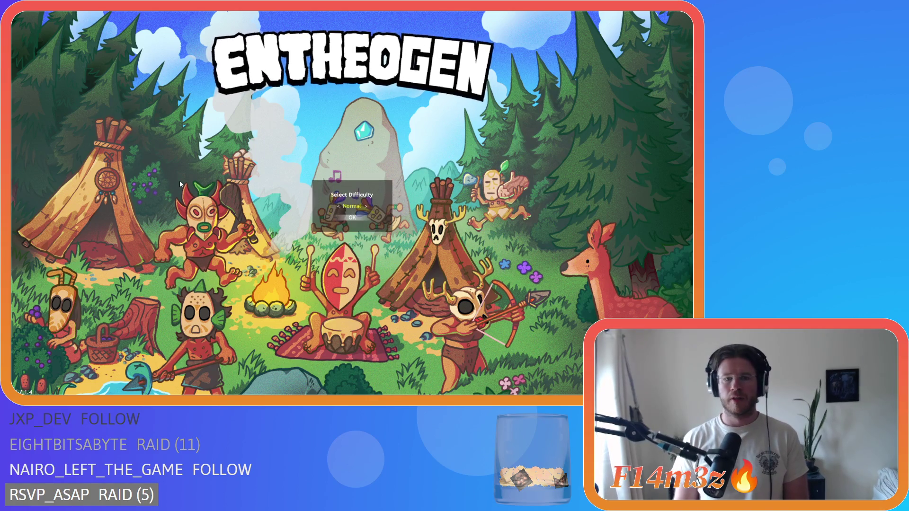
key("Return")
key("Return")
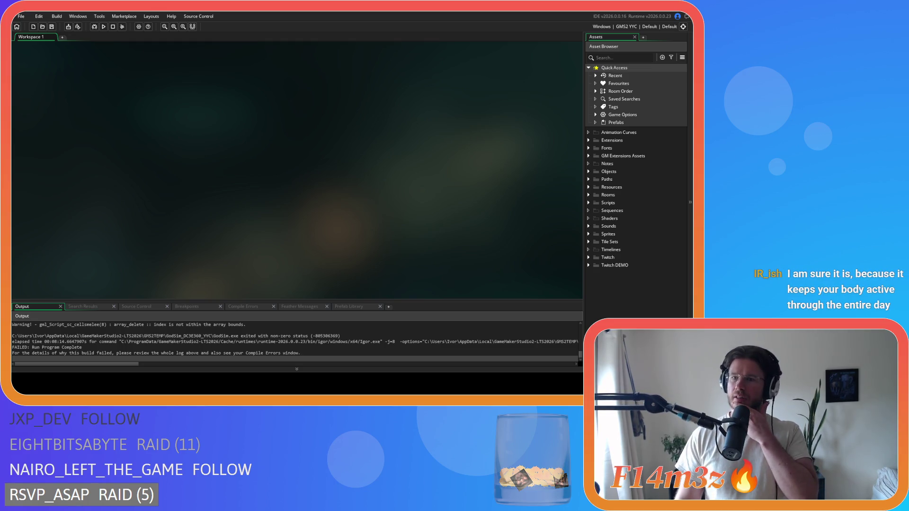
- Open the ob_deer object from Objects > Animal > Prey in the Asset Browser
left_click(588, 172)
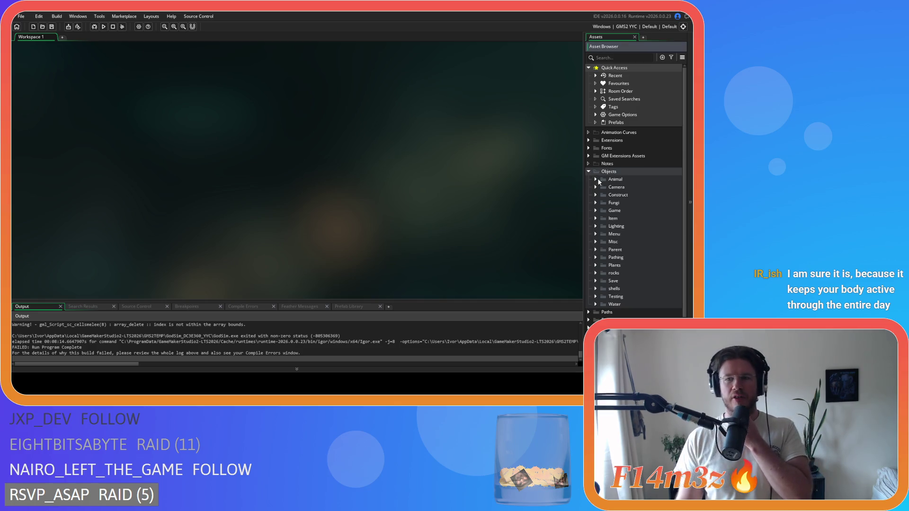
left_click(589, 171)
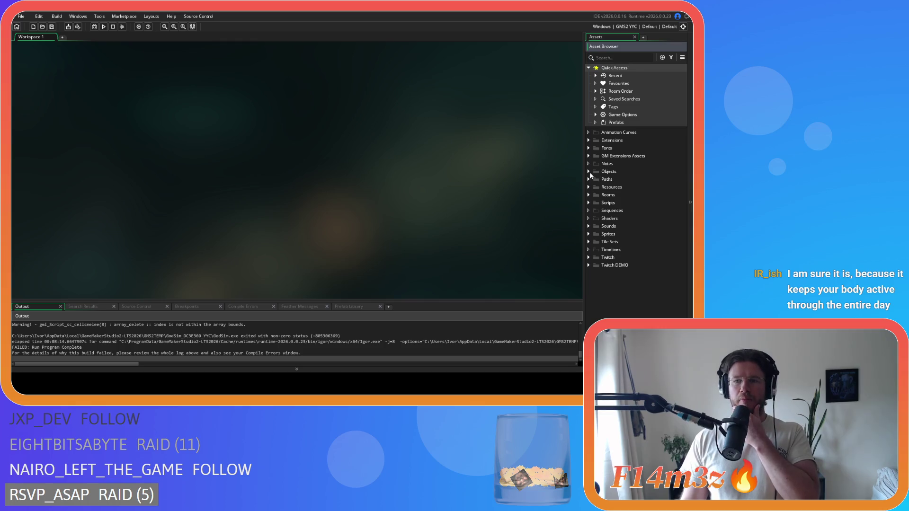
left_click(589, 172)
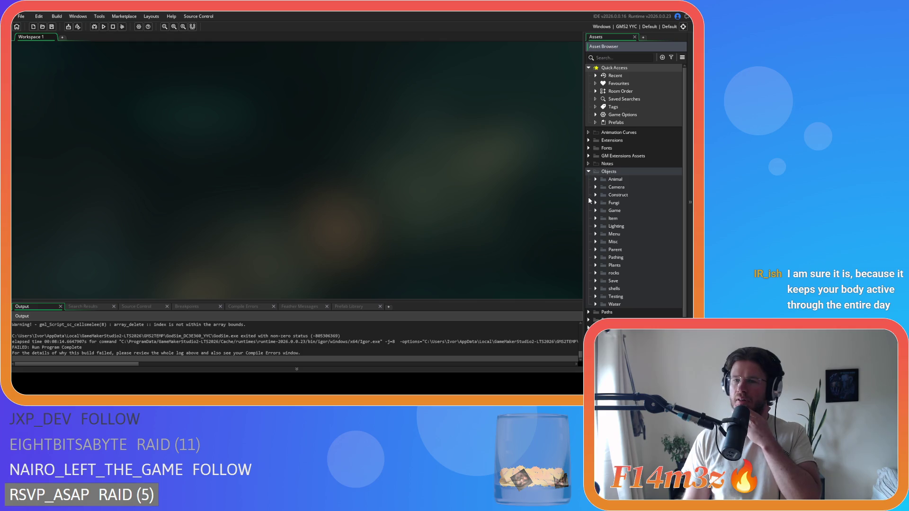
left_click(595, 210)
left_click(596, 210)
left_click(596, 180)
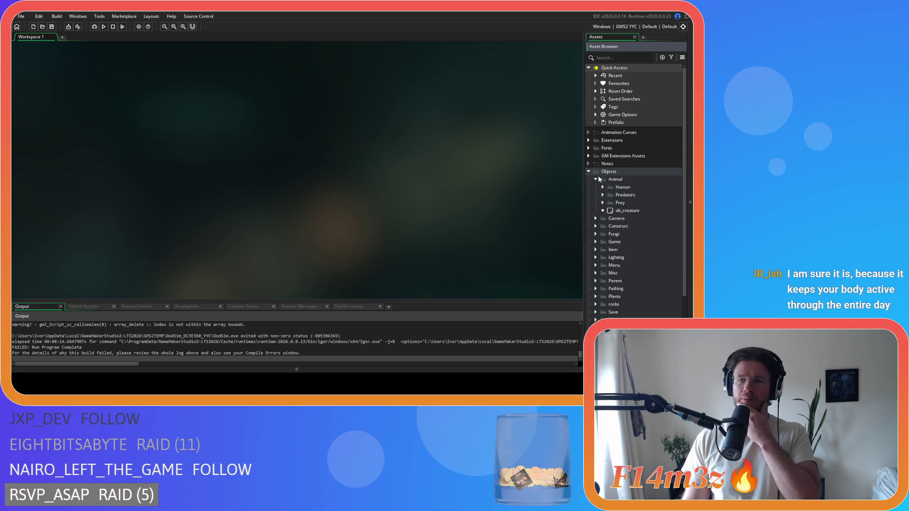
left_click(604, 202)
double_click(621, 211)
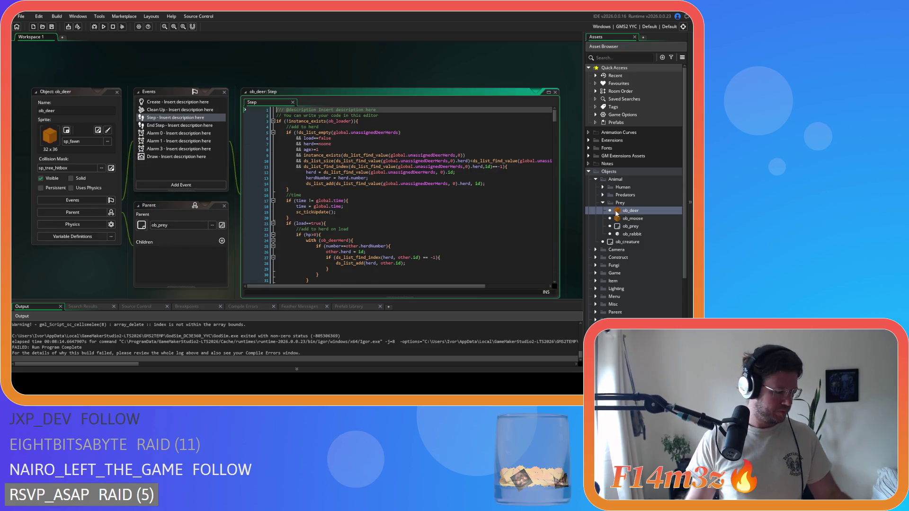
- Read down through ob_deer's Step event hunter and guard threat-detection code
scroll(554, 149, "down", 20)
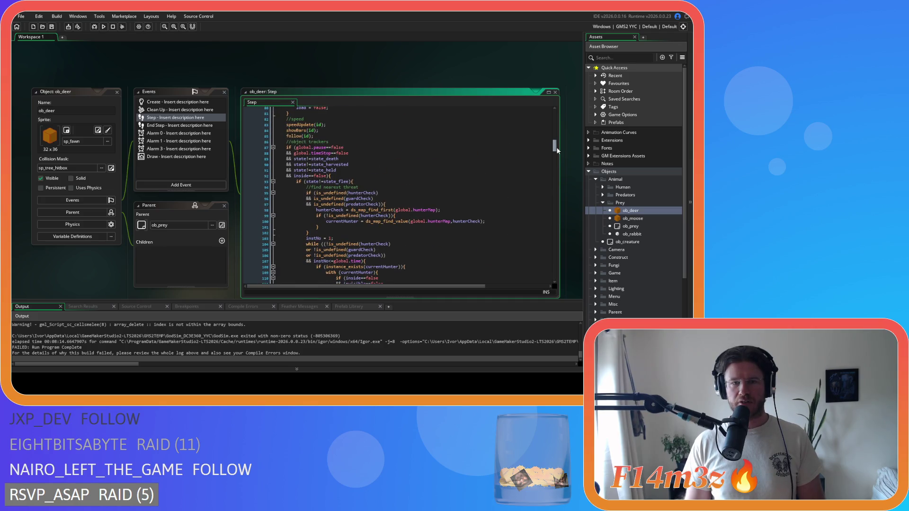
scroll(557, 151, "down", 20)
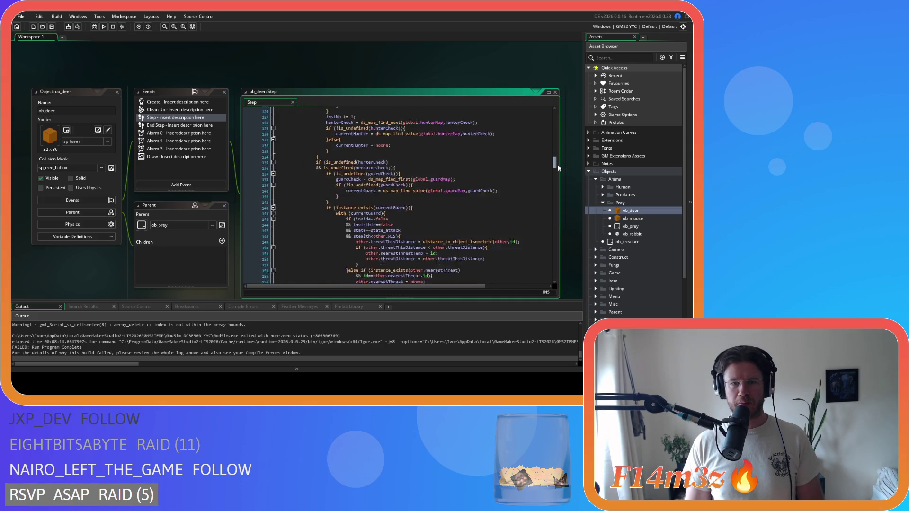
scroll(557, 161, "up", 20)
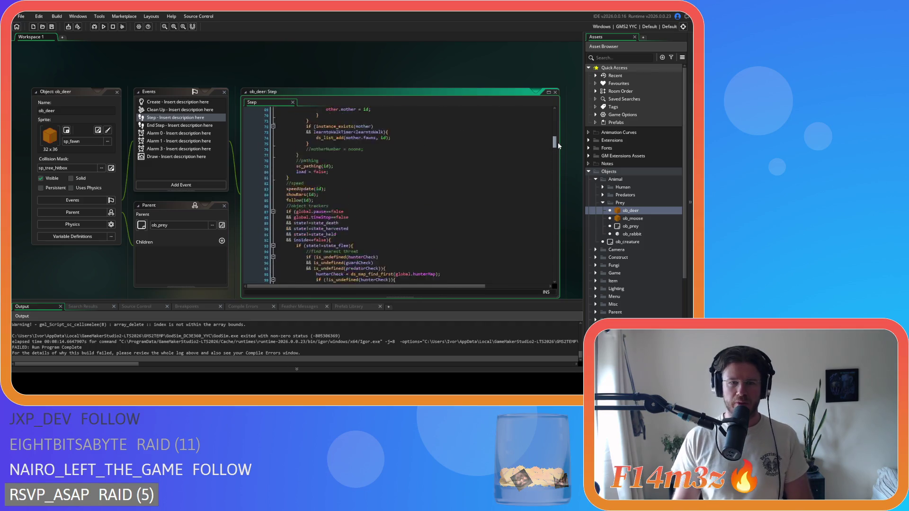
scroll(557, 150, "down", 3)
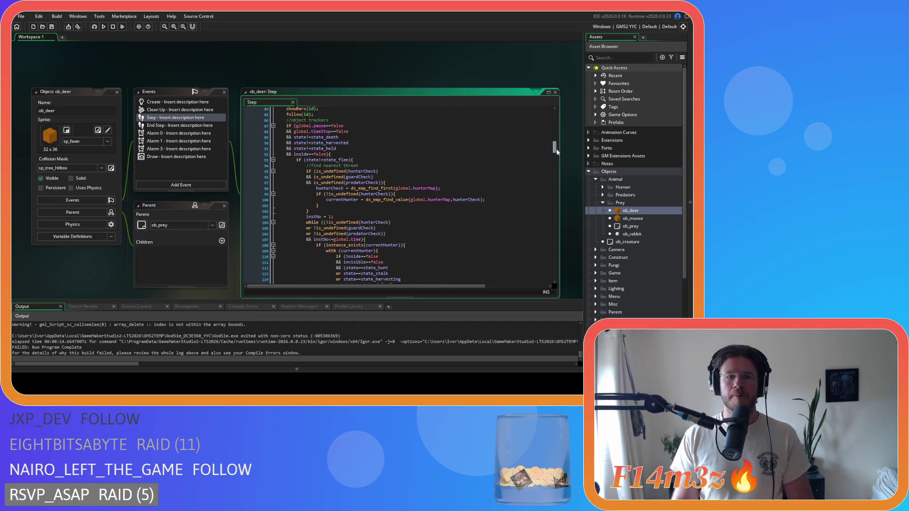
scroll(558, 151, "down", 1)
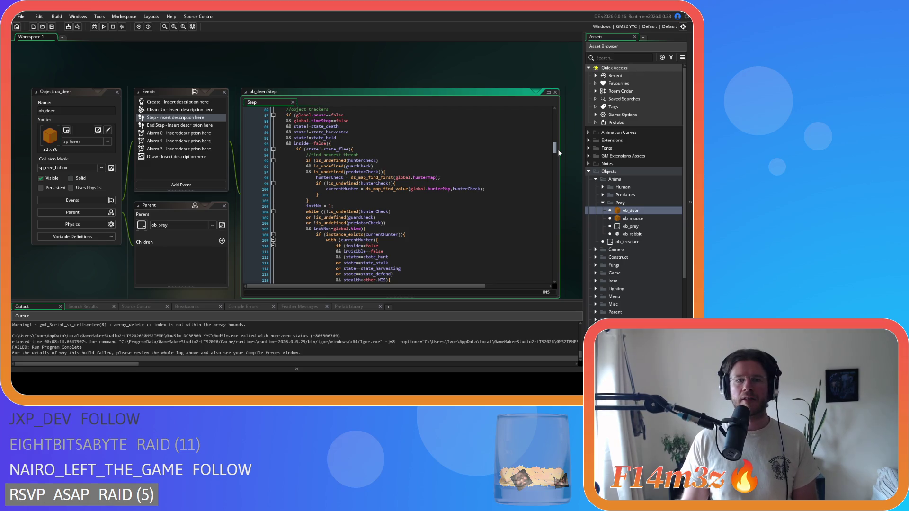
scroll(559, 153, "down", 3)
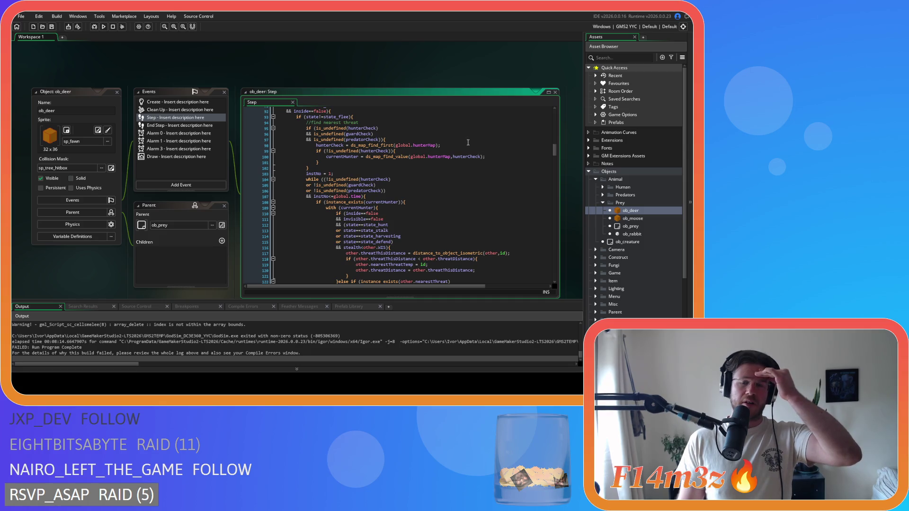
mouse_move(413, 143)
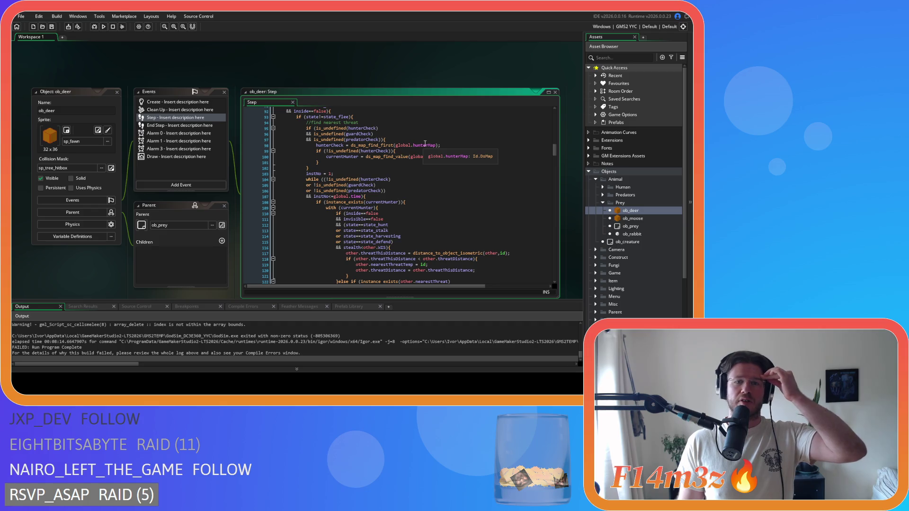
scroll(476, 153, "down", 4)
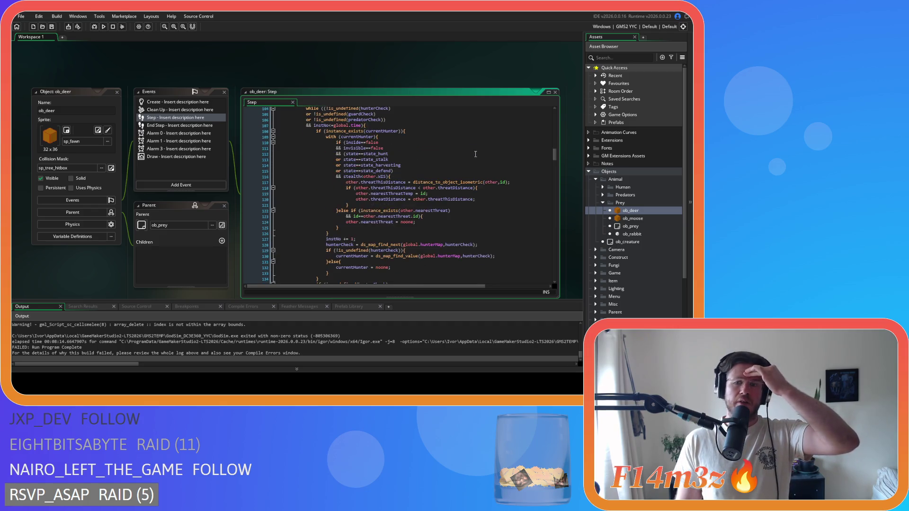
scroll(476, 154, "down", 8)
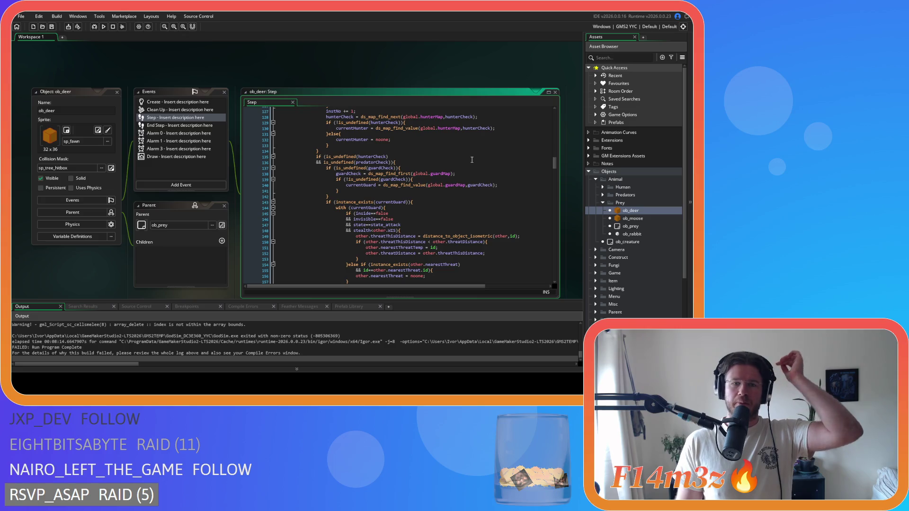
scroll(472, 160, "down", 7)
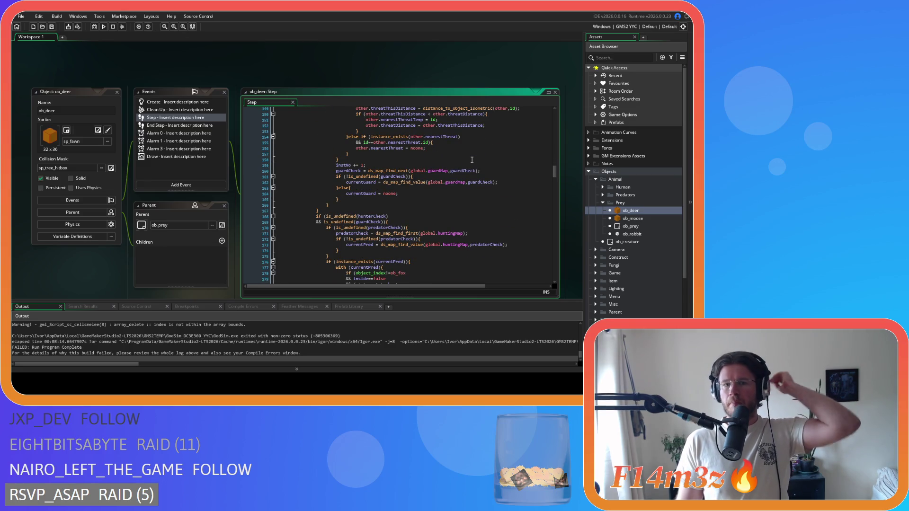
scroll(469, 158, "down", 1)
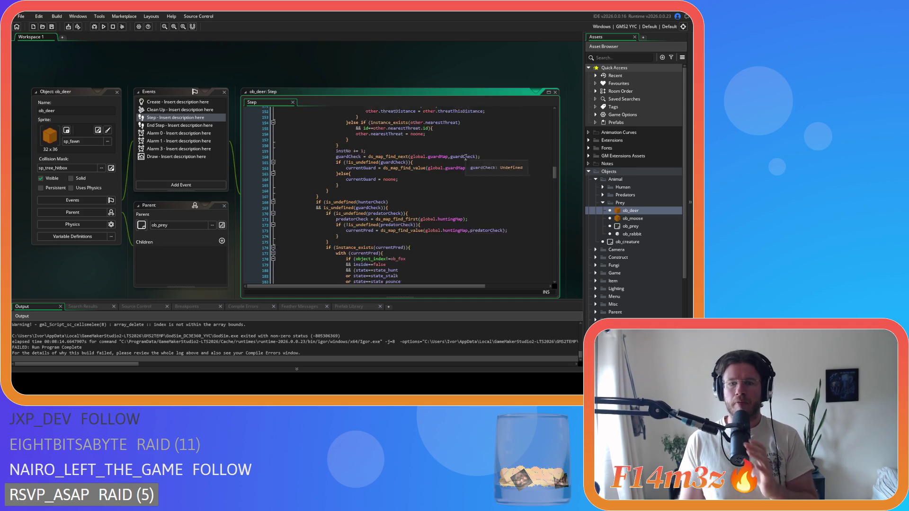
scroll(465, 158, "down", 6)
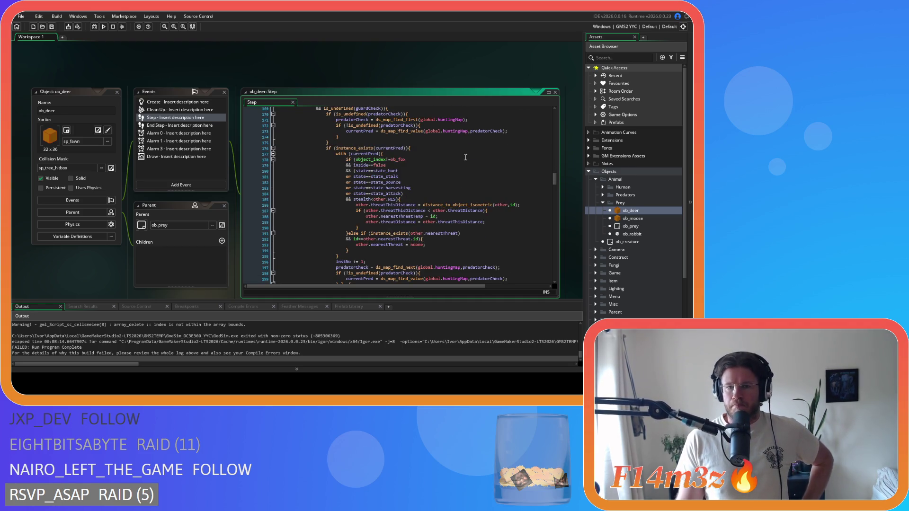
scroll(466, 157, "down", 3)
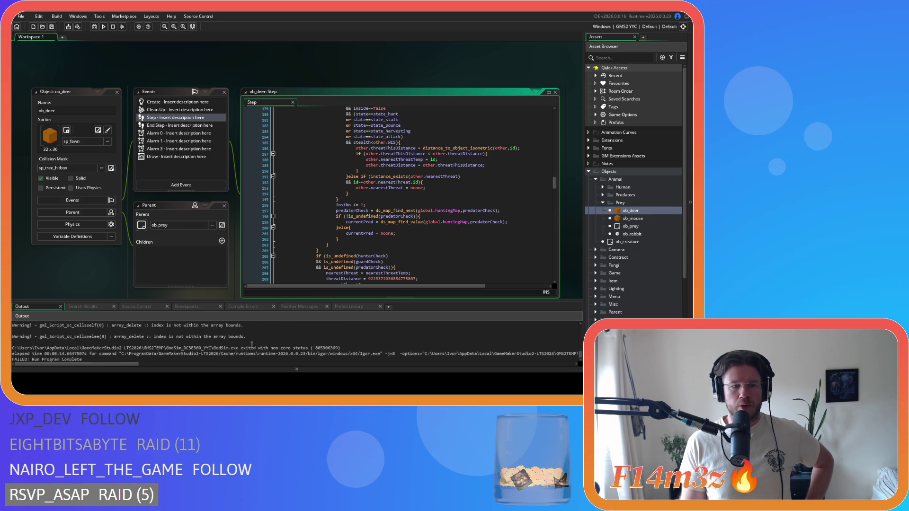
- Inspect the predatorCheck loop over global.huntingMap around line 197
left_click(460, 210)
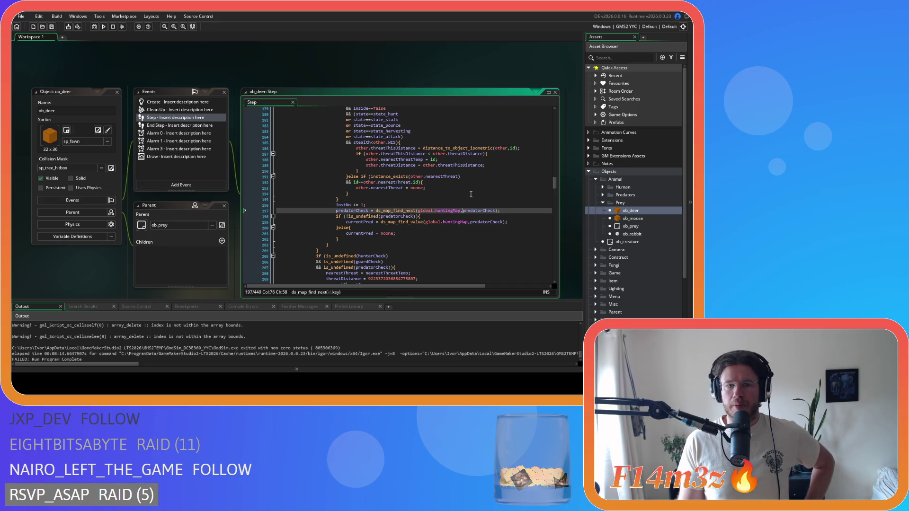
scroll(470, 195, "down", 3)
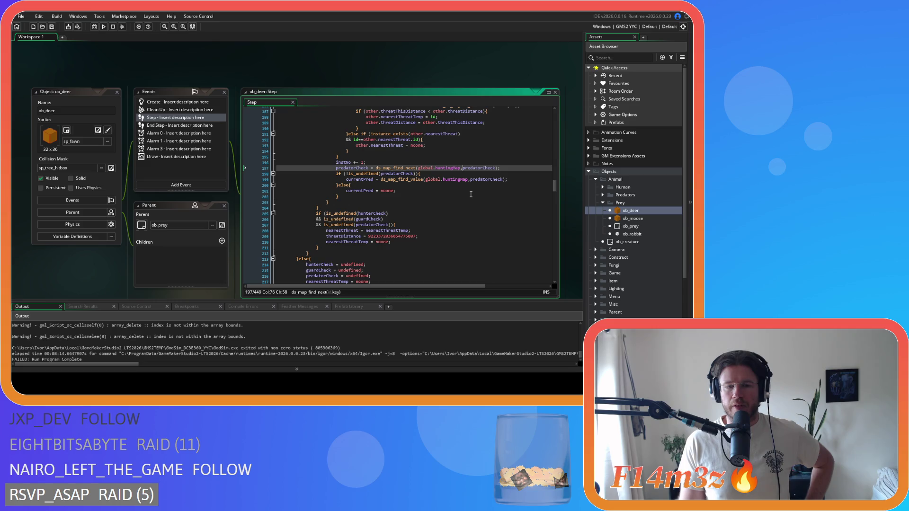
scroll(470, 194, "down", 3)
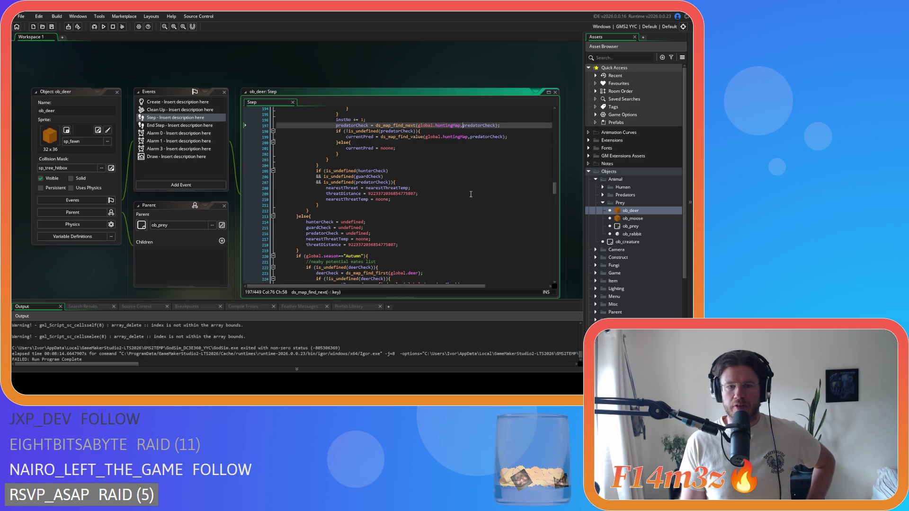
scroll(471, 194, "up", 6)
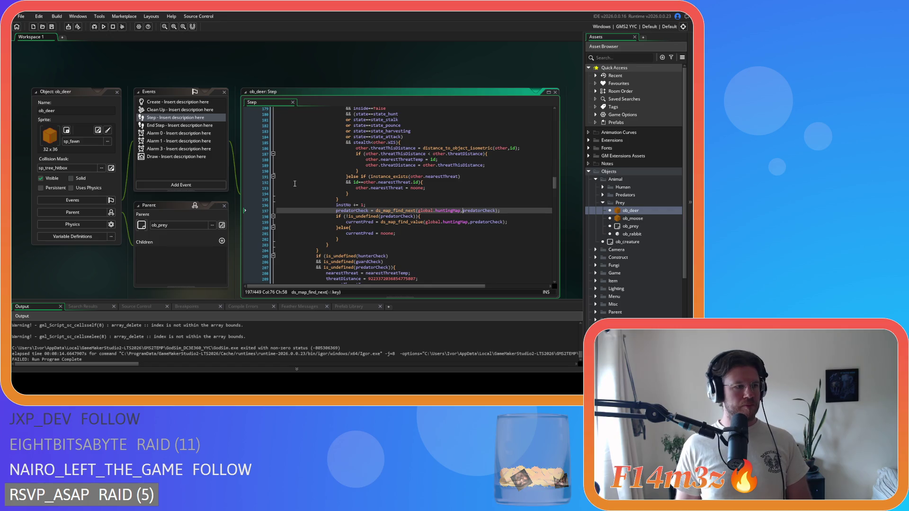
left_click(381, 188)
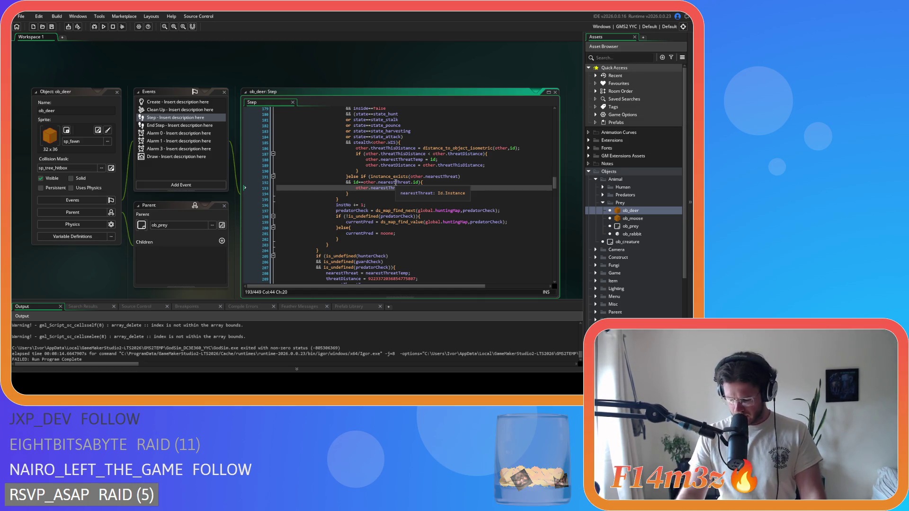
left_click(429, 193)
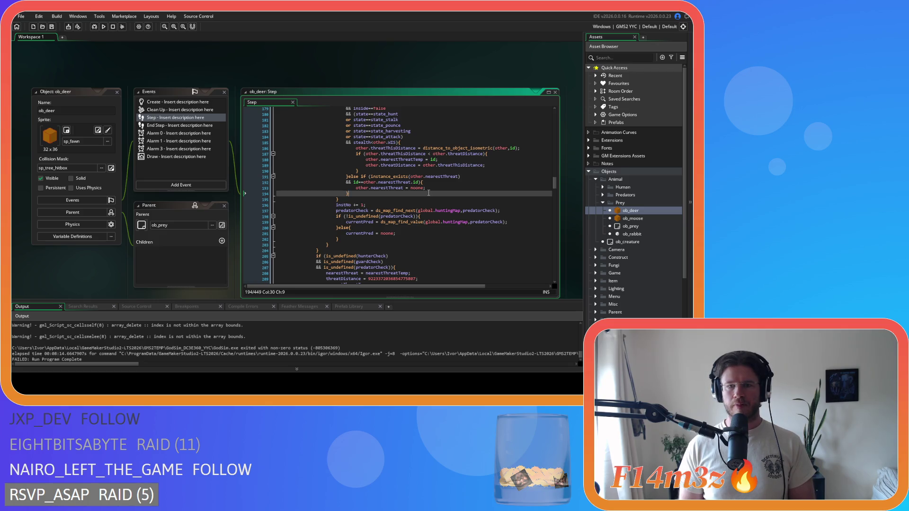
scroll(429, 193, "up", 5)
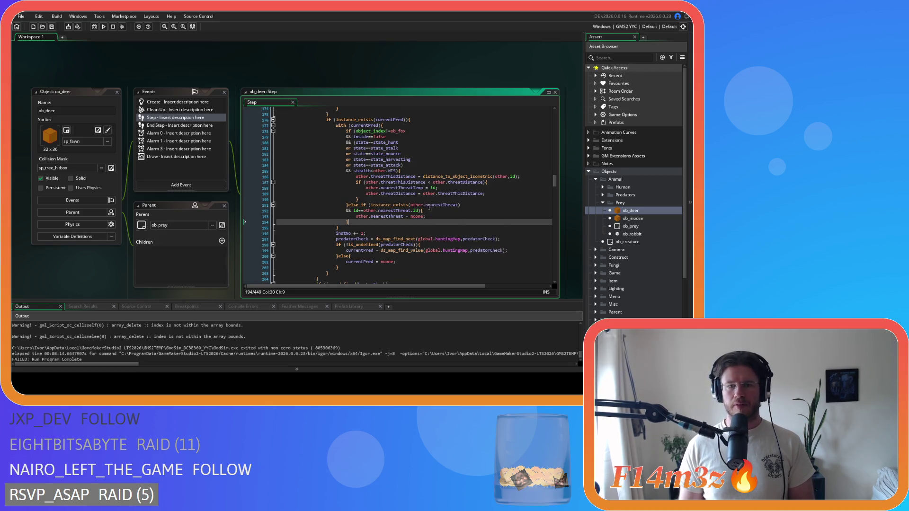
scroll(429, 215, "up", 2)
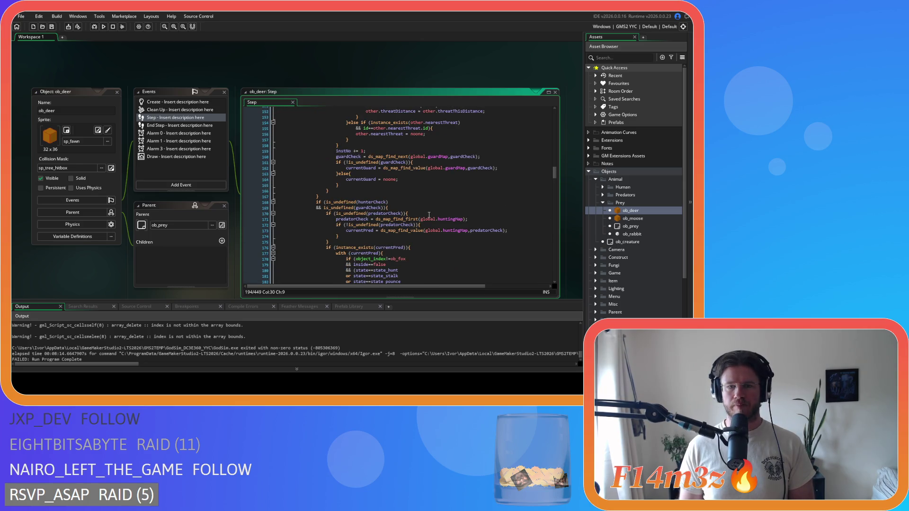
scroll(429, 215, "up", 3)
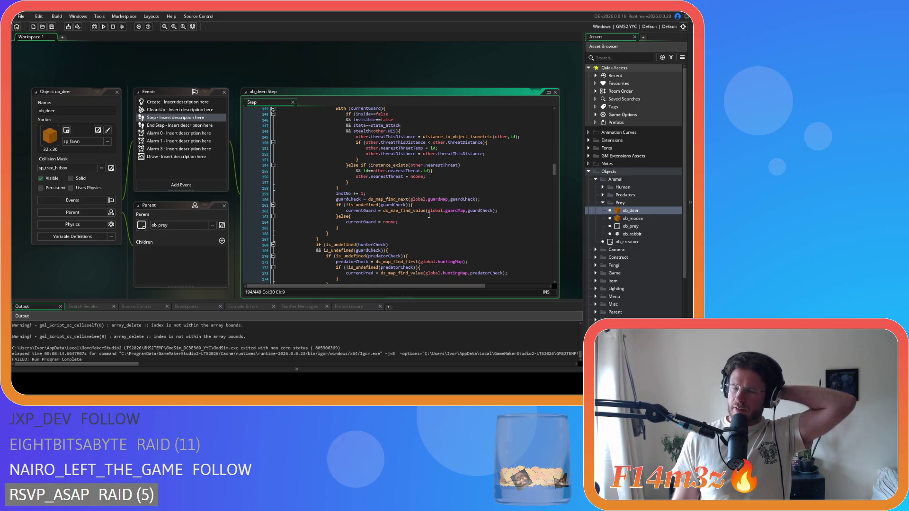
scroll(429, 215, "up", 5)
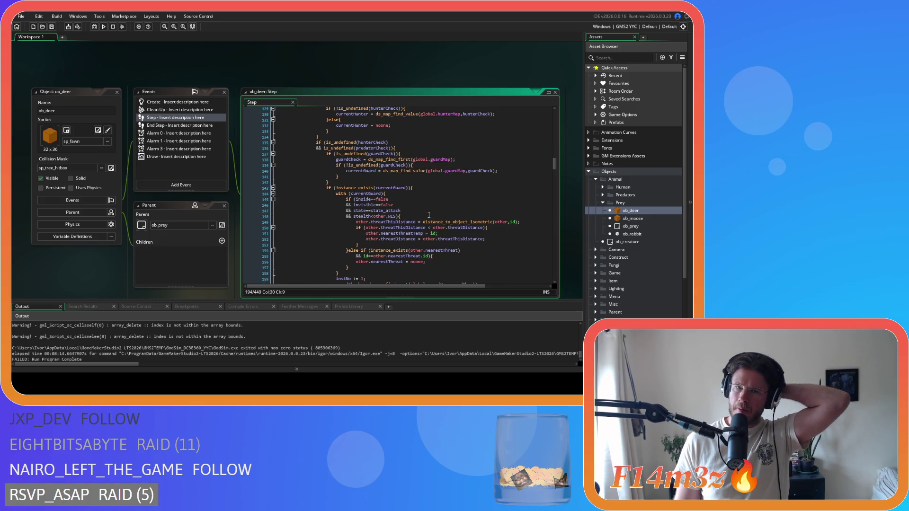
scroll(429, 215, "up", 4)
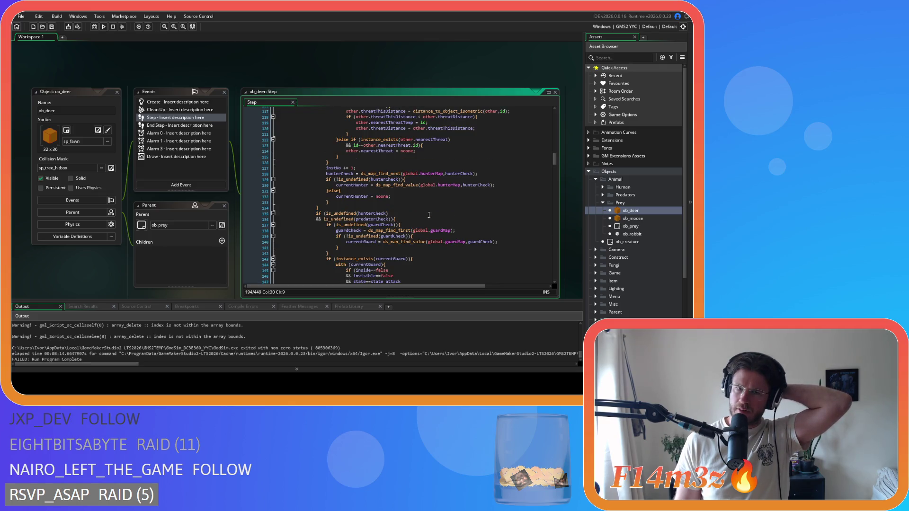
scroll(429, 215, "up", 5)
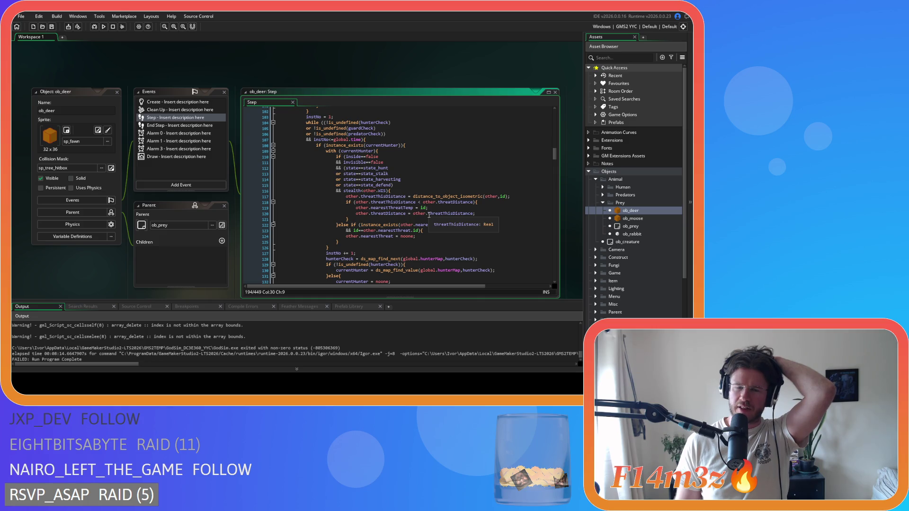
scroll(429, 215, "up", 4)
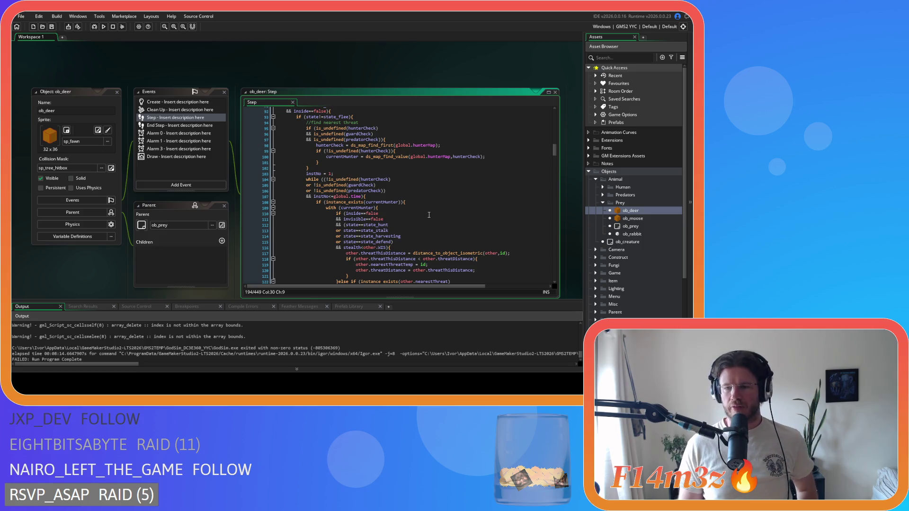
scroll(429, 215, "up", 3)
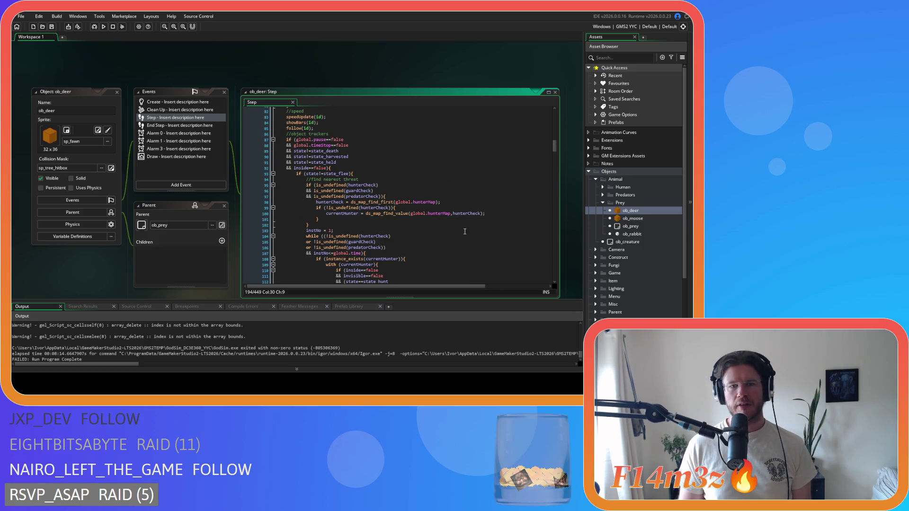
scroll(464, 231, "down", 4)
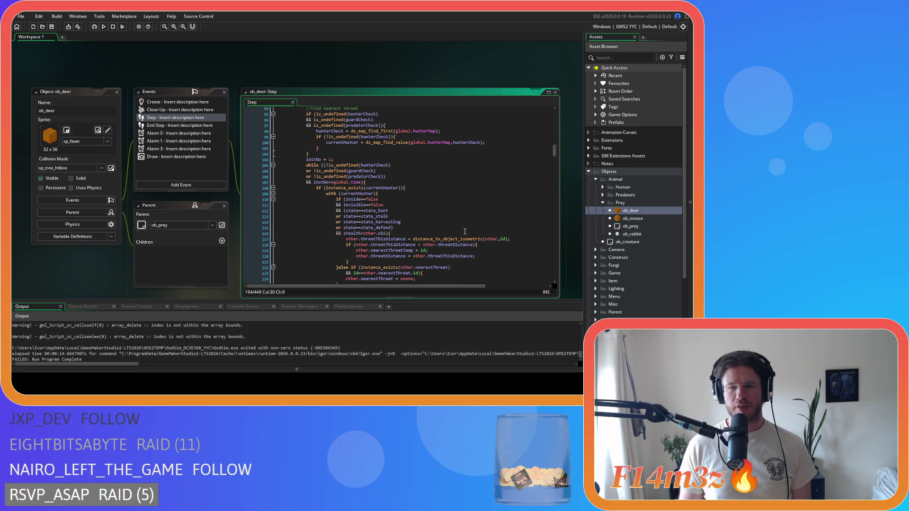
scroll(464, 232, "up", 1)
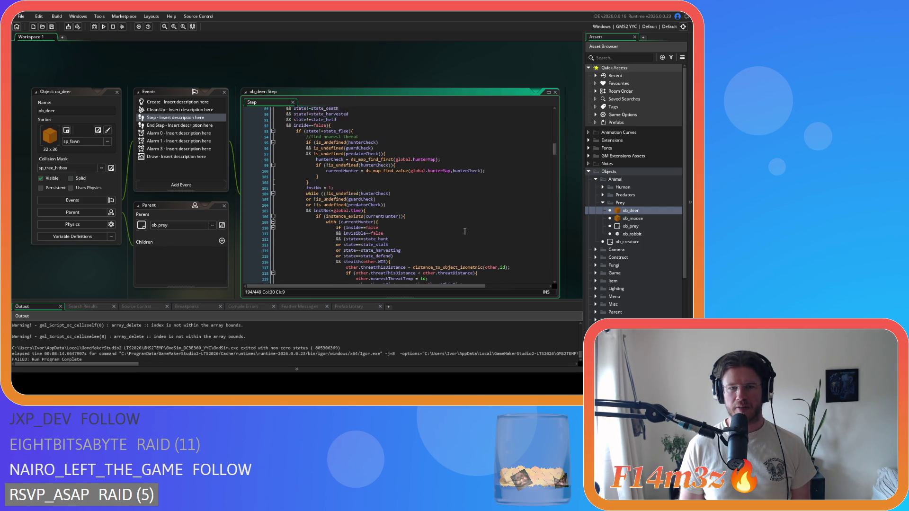
scroll(465, 231, "down", 20)
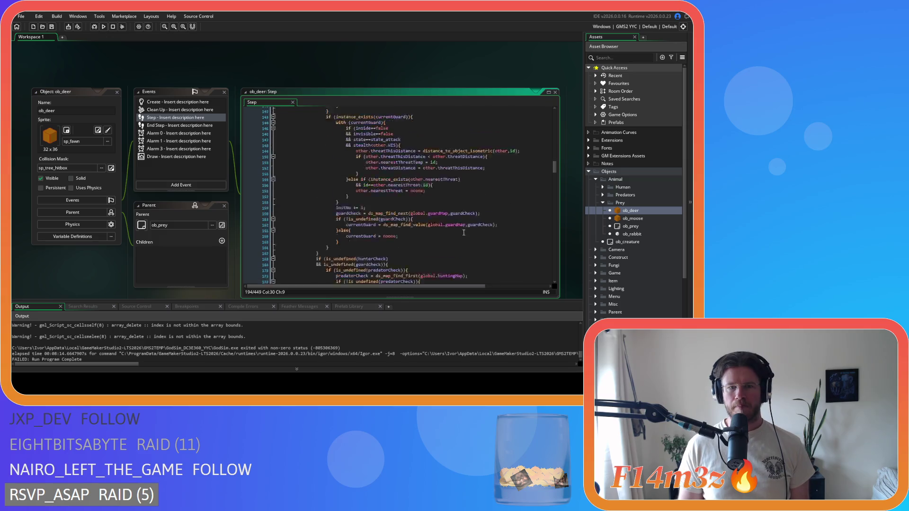
scroll(463, 233, "up", 15)
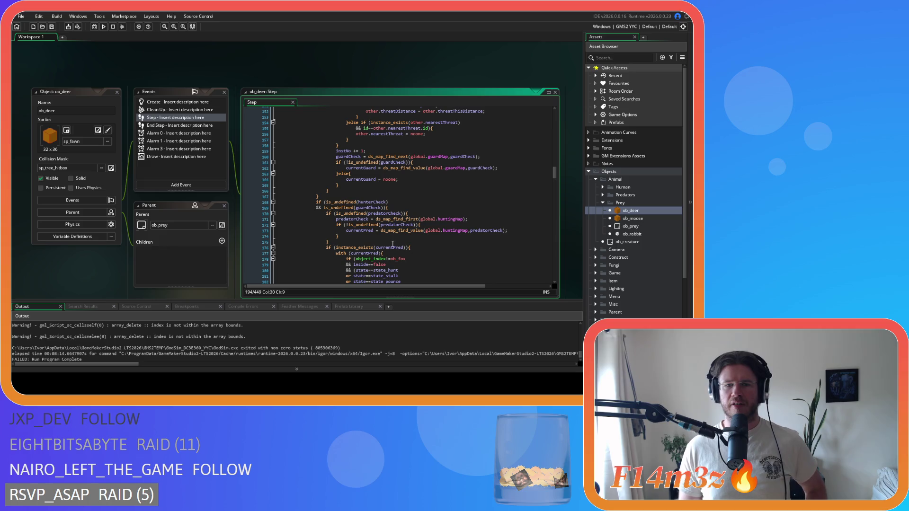
double_click(372, 225)
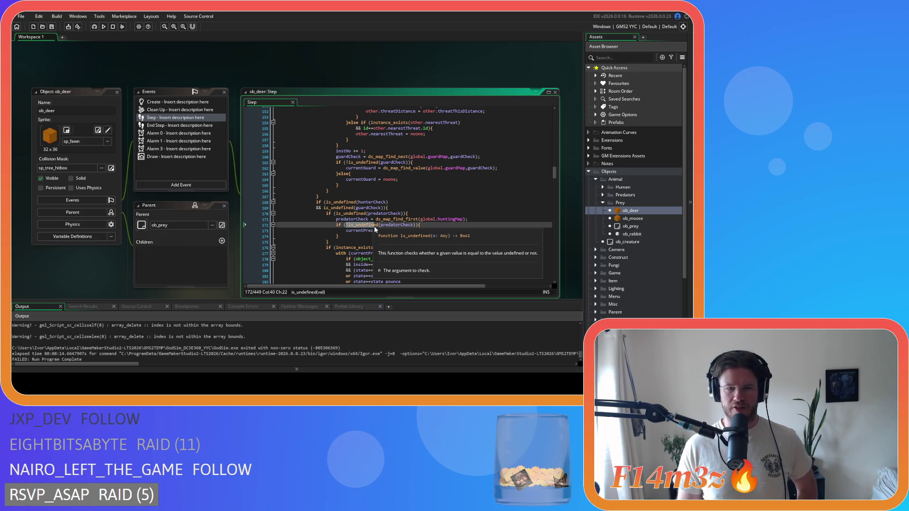
double_click(398, 219)
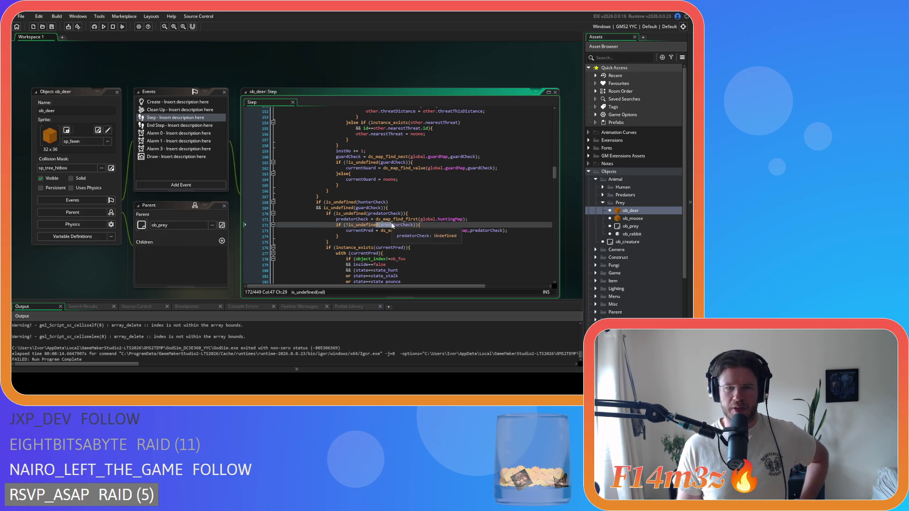
left_click_drag(402, 223, 418, 220)
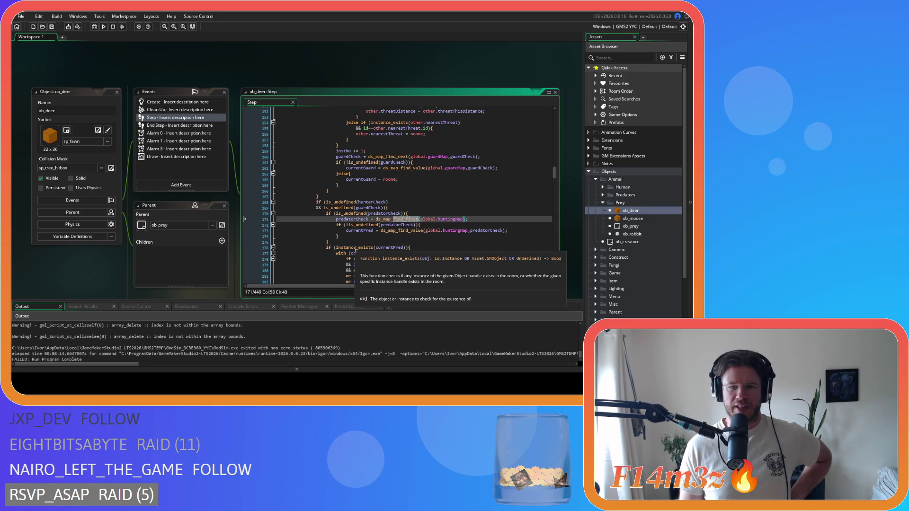
left_click(393, 220)
key("Right")
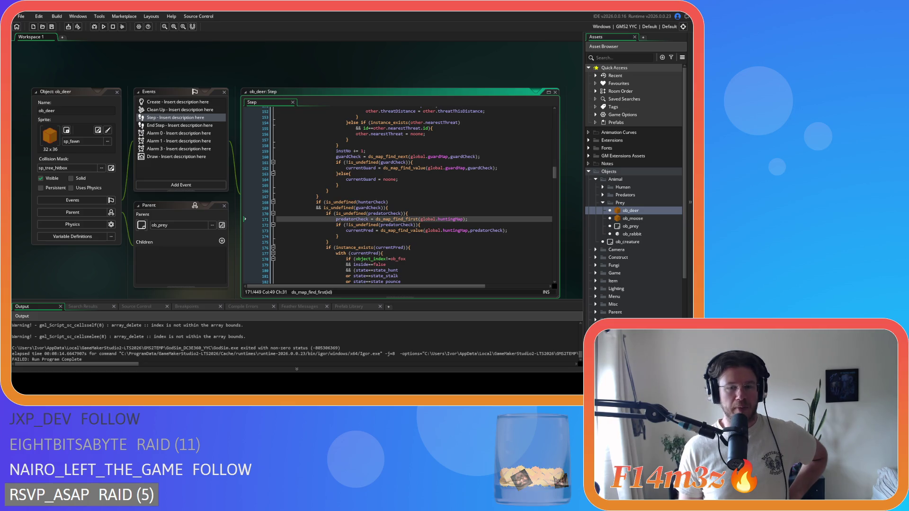
key("Right")
key("Right")
key("Right")
left_click(452, 241)
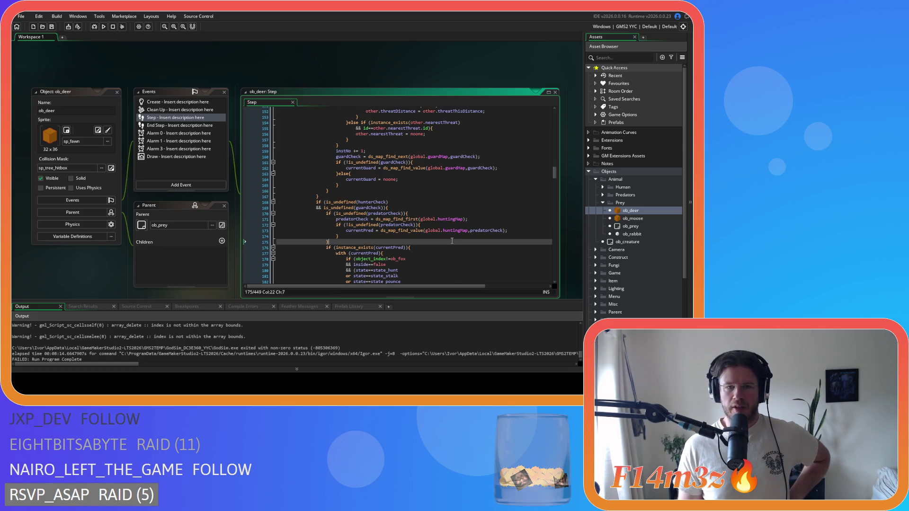
scroll(426, 237, "down", 5)
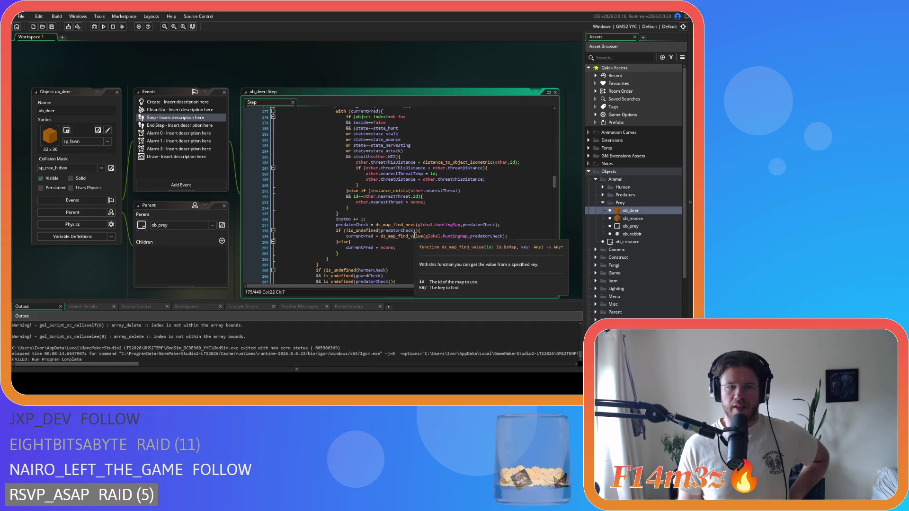
scroll(415, 235, "down", 7)
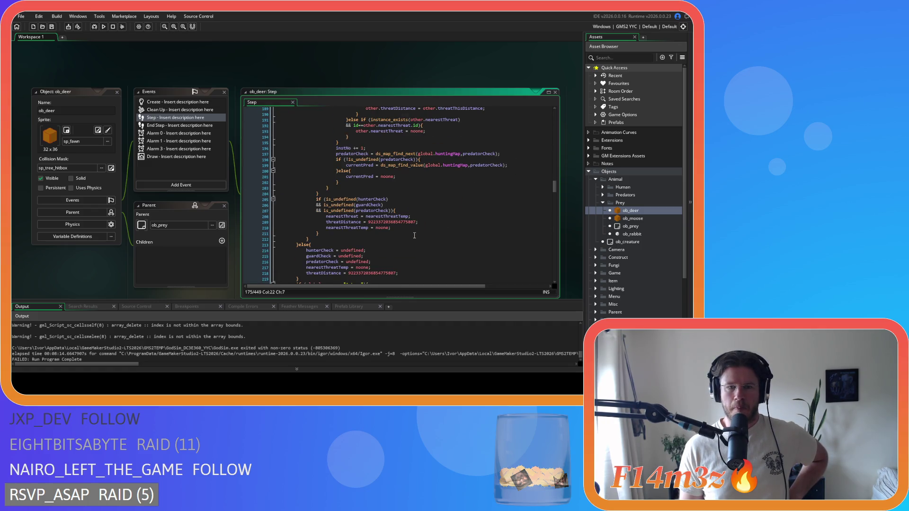
scroll(414, 235, "up", 20)
scroll(415, 236, "up", 8)
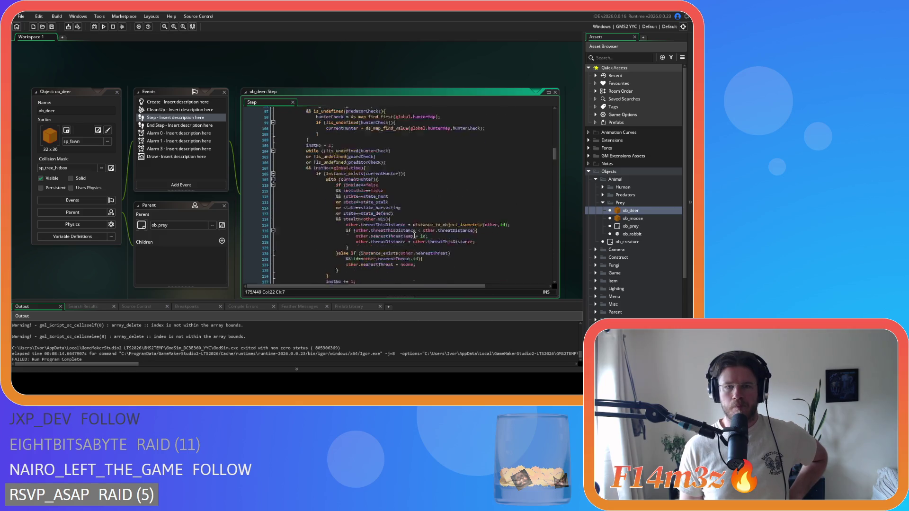
scroll(414, 236, "up", 4)
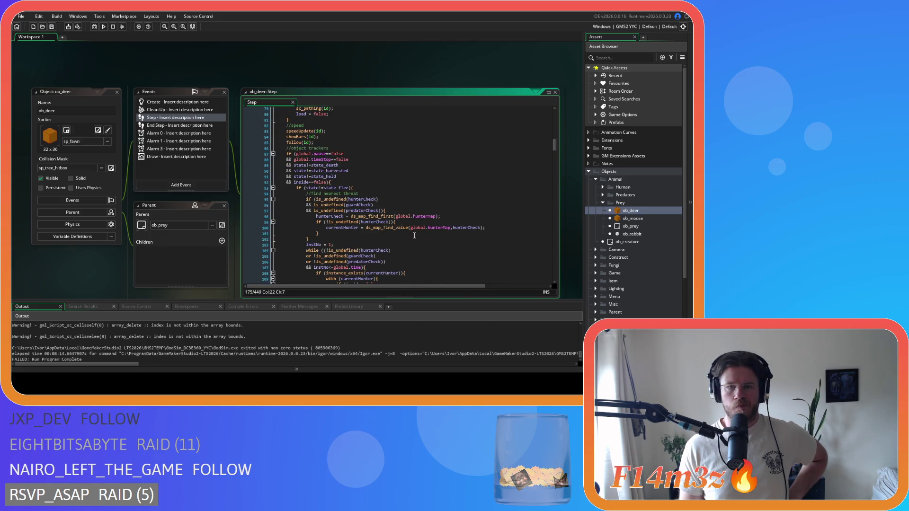
scroll(415, 236, "down", 4)
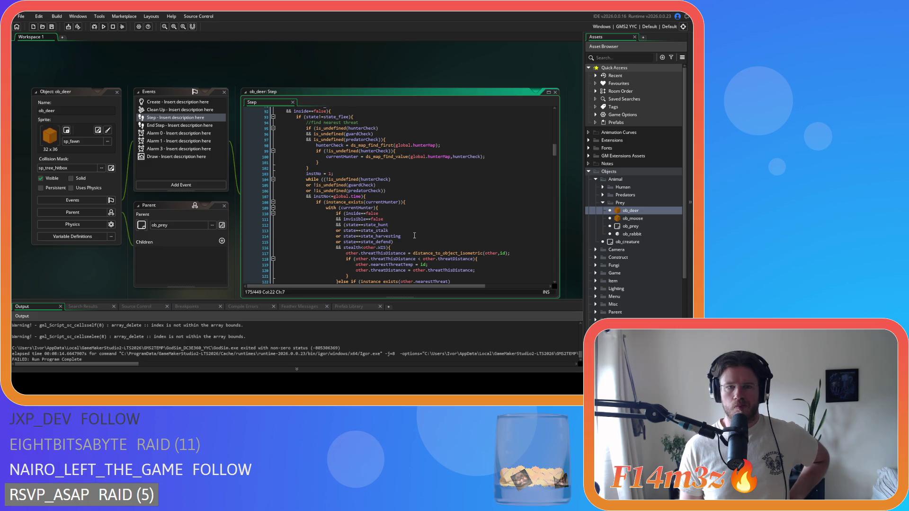
scroll(414, 235, "down", 14)
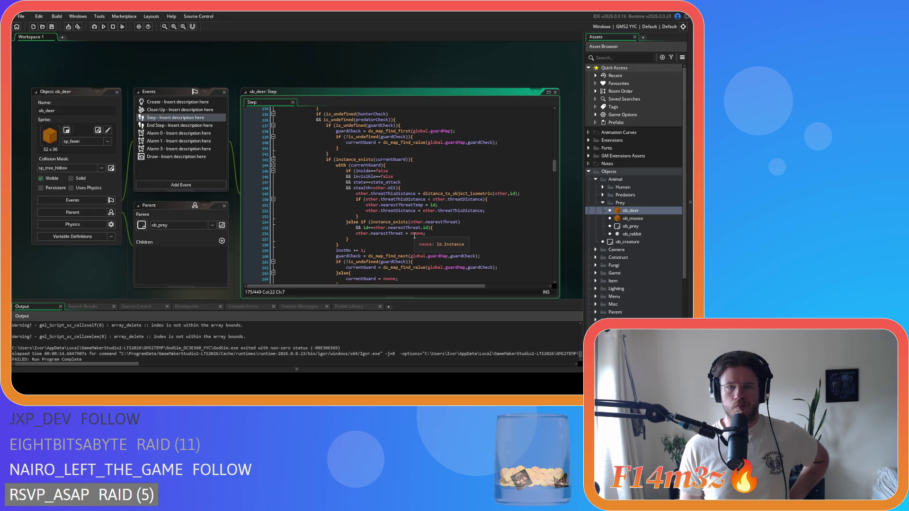
scroll(415, 235, "down", 13)
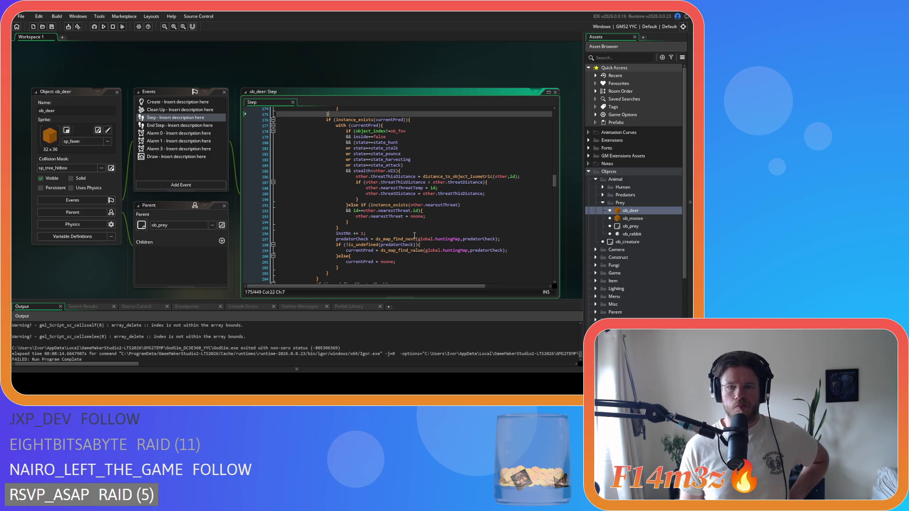
scroll(414, 236, "down", 3)
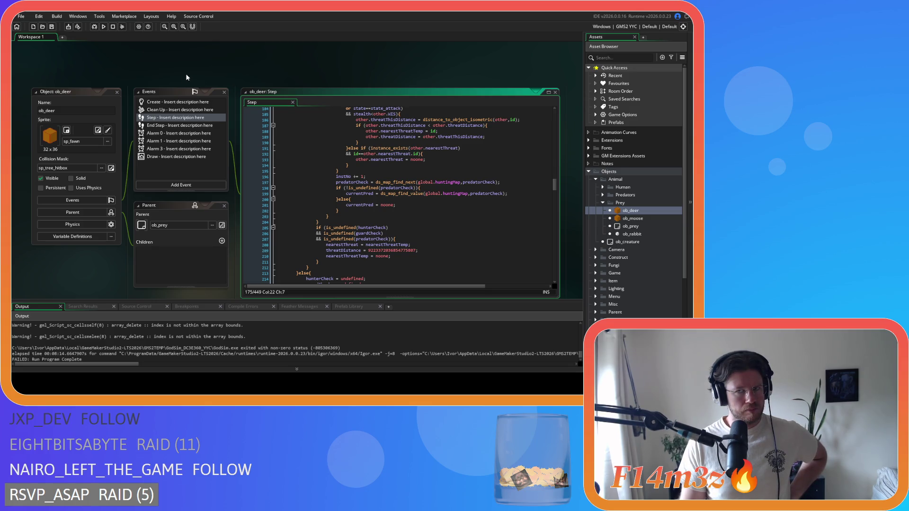
- Set the build output target to GMS2 VM and run the game
left_click(615, 28)
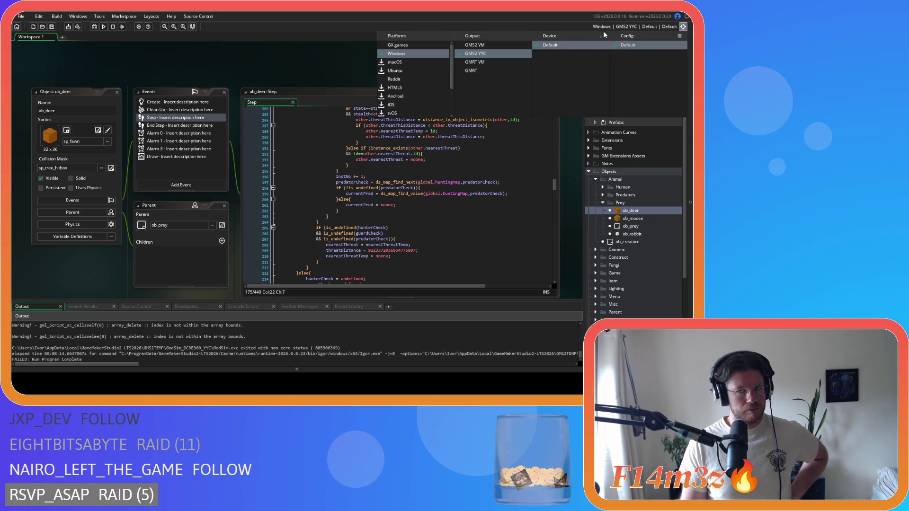
left_click(479, 46)
left_click(103, 27)
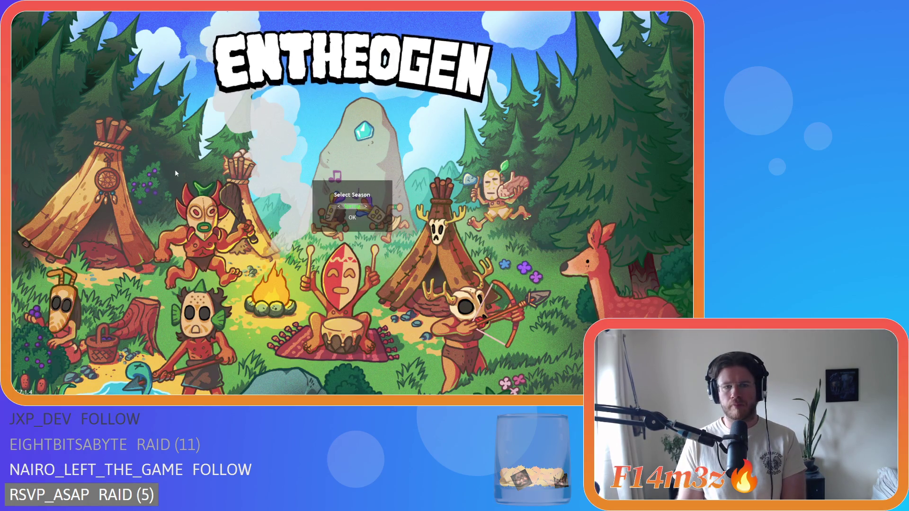
- Confirm the selected season and answer the Beginner Island prompt to start loading
key("Return")
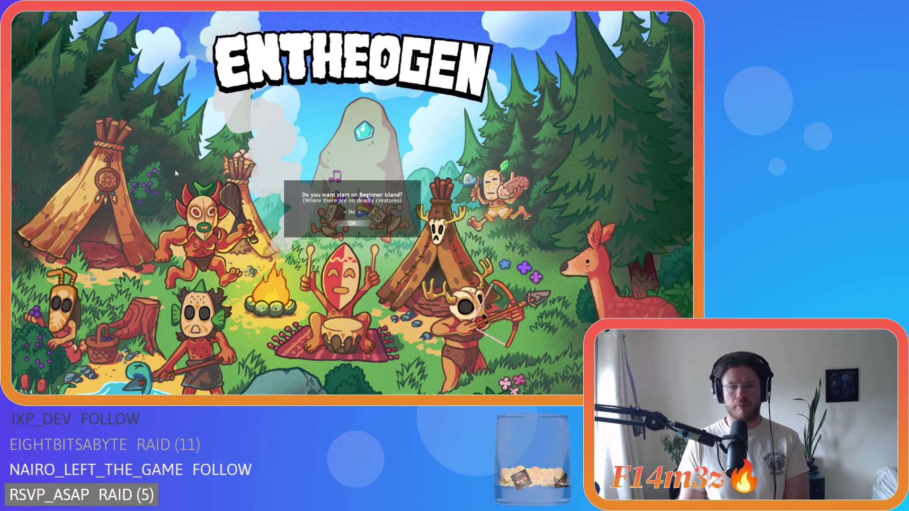
key("Return")
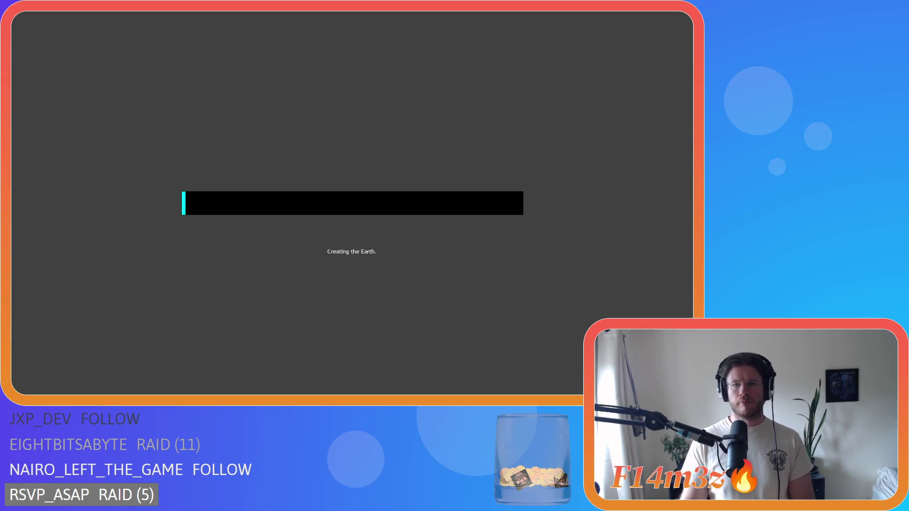
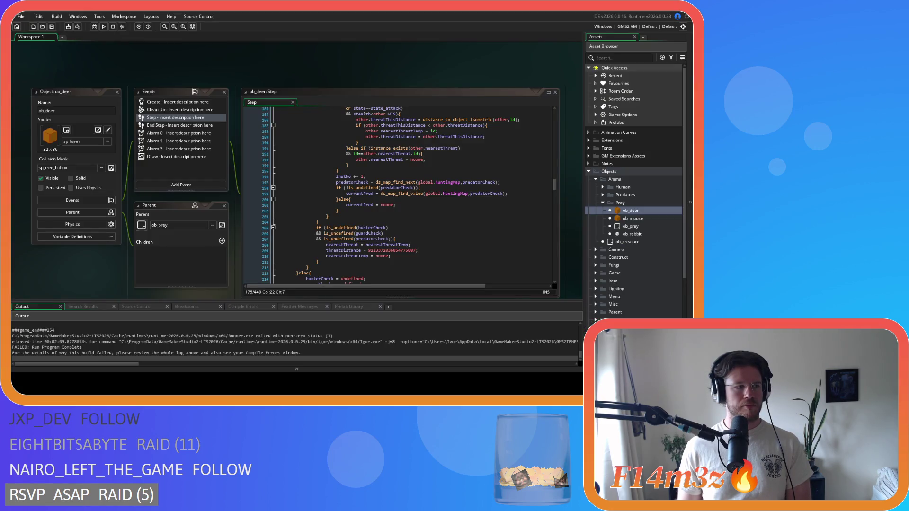
- Leave ob_deer's Step code and open ob_moose's Step code with the find bar
left_click(396, 229)
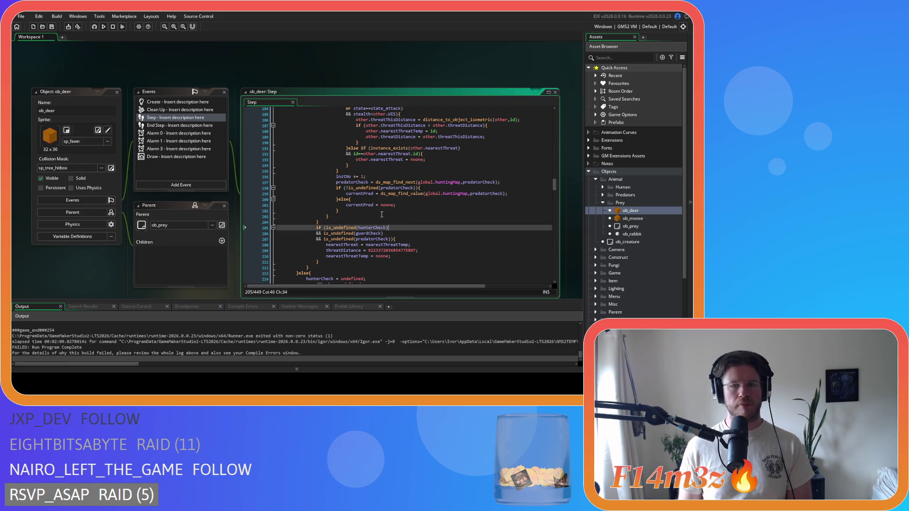
scroll(375, 221, "up", 3)
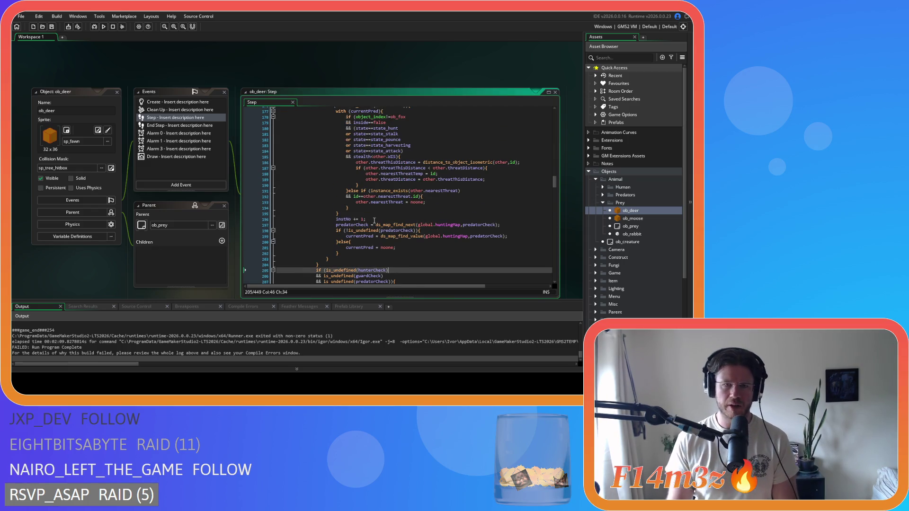
scroll(375, 221, "up", 3)
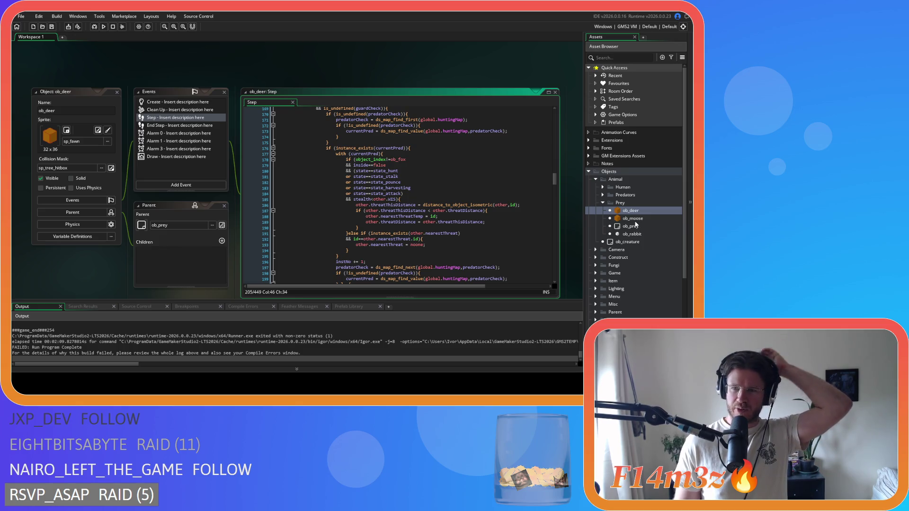
left_click(640, 219)
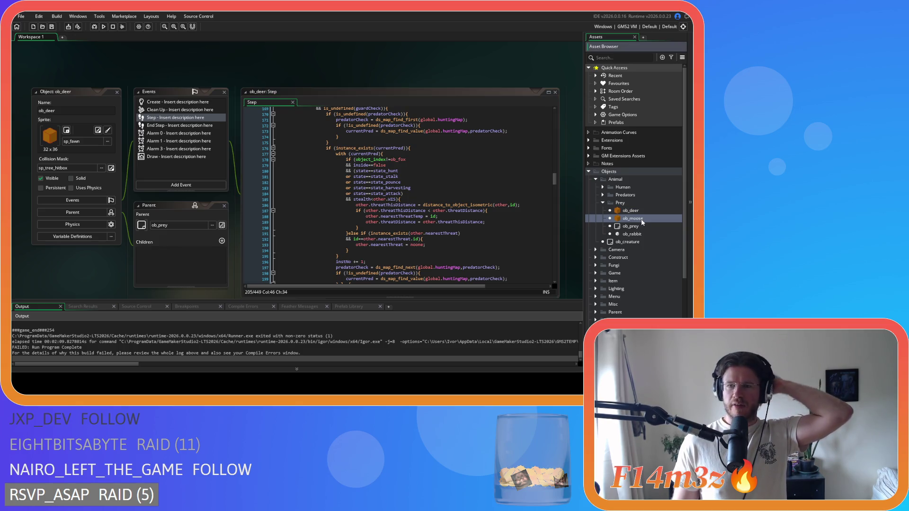
double_click(643, 223)
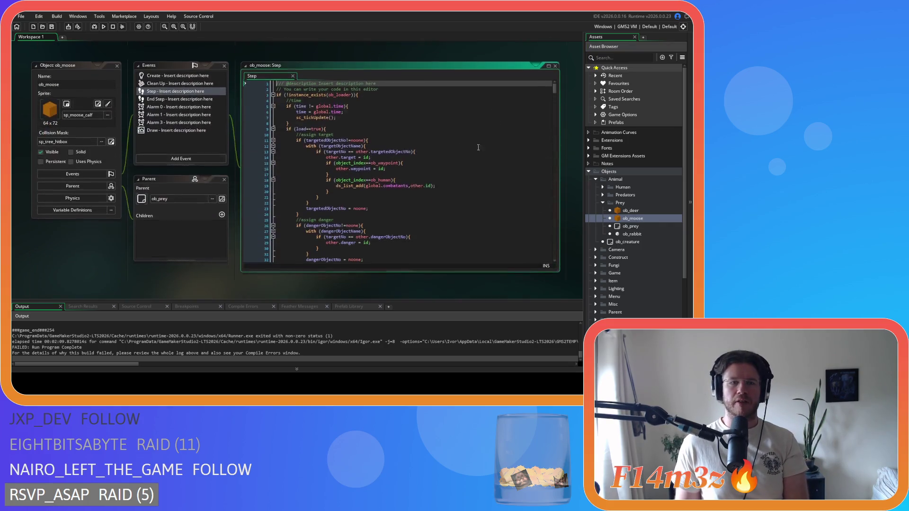
scroll(398, 170, "down", 3)
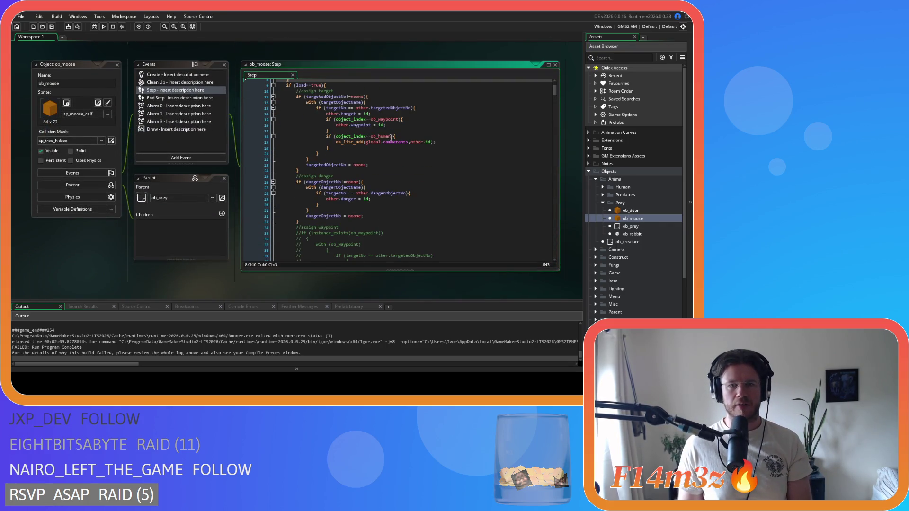
scroll(483, 192, "down", 2)
left_click(464, 142)
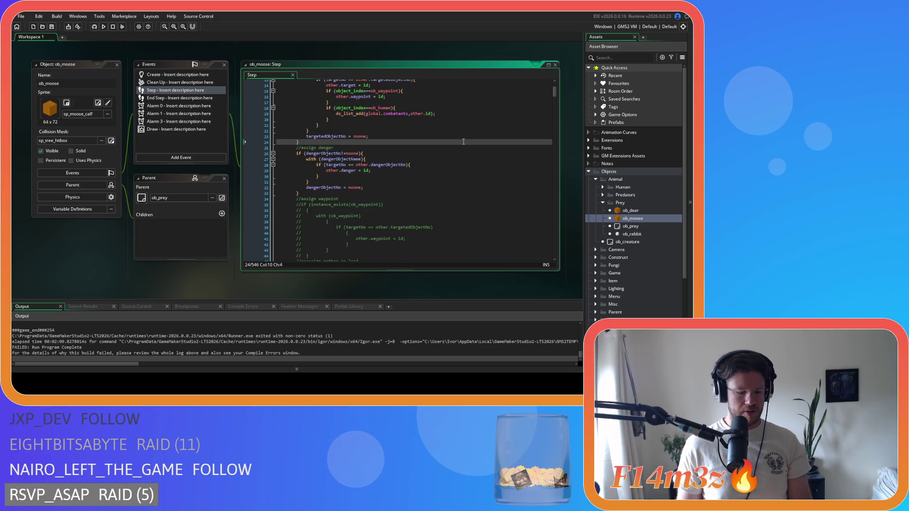
key("ctrl+f")
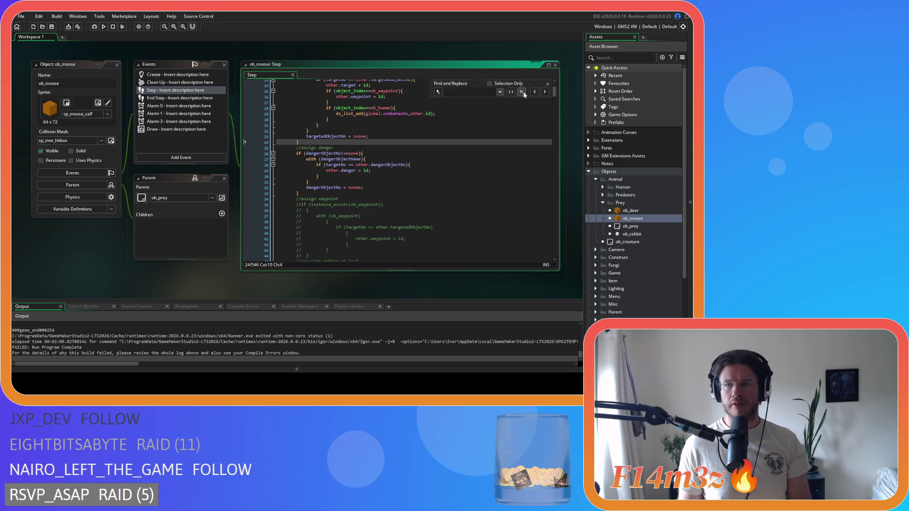
- In ob_moose's Create event, search 'hunting' and delete the huntingKey and huntingCount lines
left_click(548, 83)
double_click(171, 74)
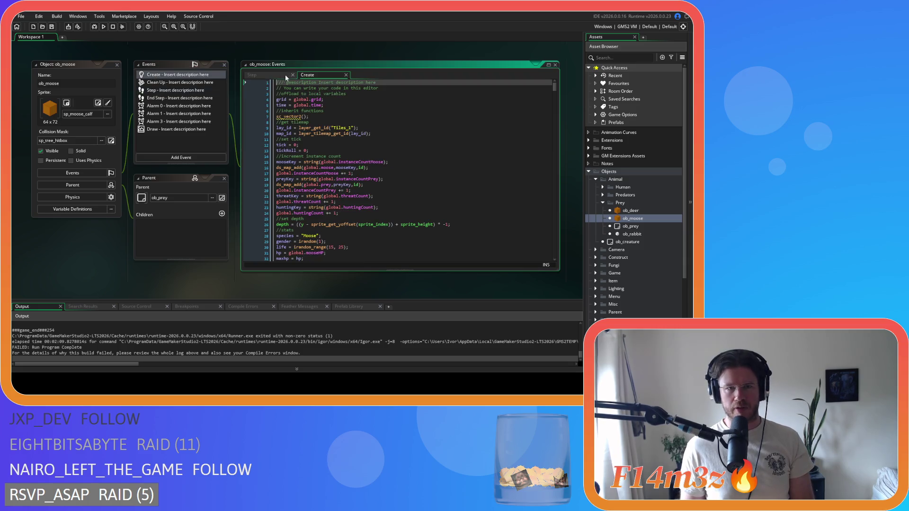
left_click(341, 111)
key("ctrl+f")
type("hunting")
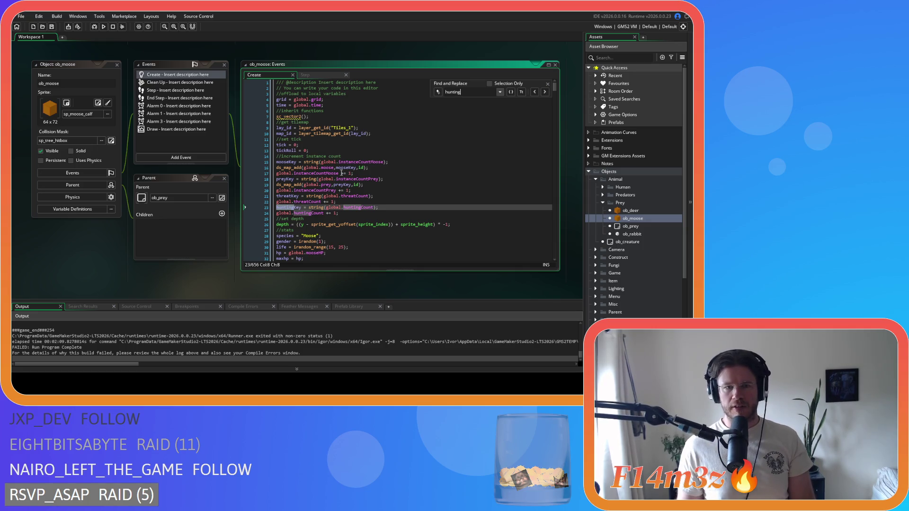
mouse_move(339, 213)
left_mouse_down()
mouse_move(260, 211)
mouse_move(257, 203)
mouse_move(361, 198)
left_mouse_up()
key("BackSpace")
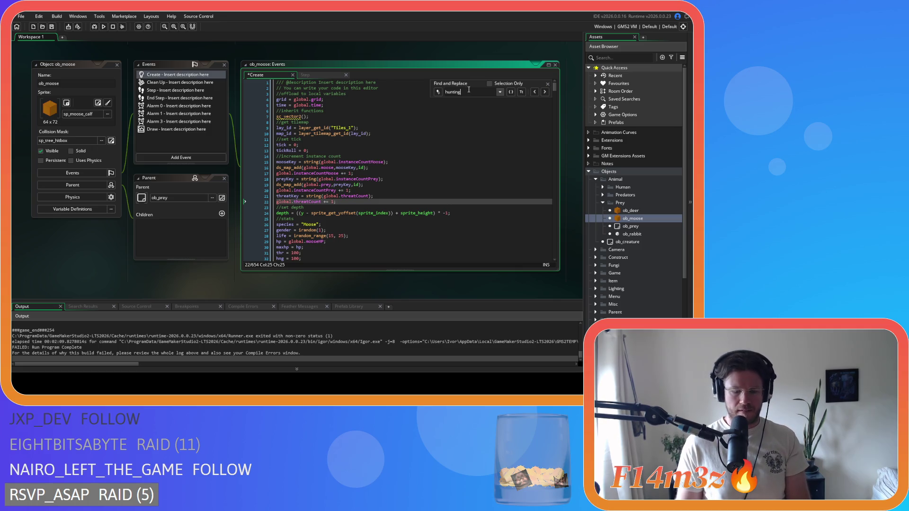
- Delete each of the four huntingMap if-blocks found in the Create code
type("Map")
left_click_drag(299, 125, 375, 107)
key("BackSpace")
left_click_drag(305, 164, 372, 147)
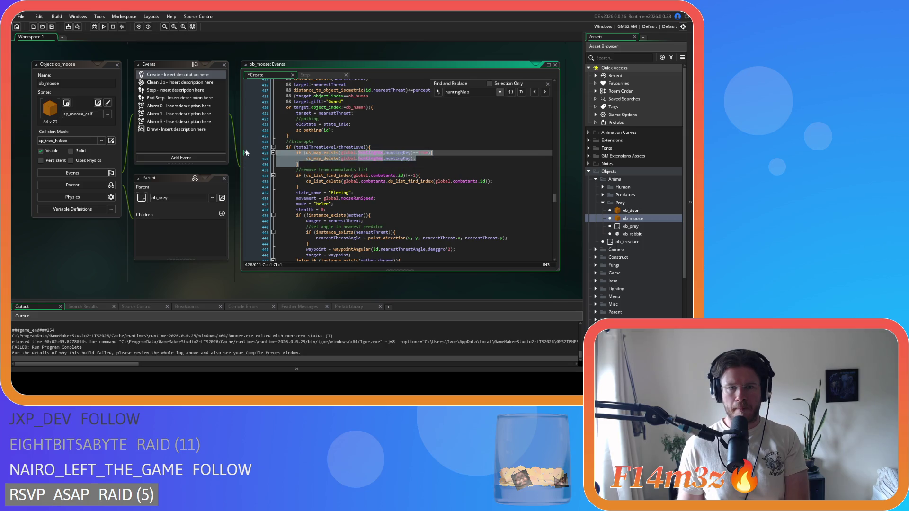
key("BackSpace")
left_click(545, 93)
left_click_drag(320, 125, 253, 114)
key("BackSpace")
left_click(299, 210)
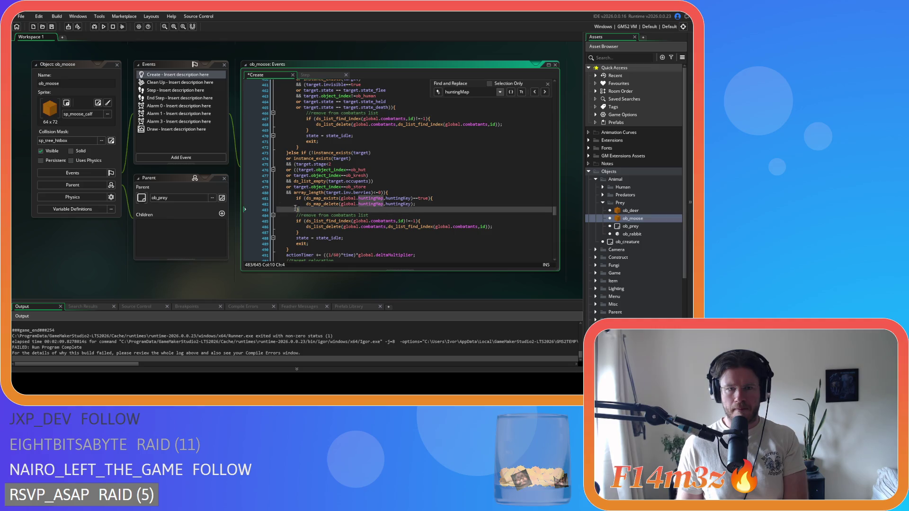
left_click_drag(299, 209, 389, 192)
key("BackSpace")
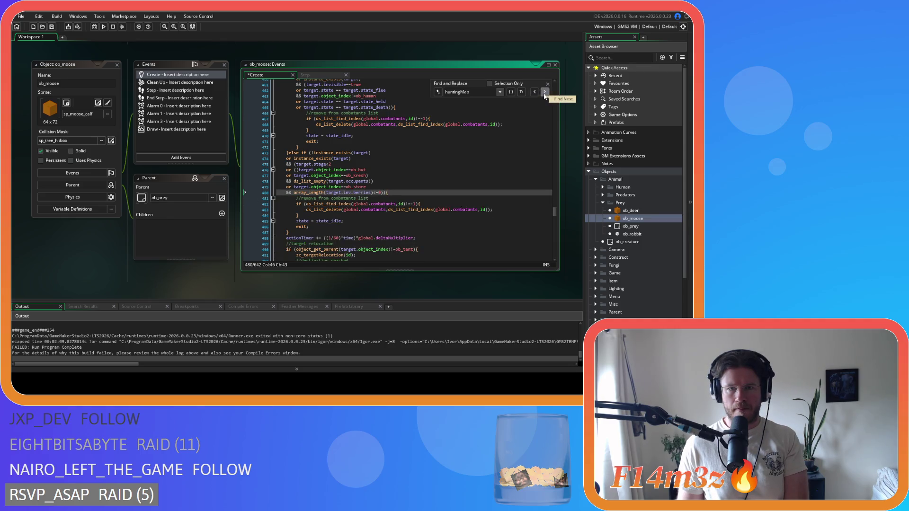
- Close the find bar, view the Clean Up event, and expand Scripts > Conditions
left_click(547, 84)
left_click(180, 82)
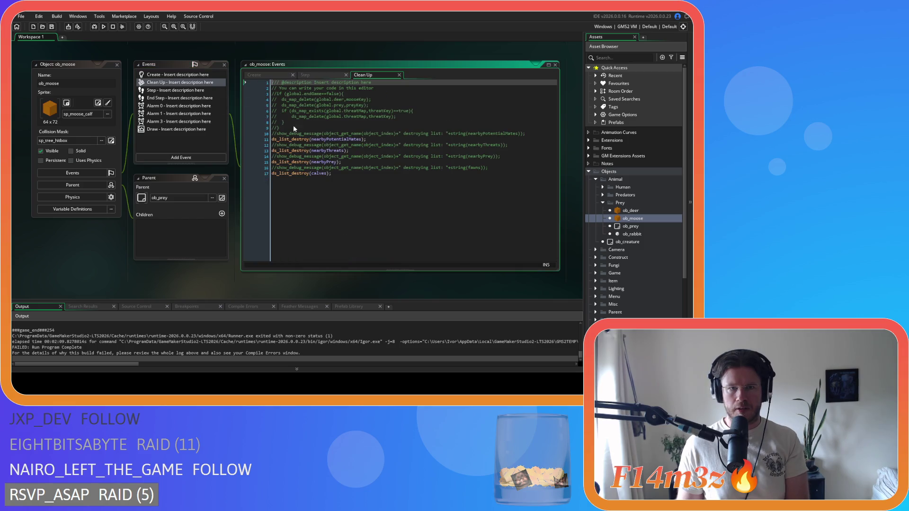
scroll(618, 235, "down", 3)
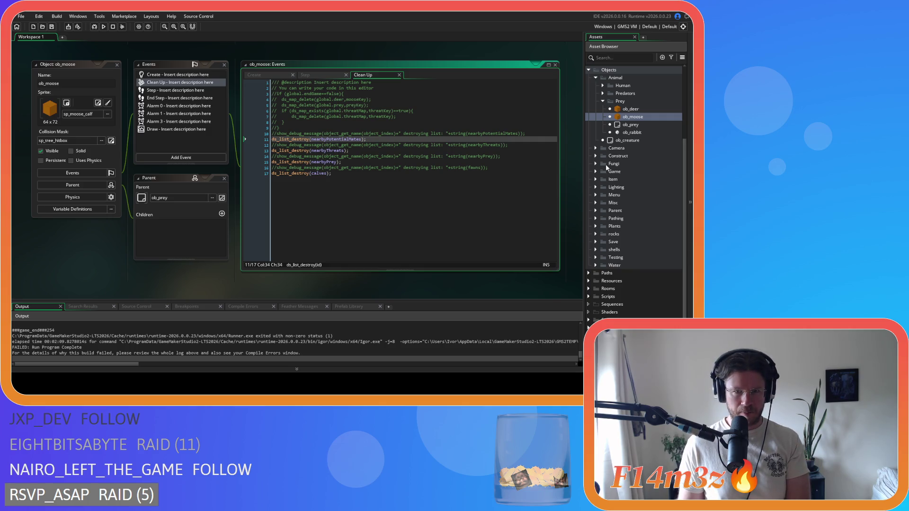
scroll(606, 164, "down", 1)
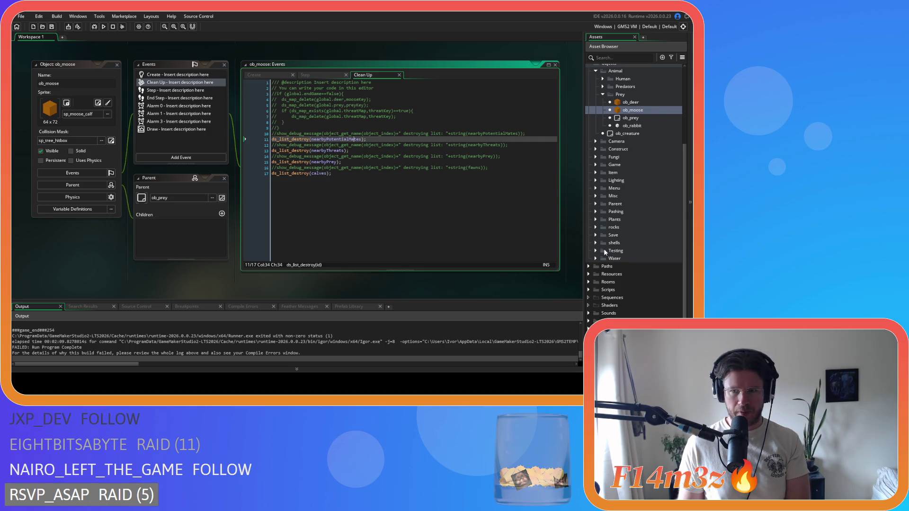
left_click(590, 289)
left_click(596, 242)
- In sc_mooseConditions, delete the huntingMap ds_map_add lines at lines 48 and 66
double_click(636, 274)
key("ctrl+f")
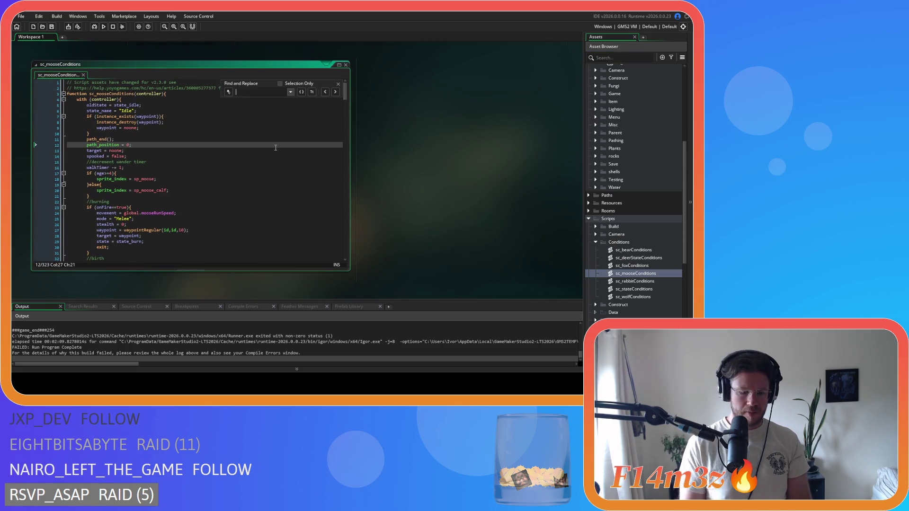
type("huntingMap")
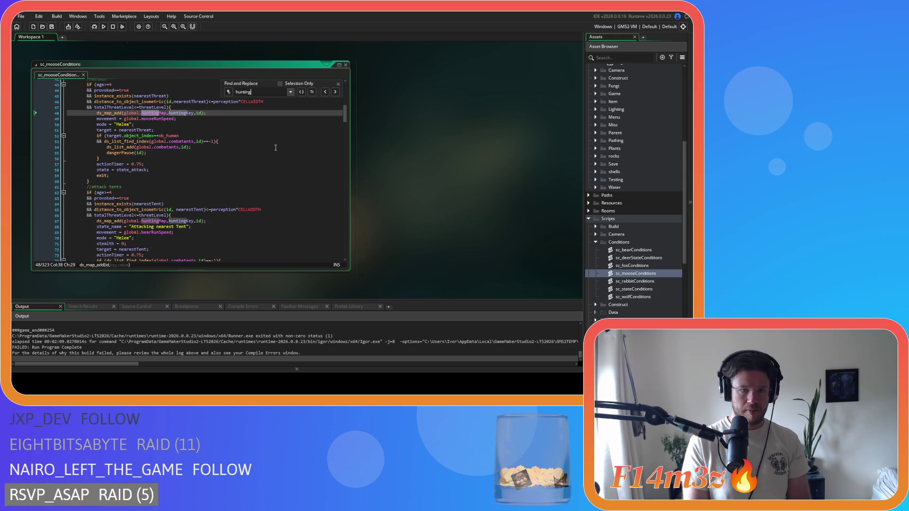
left_click(217, 114)
key("shift+Home")
key("BackSpace")
key("BackSpace")
key("BackSpace")
left_click(335, 92)
left_click(210, 217)
key("shift+Home")
key("shift+Home")
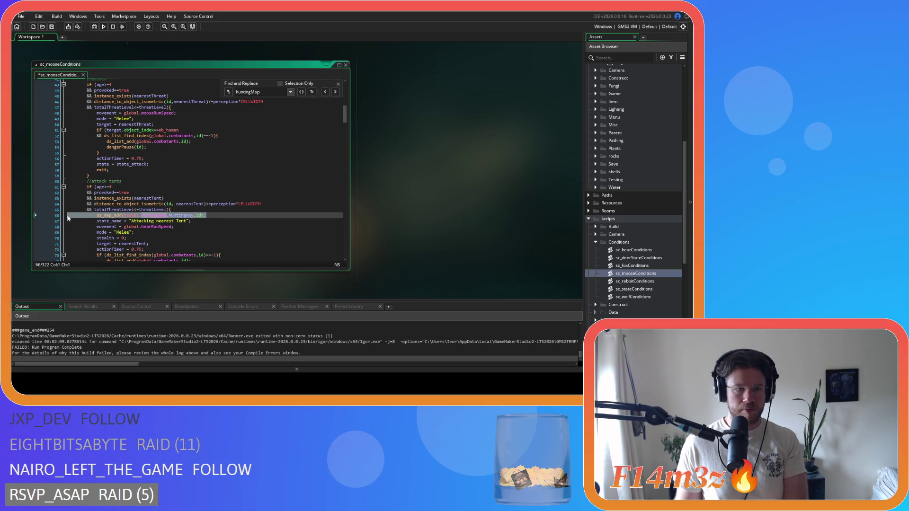
key("BackSpace")
key("BackSpace")
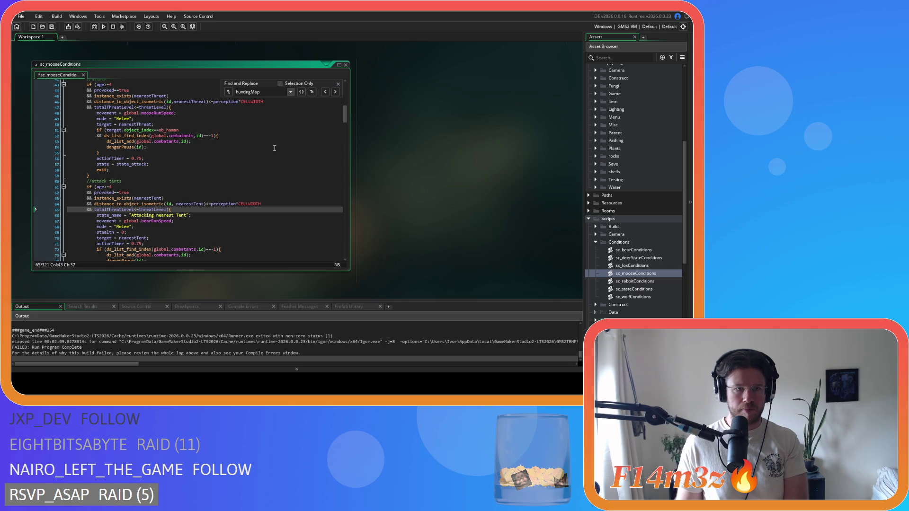
- Save sc_mooseConditions, then close its find bar and the script editor
left_click(296, 175)
key("ctrl+s")
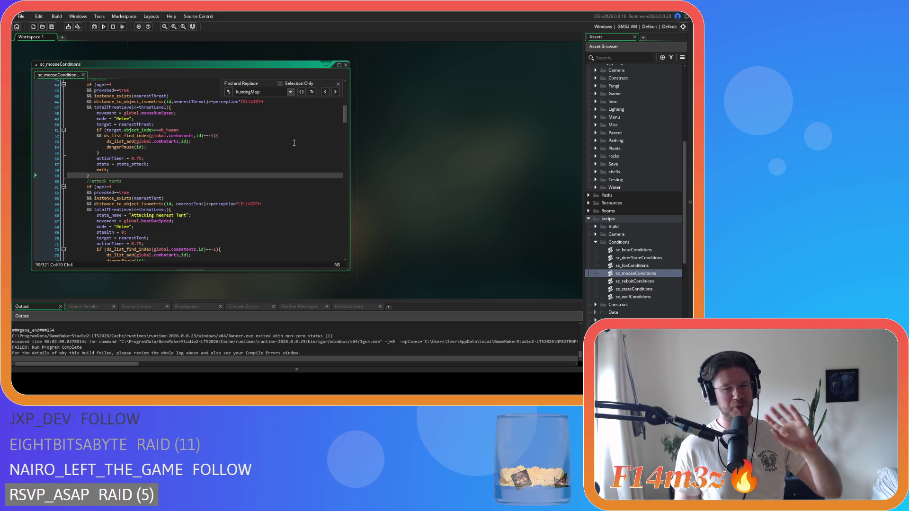
left_click(338, 84)
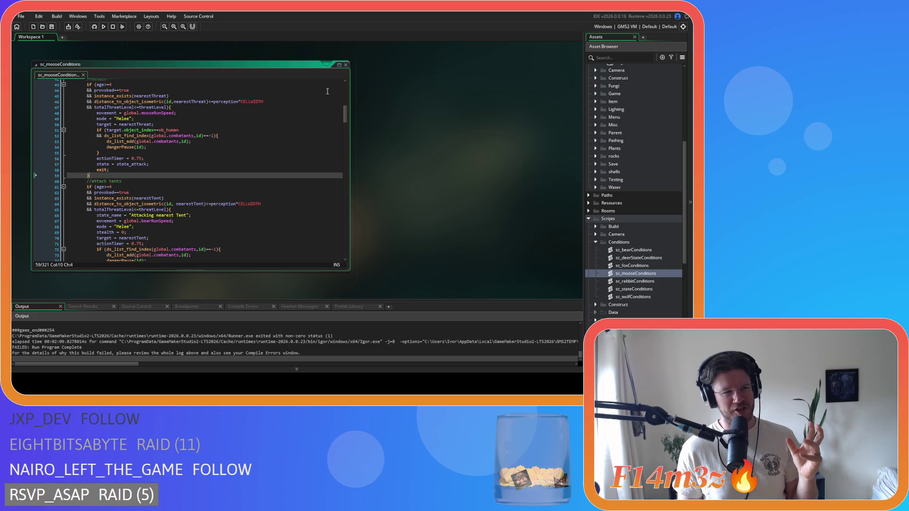
left_click(216, 154)
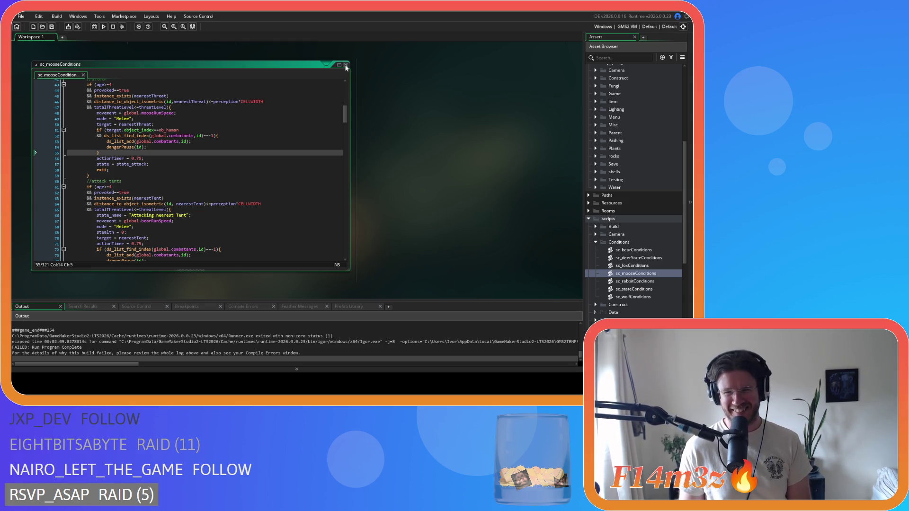
left_click(346, 65)
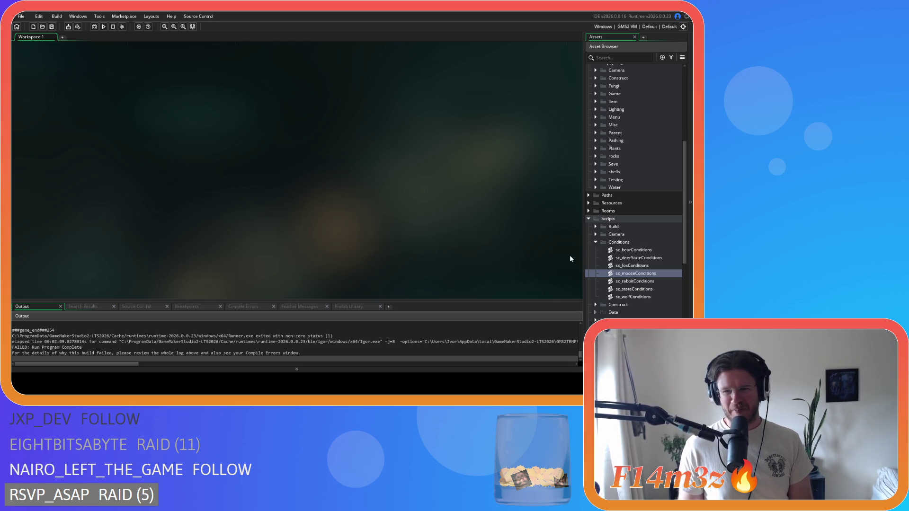
- Collapse the Scripts and Objects folders, then reopen ob_moose from Objects > Animal > Prey
left_click(588, 242)
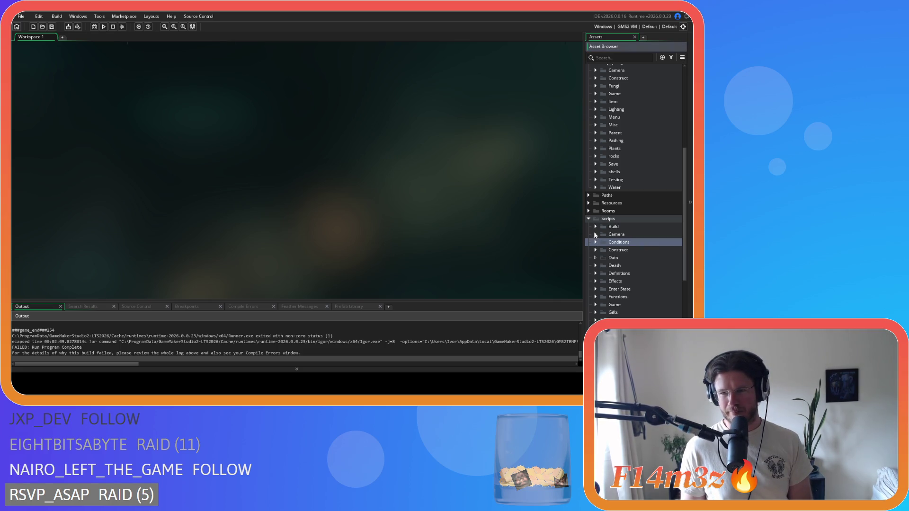
left_click(587, 218)
scroll(603, 159, "up", 3)
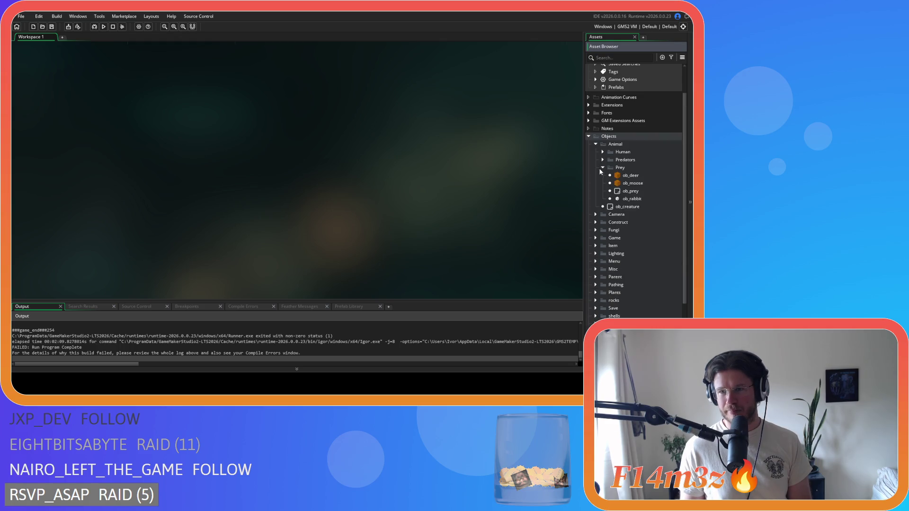
left_click(603, 168)
left_click(595, 144)
left_click(589, 136)
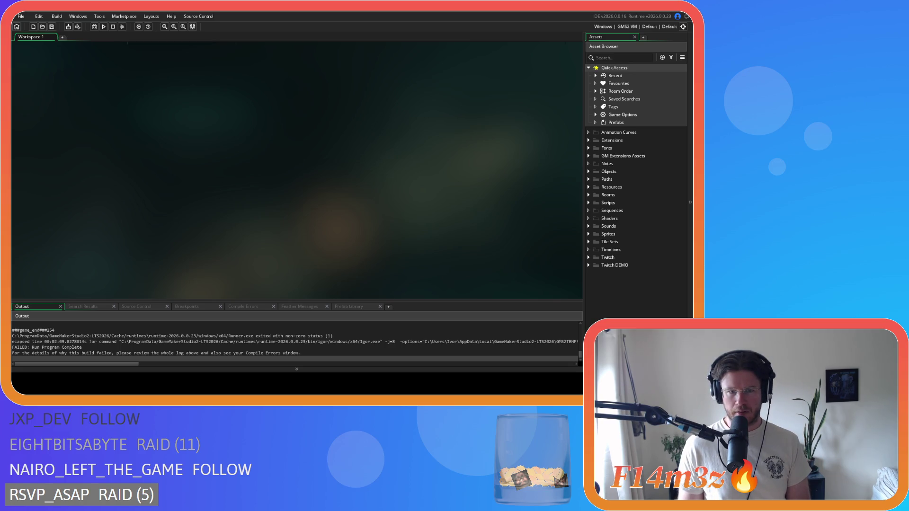
left_click(589, 172)
left_click(596, 181)
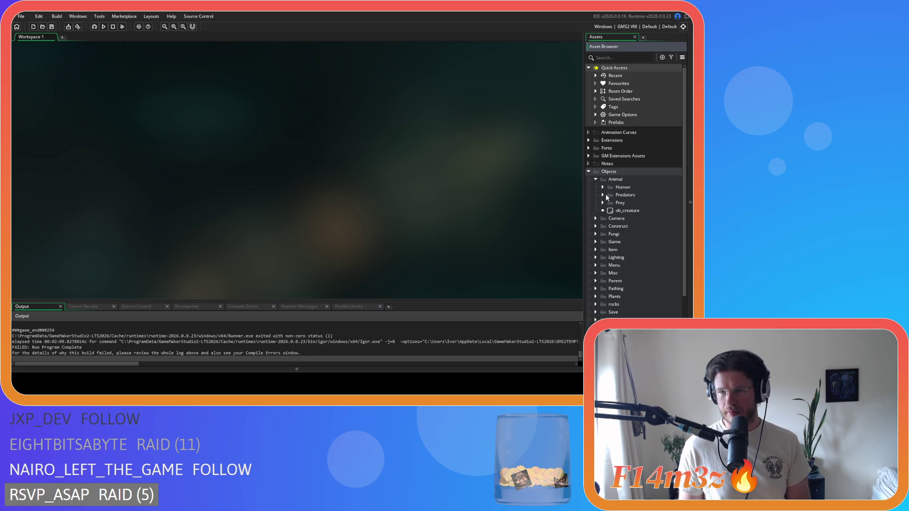
left_click(603, 203)
double_click(633, 218)
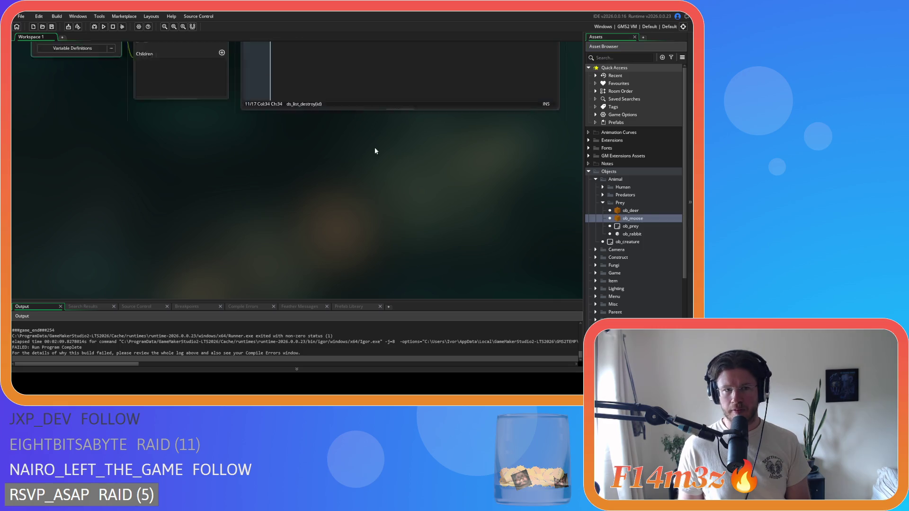
- Find huntingMap in ob_moose's Step code and delete the check-and-delete block at line 465
left_click(320, 74)
key("ctrl+f")
type("hunting")
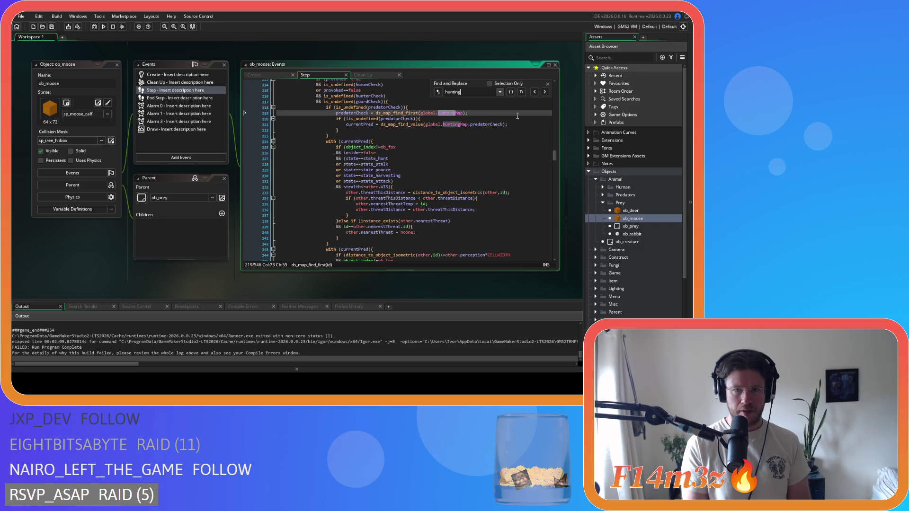
type("Map")
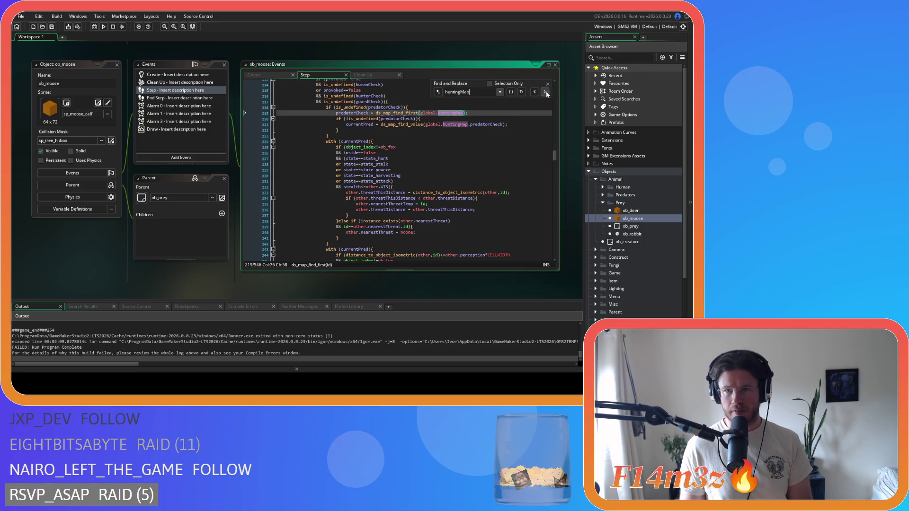
left_click(545, 92)
left_click(545, 92)
left_click(545, 92)
left_click(546, 91)
left_click(342, 125)
key("shift+Up")
key("shift+Up")
key("shift+Up")
key("Delete")
- Save the Step event, collapse the Prey and Animal folders, and clear the ob_moose windows
scroll(415, 152, "up", 3)
left_click(415, 152)
key("ctrl+s")
left_click(548, 83)
left_click(463, 169)
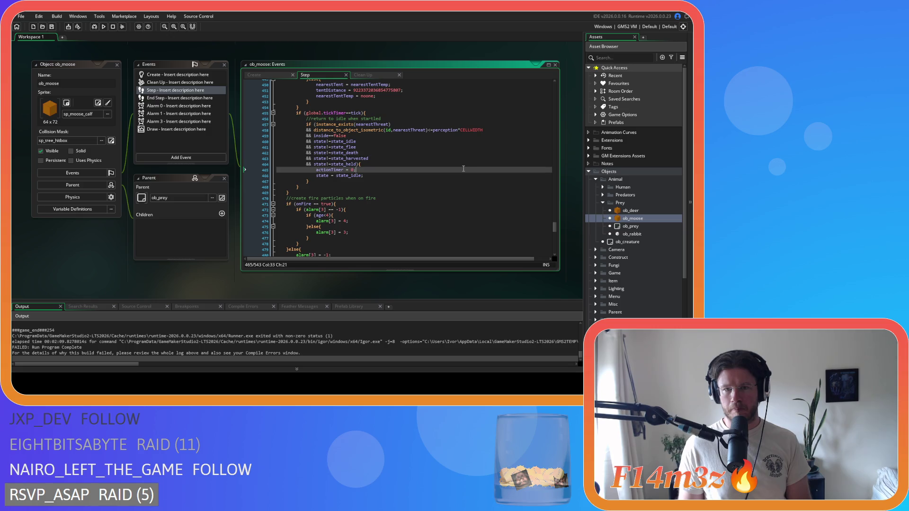
left_click(603, 203)
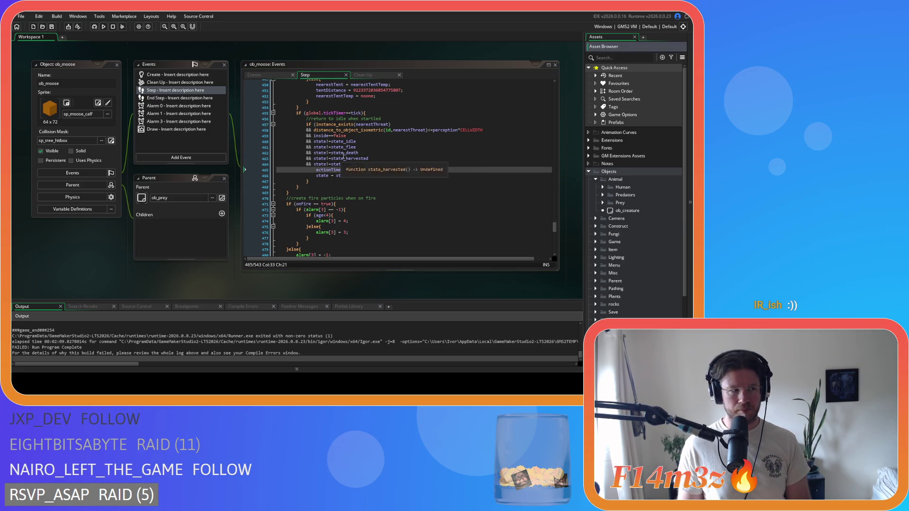
left_click(106, 62)
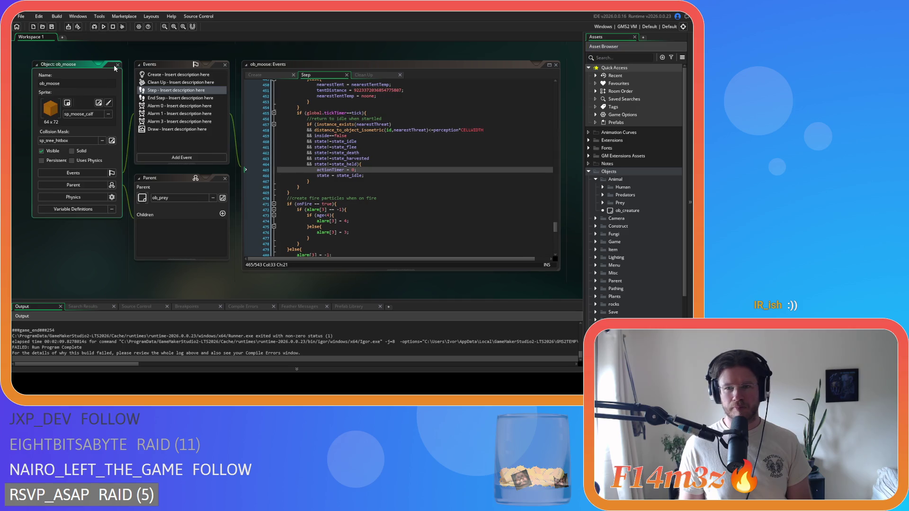
left_click(596, 180)
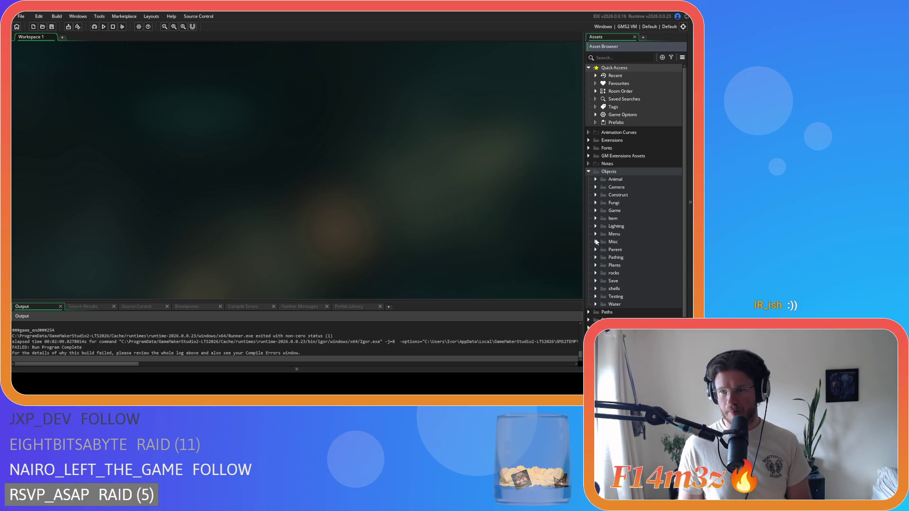
- Collapse Objects and open sc_miracleFire from Scripts > Miracles, then close its editor
left_click(590, 172)
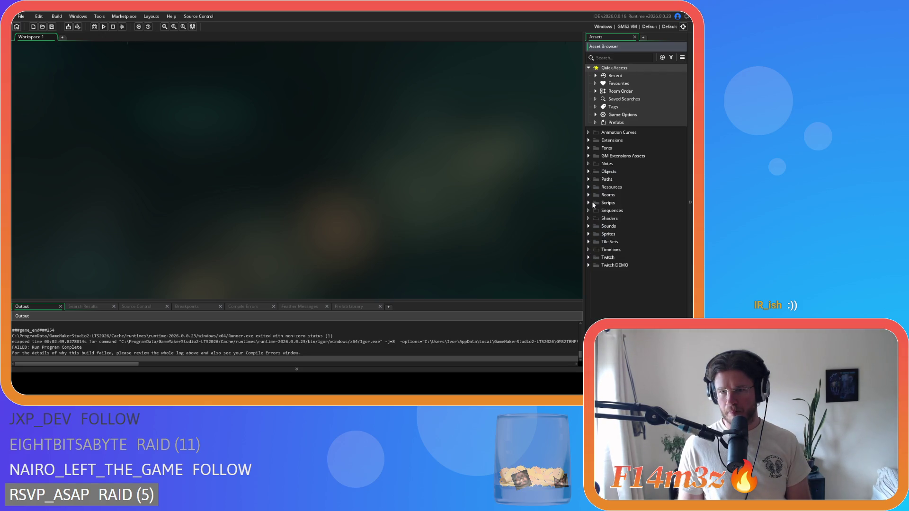
left_click(590, 202)
scroll(596, 189, "down", 3)
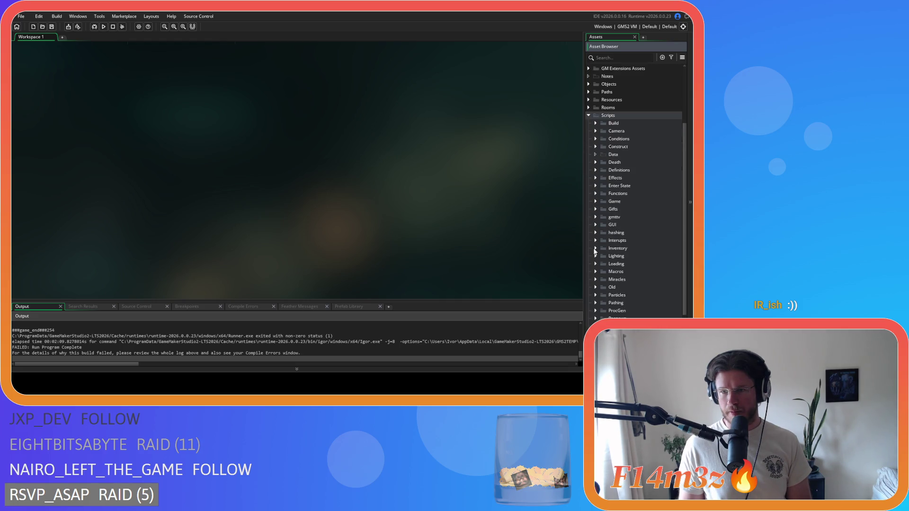
scroll(596, 252, "down", 2)
left_click(596, 253)
scroll(611, 251, "down", 3)
scroll(614, 250, "down", 3)
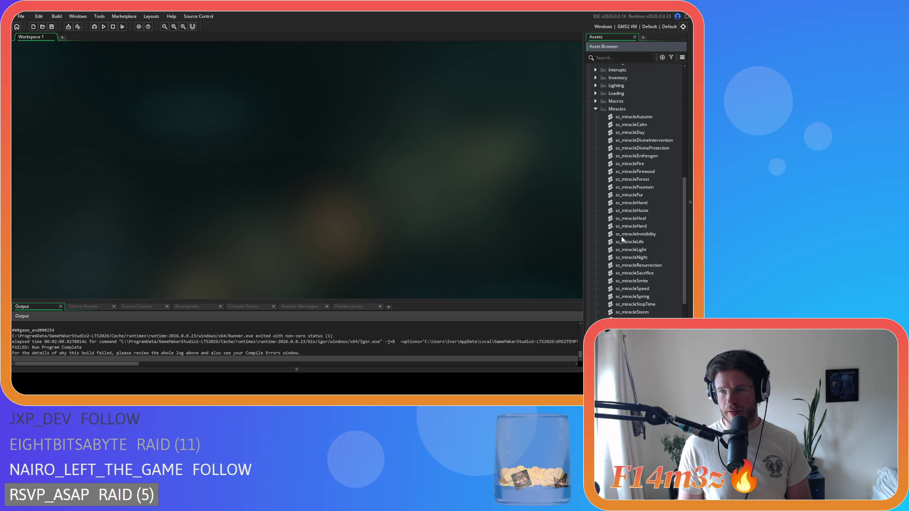
double_click(651, 166)
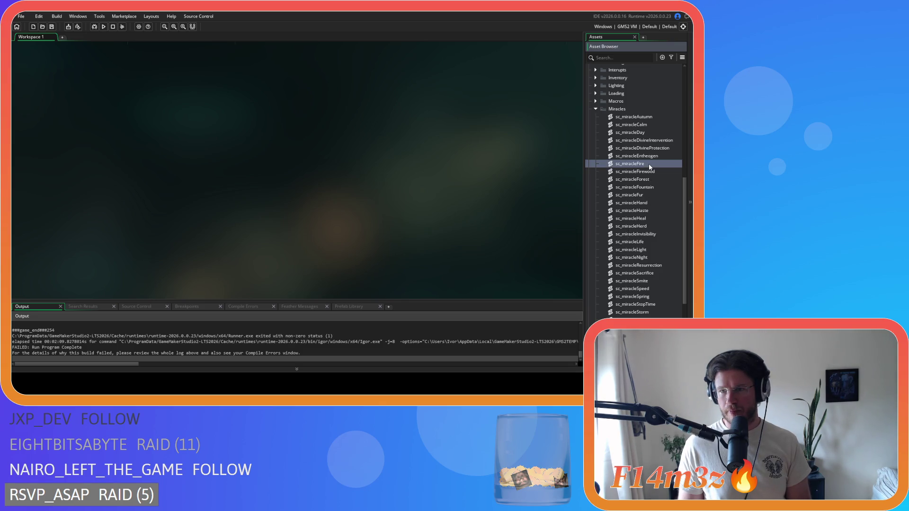
left_click(346, 65)
scroll(640, 170, "up", 10)
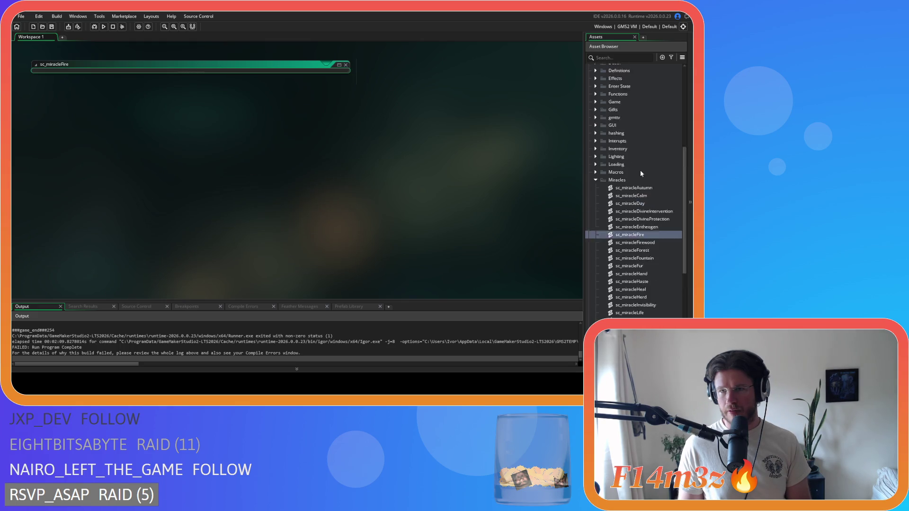
- Open ob_controller's Global Left Pressed event code from Objects > Game
left_click(595, 158)
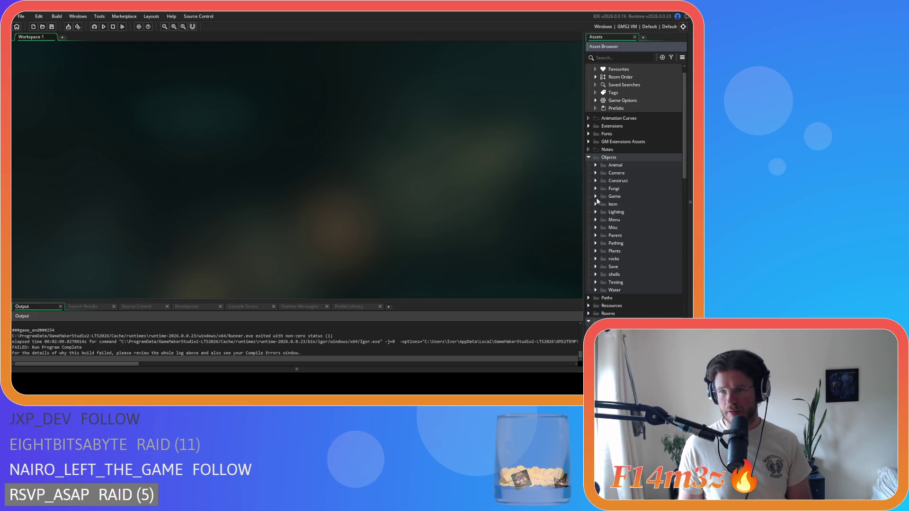
left_click(596, 196)
double_click(625, 204)
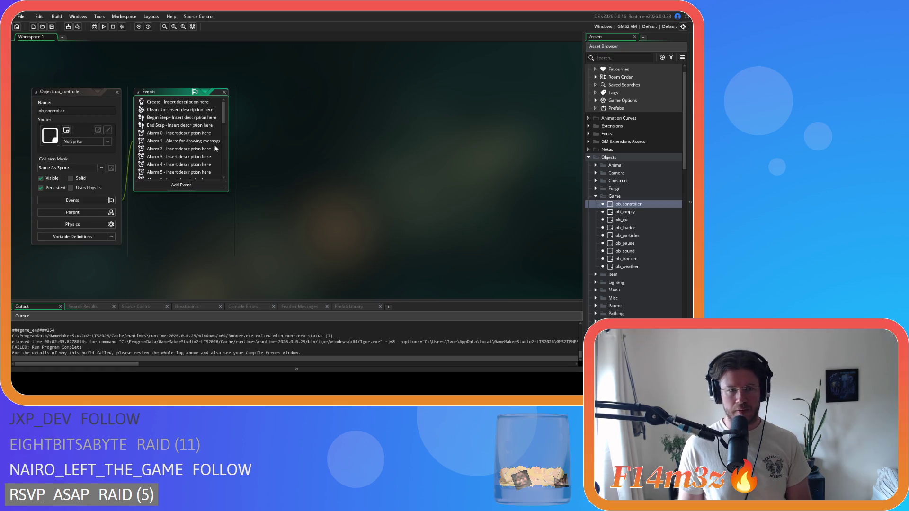
scroll(178, 139, "down", 3)
double_click(164, 125)
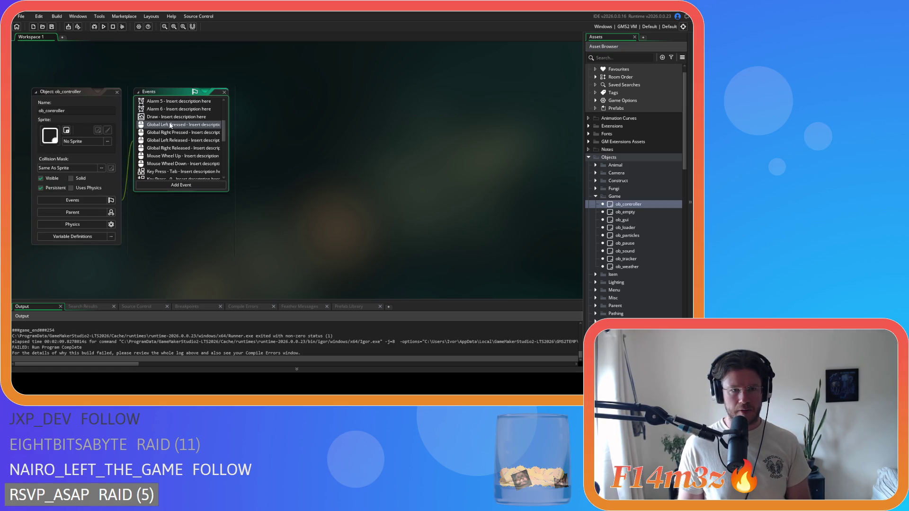
- Search 'huntingMap' and delete the ob_moose block at lines 656-659
left_click(398, 143)
key("ctrl+f")
type("hunting")
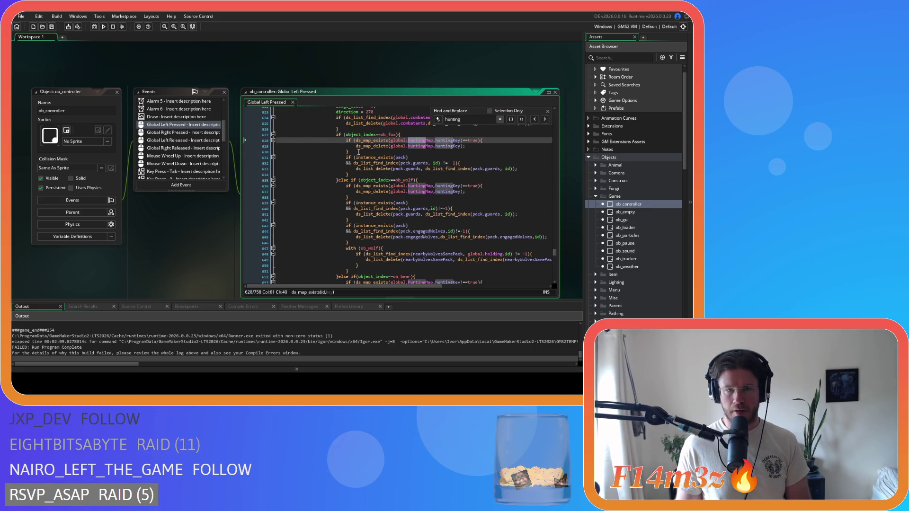
scroll(403, 171, "down", 1)
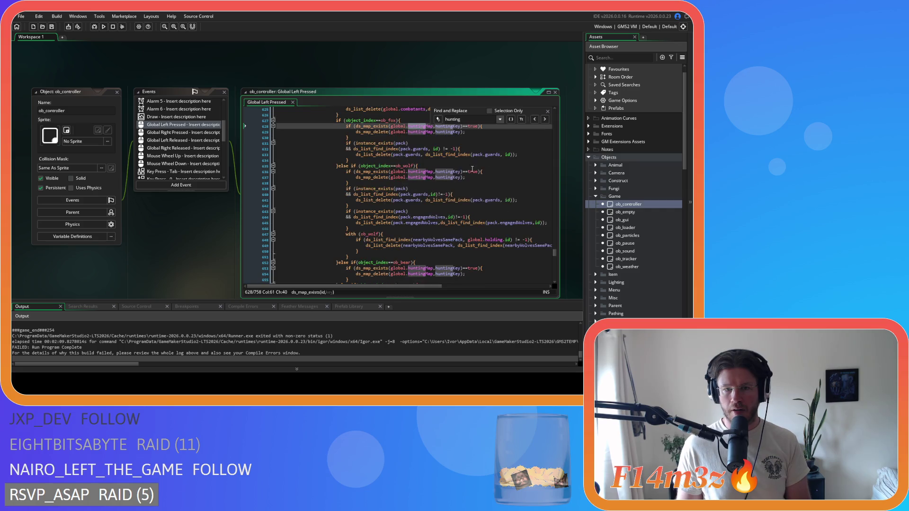
type("Map")
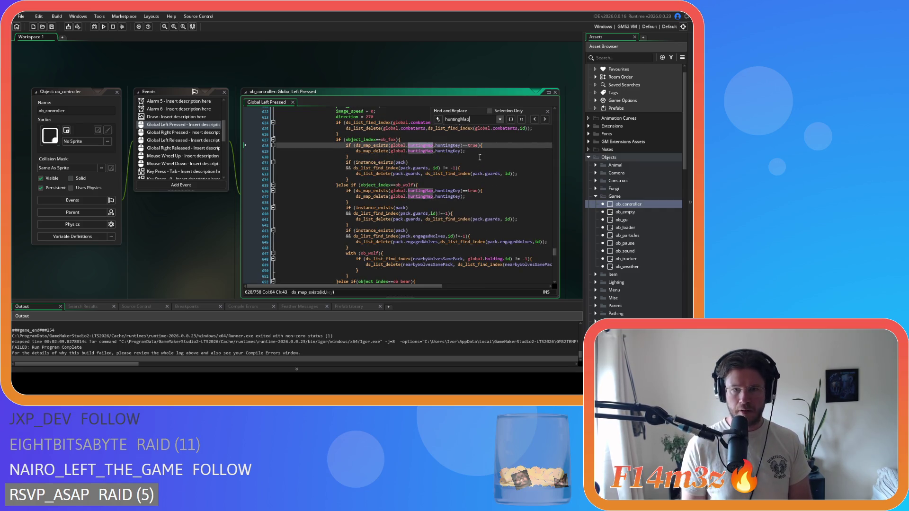
scroll(423, 212, "down", 5)
left_click_drag(348, 227, 339, 205)
key("Delete")
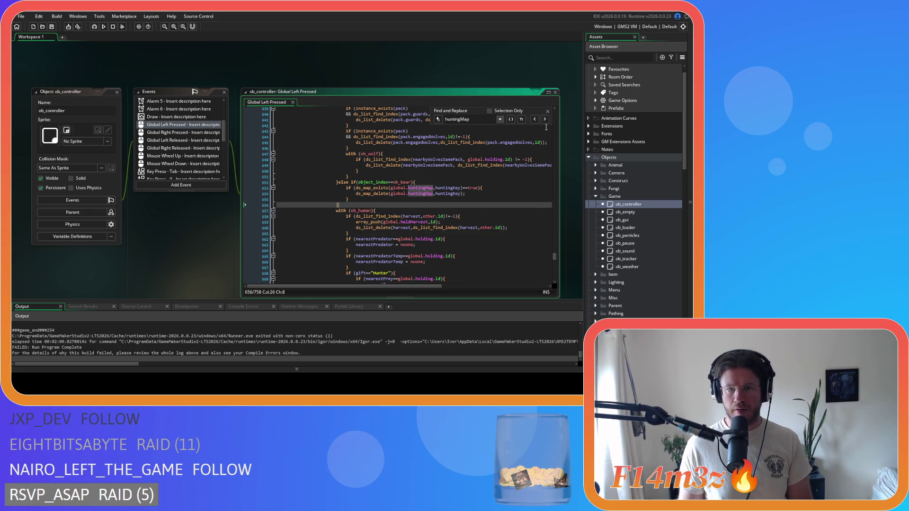
- Close the find bar and close all open workspace windows
left_click(548, 111)
right_click(181, 66)
mouse_move(199, 77)
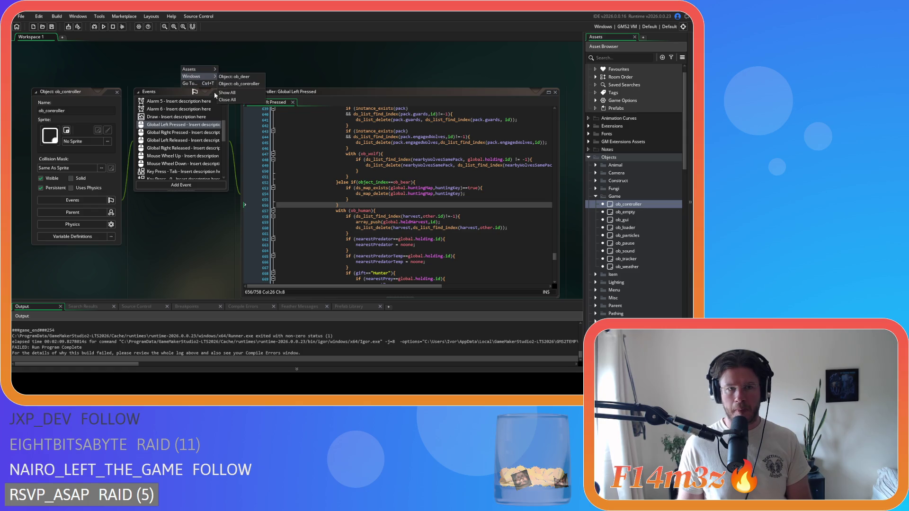
left_click(227, 100)
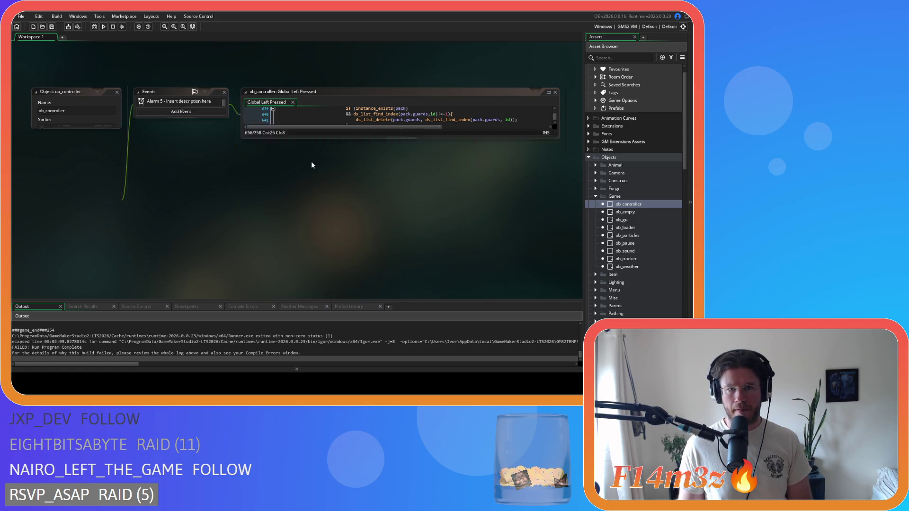
- Collapse the Game and Objects folders, open sc_miracleFire, and search for 'hunting'
left_click(595, 197)
left_click(592, 158)
scroll(599, 262, "down", 10)
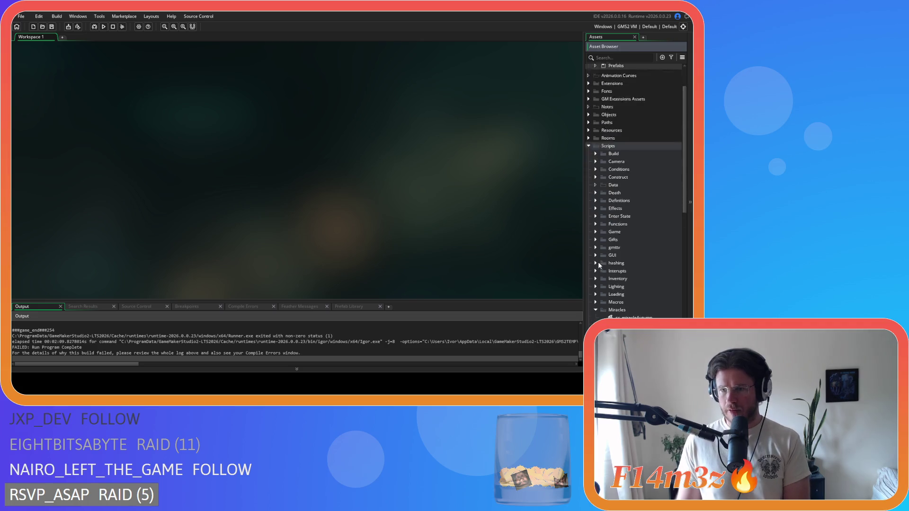
double_click(650, 250)
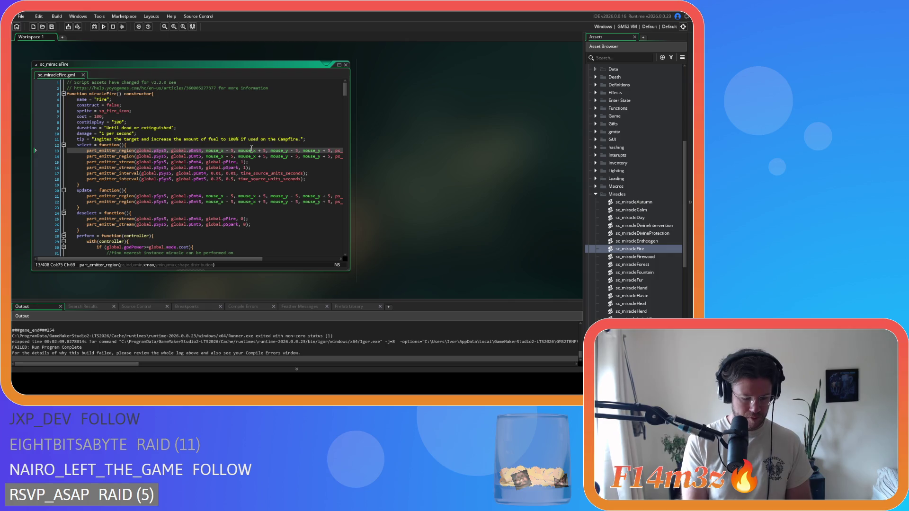
key("ctrl+f")
type("hunting")
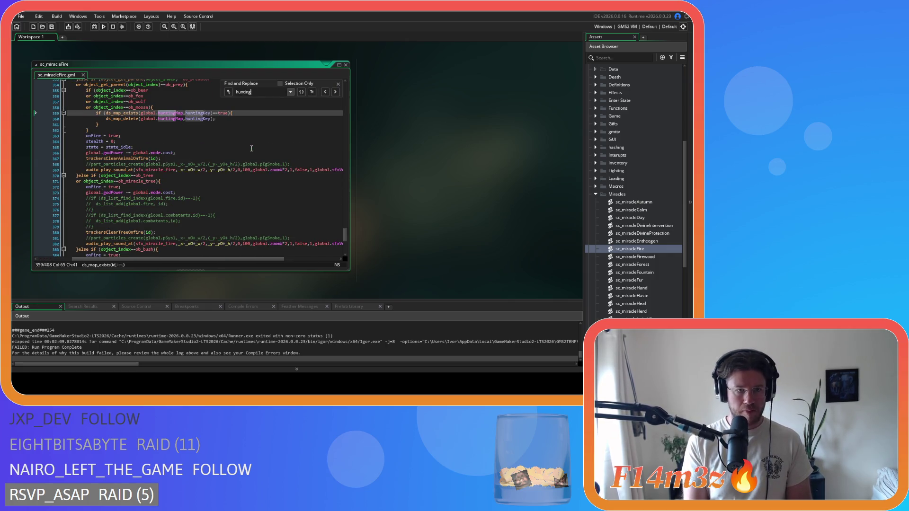
scroll(199, 137, "up", 1)
- Delete the 'or object_index==ob_moose' condition line and save the script
left_click(145, 123)
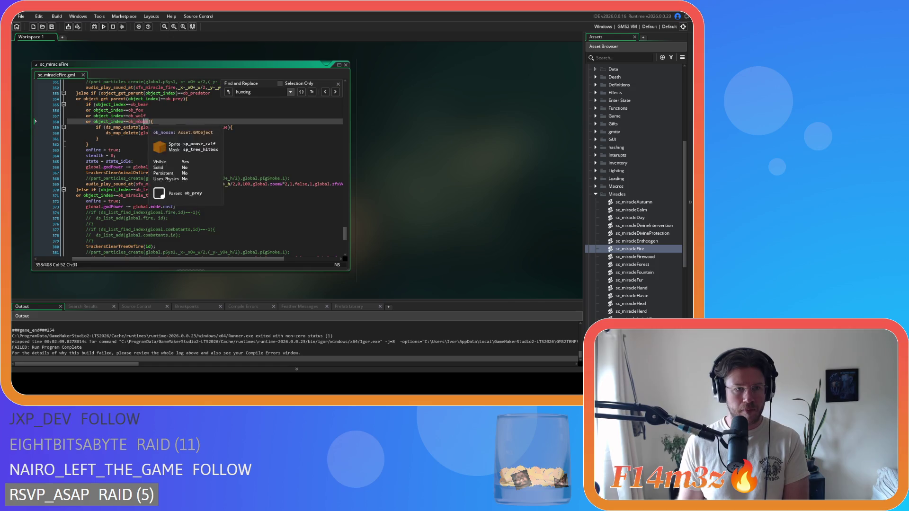
left_click_drag(145, 122, 42, 116)
key("shift+End")
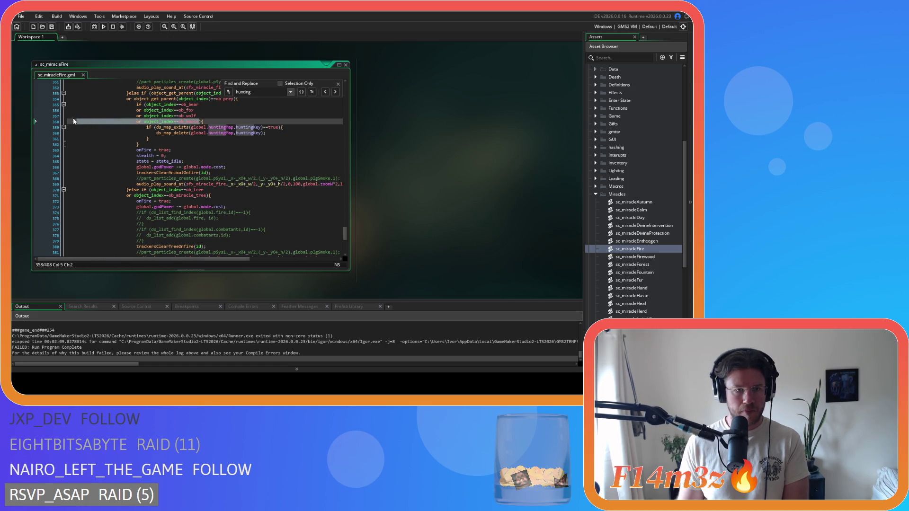
key("Delete")
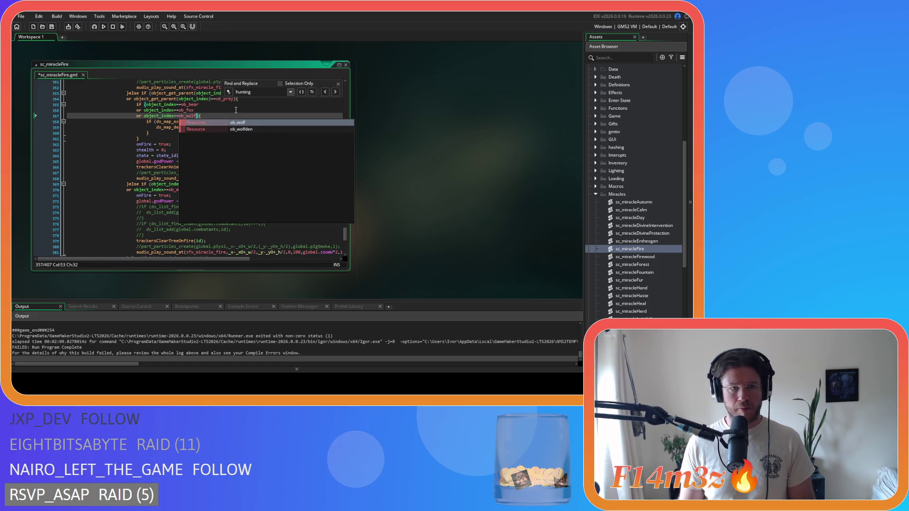
key("Up")
key("ctrl+s")
- Close the find bar and all open workspace windows
left_click(338, 84)
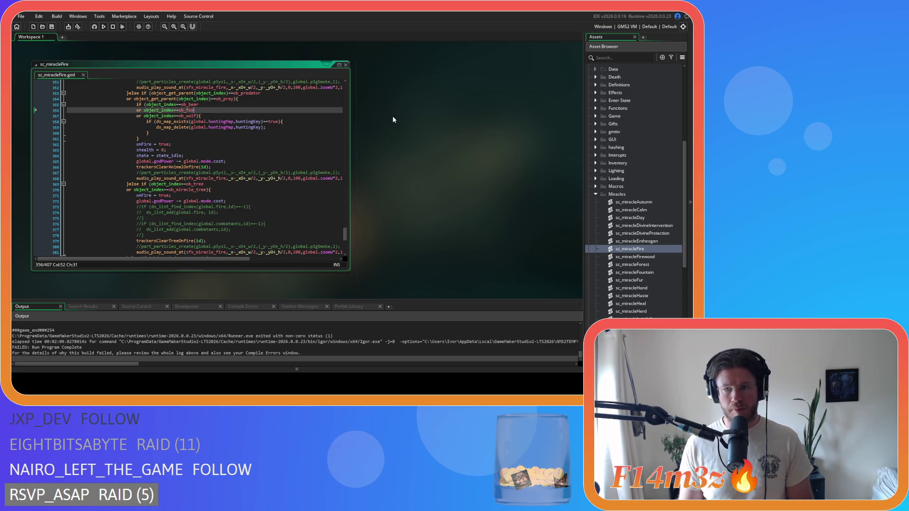
right_click(465, 143)
mouse_move(495, 153)
left_click(510, 169)
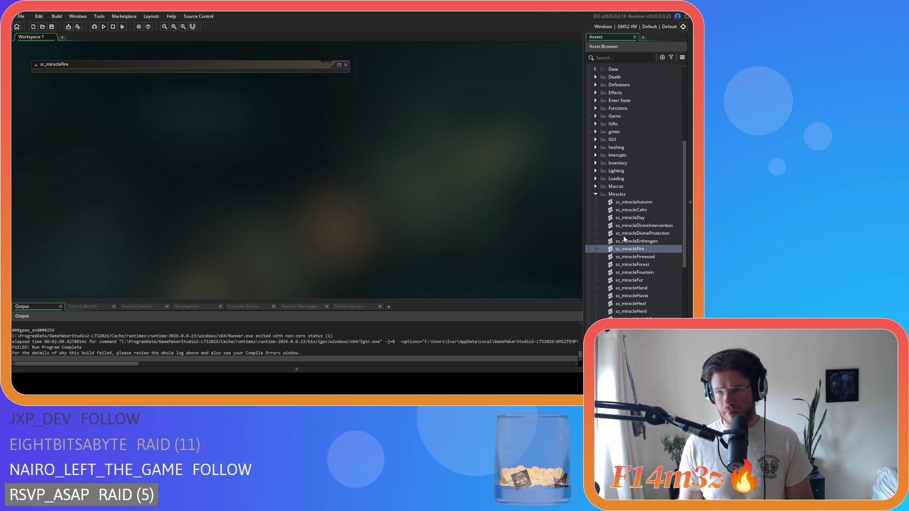
- Collapse Miracles and open the sc_fireSpread script from Scripts > Game
left_click(595, 195)
scroll(600, 191, "up", 2)
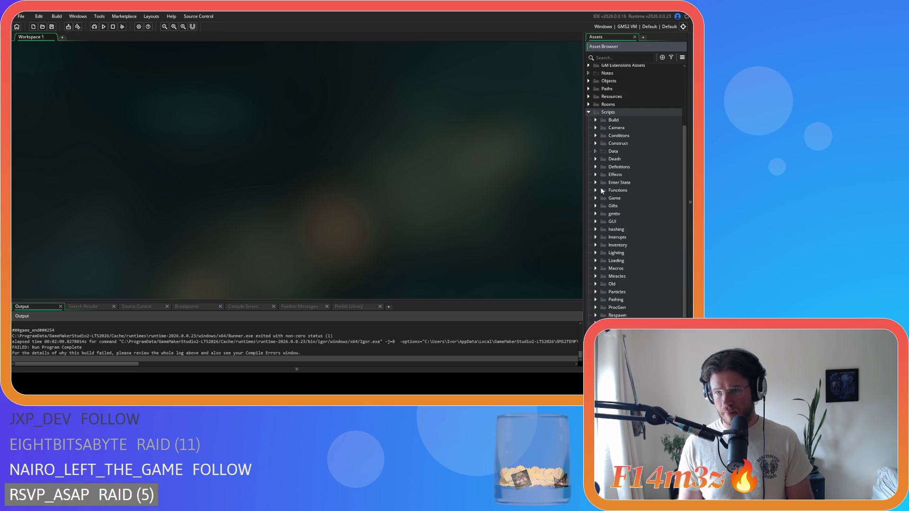
left_click(596, 198)
scroll(646, 234, "down", 4)
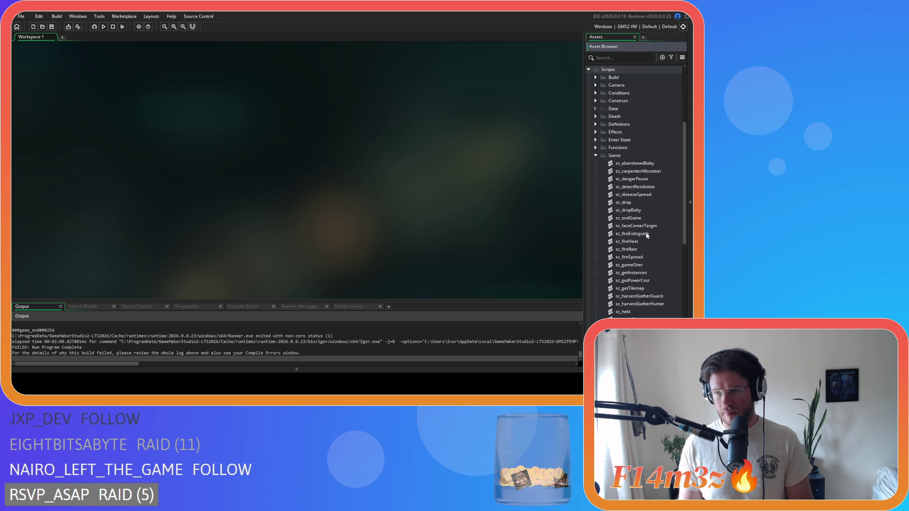
scroll(646, 233, "up", 2)
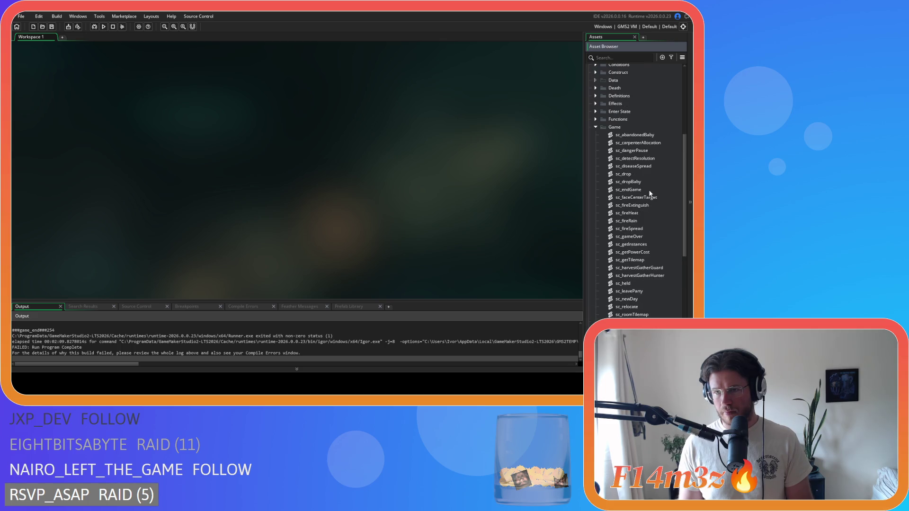
left_click(642, 167)
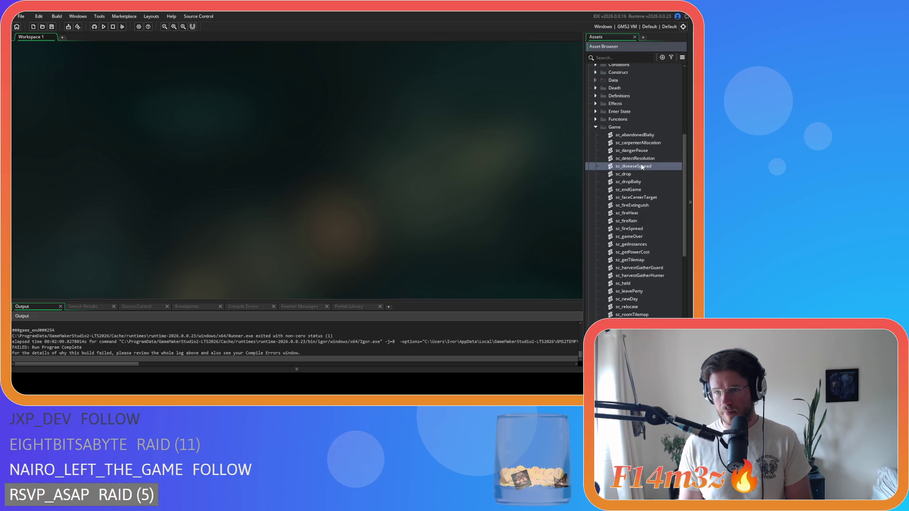
double_click(645, 230)
- Search 'huntingMa', delete the ob_moose condition line, and save sc_fireSpread
left_click(321, 104)
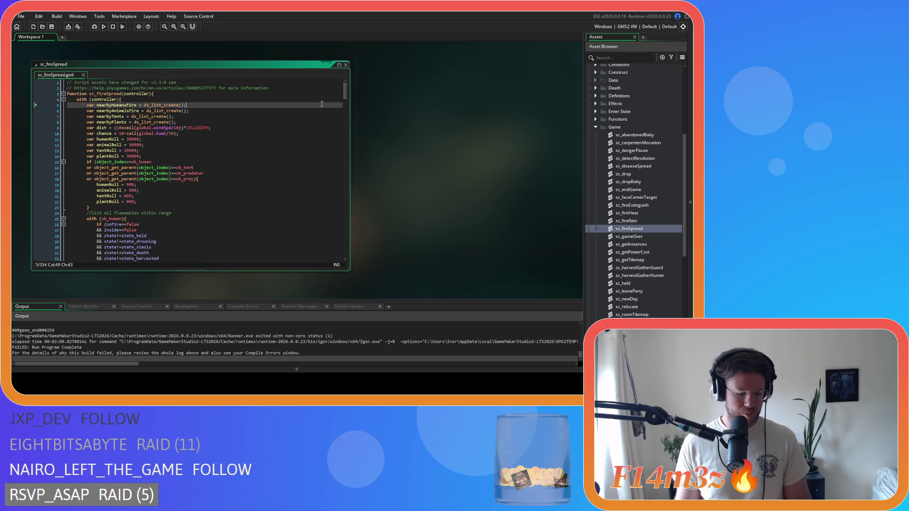
key("ctrl+f")
type("huntingMa")
scroll(184, 150, "up", 1)
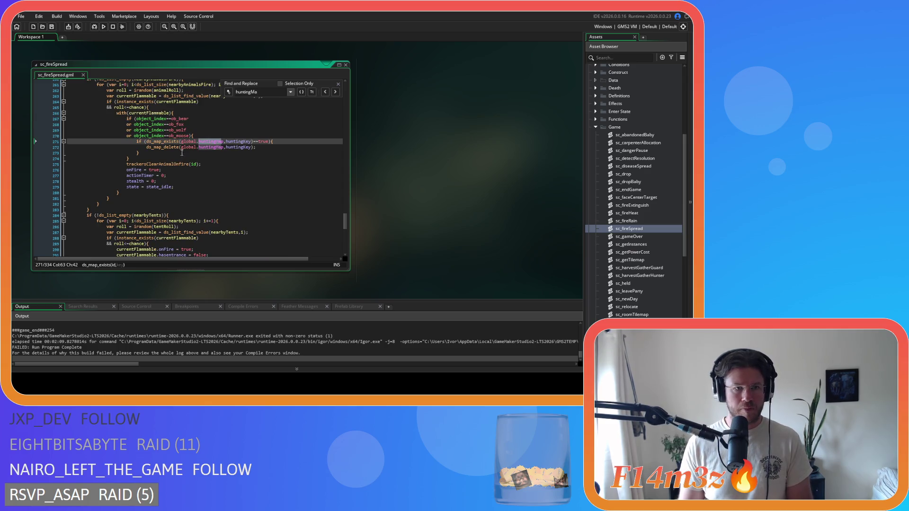
mouse_move(189, 136)
left_click_drag(190, 136, 65, 138)
key("BackSpace")
key("BackSpace")
key("End")
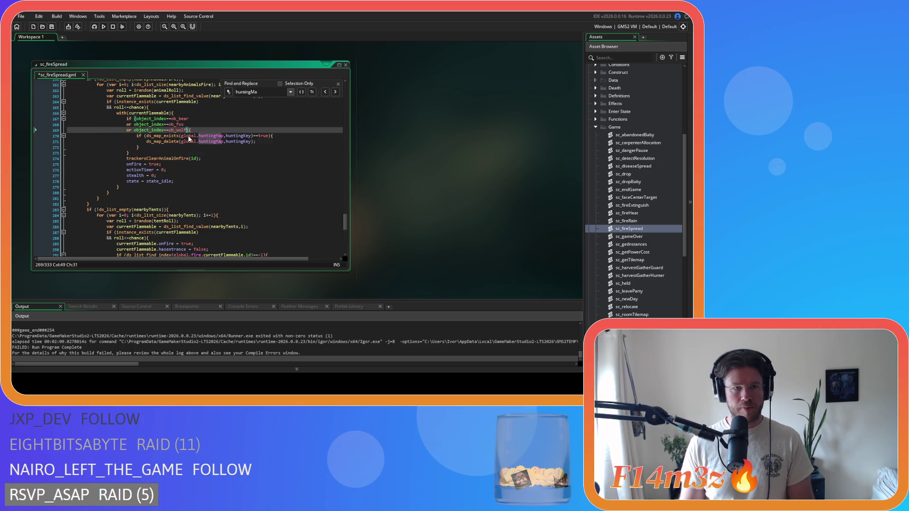
key("ctrl+s")
- Close all editor windows and collapse the Game scripts folder
right_click(410, 112)
mouse_move(432, 124)
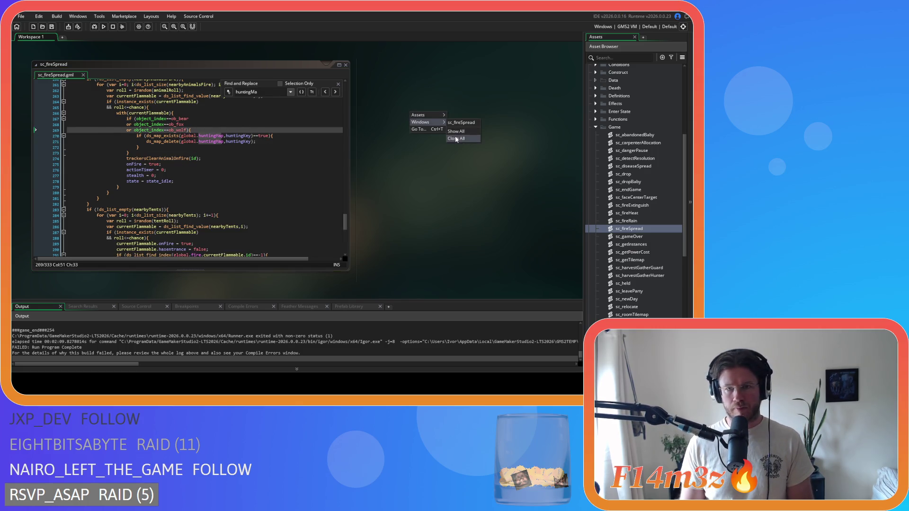
left_click(457, 136)
left_click(596, 128)
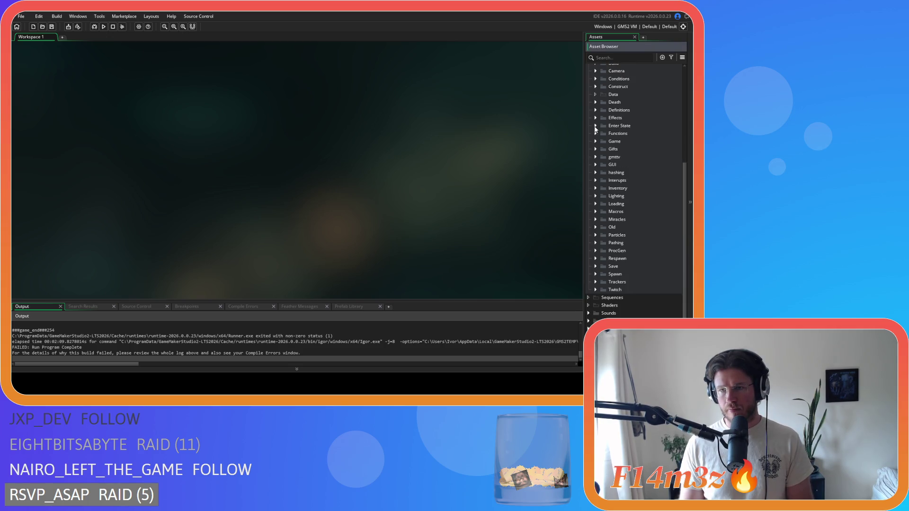
- Delete the ob_moose line from ob_lighting's Alarm 1 huntingMap check and save
scroll(597, 138, "up", 10)
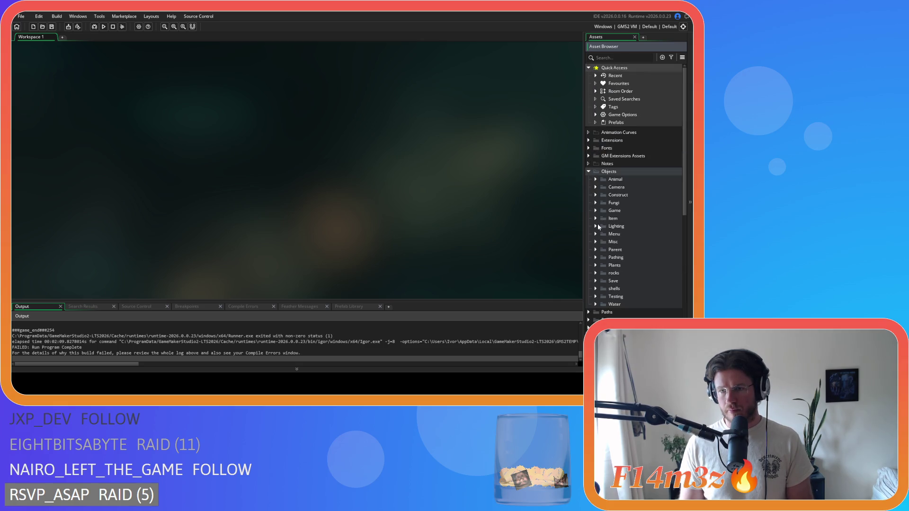
left_click(595, 226)
double_click(627, 243)
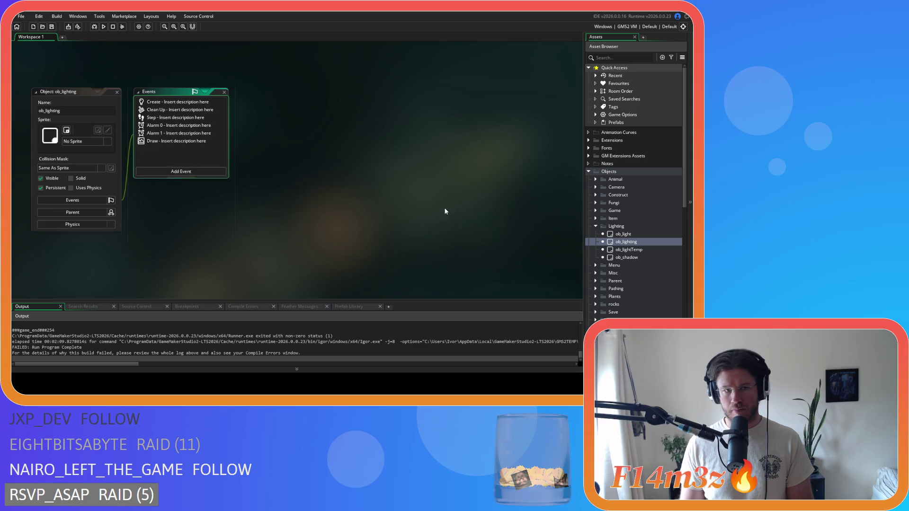
double_click(179, 133)
scroll(414, 158, "down", 3)
left_click_drag(370, 198, 248, 202)
key("BackSpace")
key("BackSpace")
key("ctrl+s")
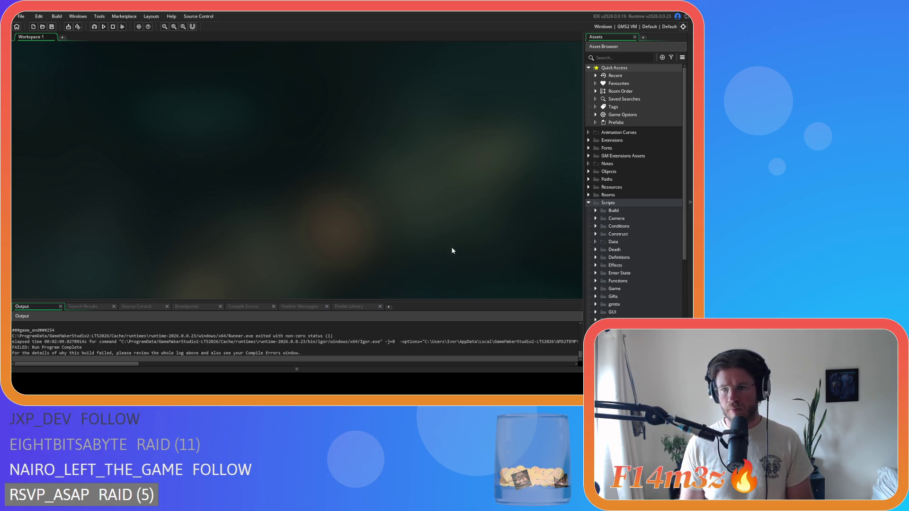
scroll(602, 252, "down", 3)
- Delete the ds_map_exists huntingMap block (lines 6–8) from sc_deathMoose and save
left_click(596, 193)
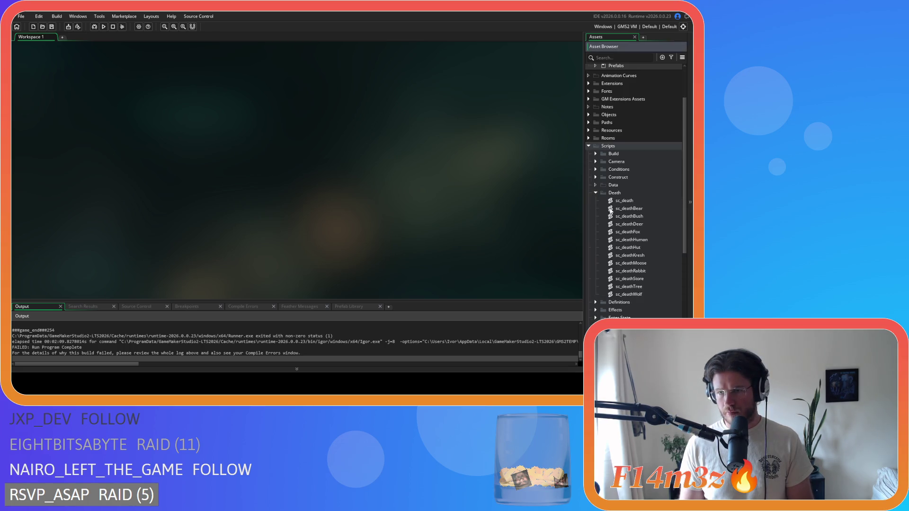
double_click(647, 264)
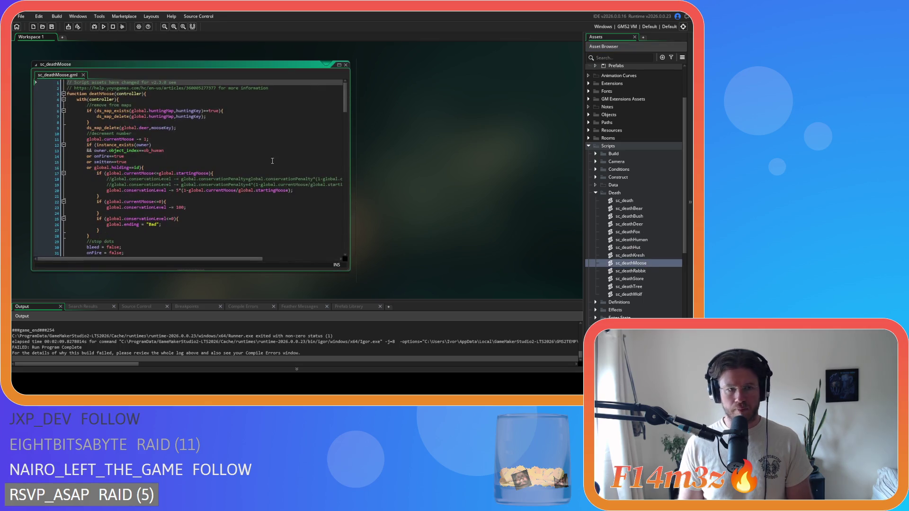
left_click_drag(100, 124, 131, 105)
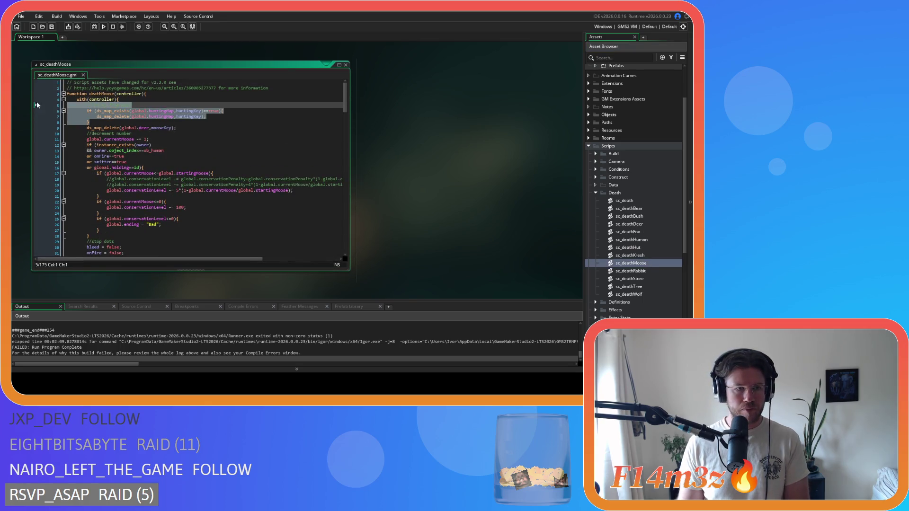
key("Delete")
key("ctrl+s")
- Put the caret after deer on sc_deathMoose line 6, then expand the Objects folder
right_click(430, 124)
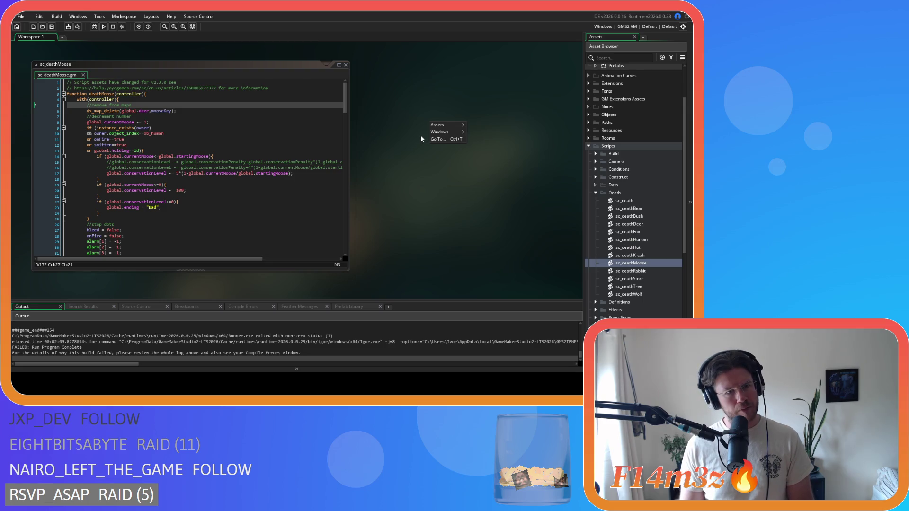
left_click(122, 110)
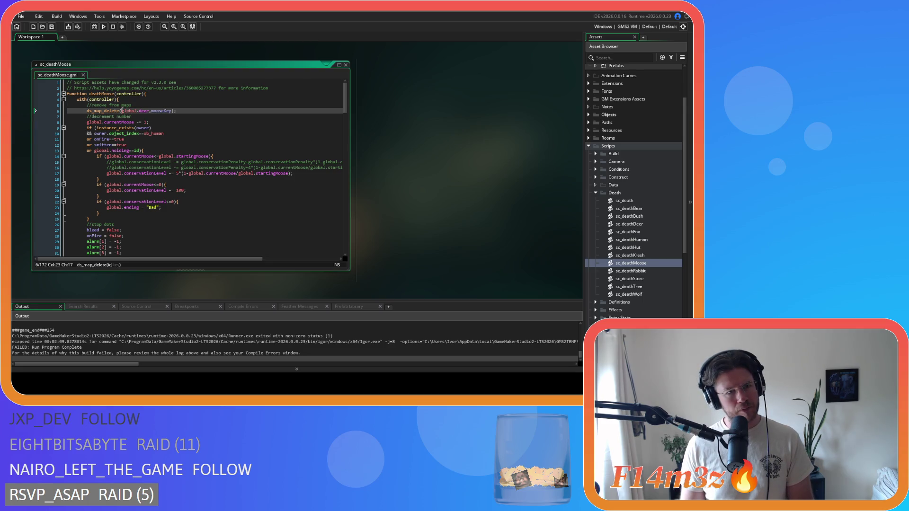
left_click(146, 111)
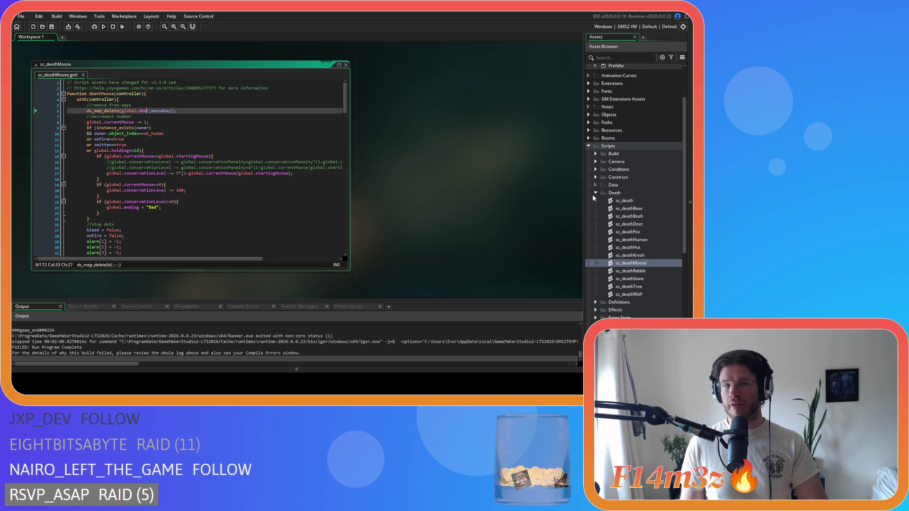
scroll(611, 199, "up", 3)
double_click(598, 171)
- Open ob_moose from Animal > Prey and remove the spaces around != in its Step time check
left_click(596, 180)
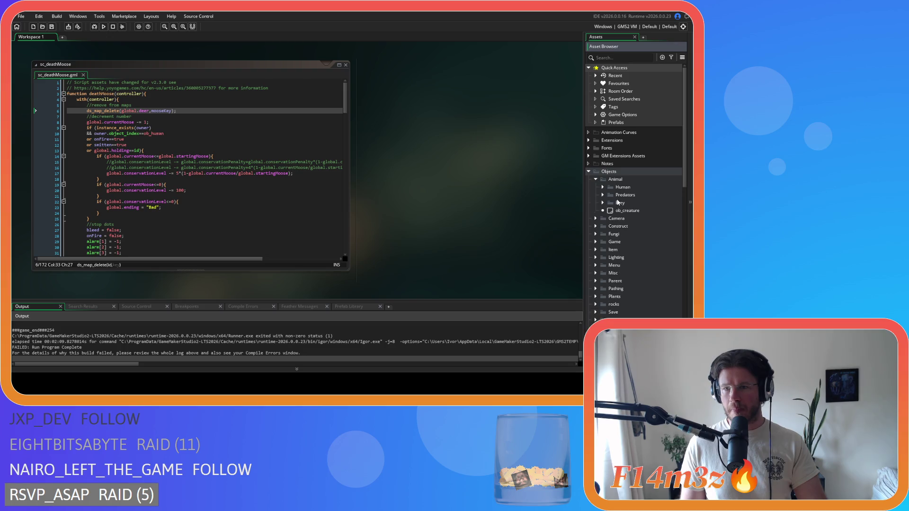
left_click(602, 204)
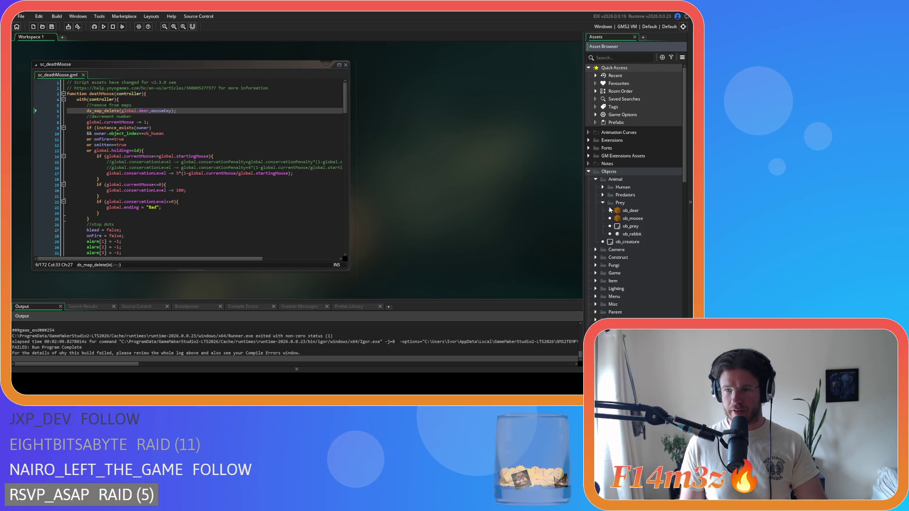
double_click(633, 218)
left_click(305, 80)
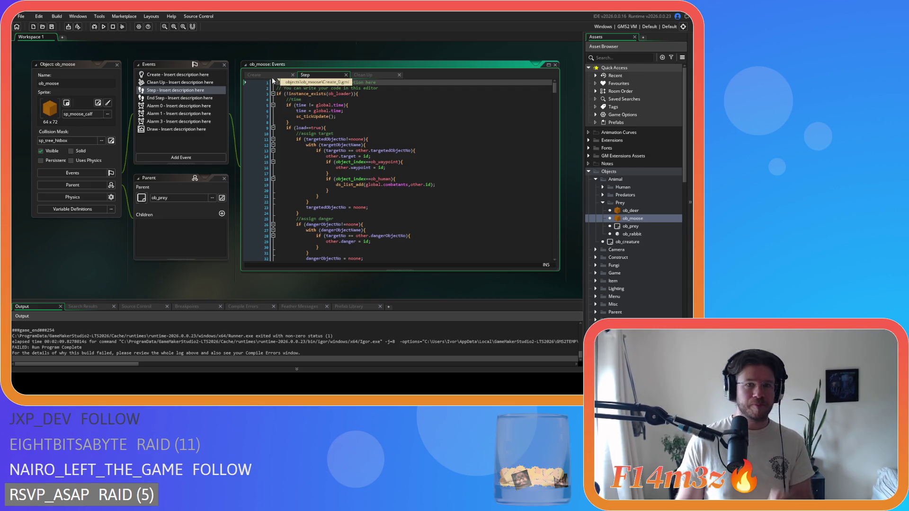
left_click(305, 104)
key("BackSpace")
key("Right")
key("Right")
key("Delete")
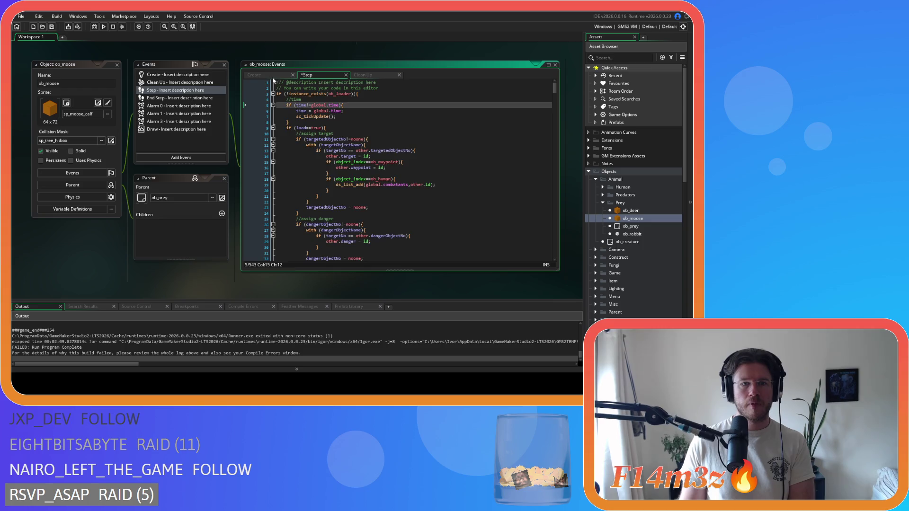
- Confirm Create event line 16 adds each moose to global.moose, then collapse the editor
key("ctrl+shift+Tab")
left_click(326, 168)
double_click(325, 168)
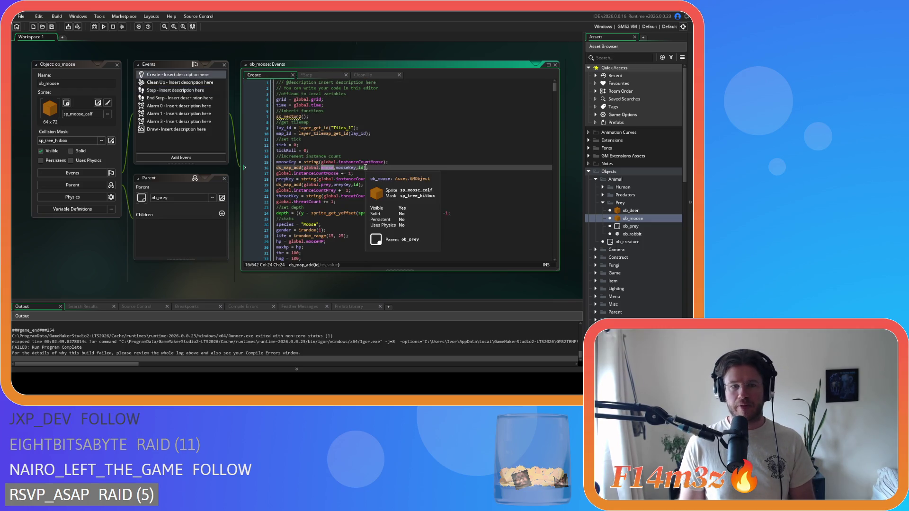
left_click(59, 239)
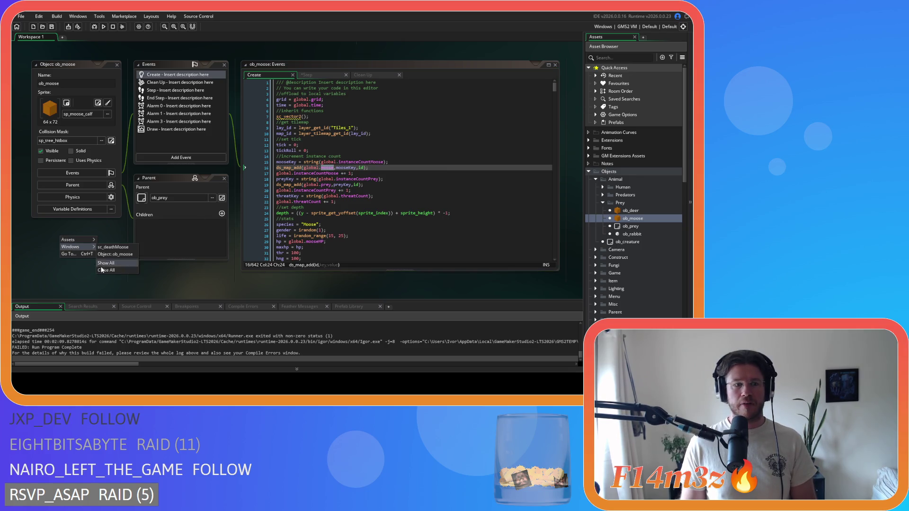
- Reopen sc_deathMoose, make line 6 use global.moose instead of global.deer, and save
double_click(106, 270)
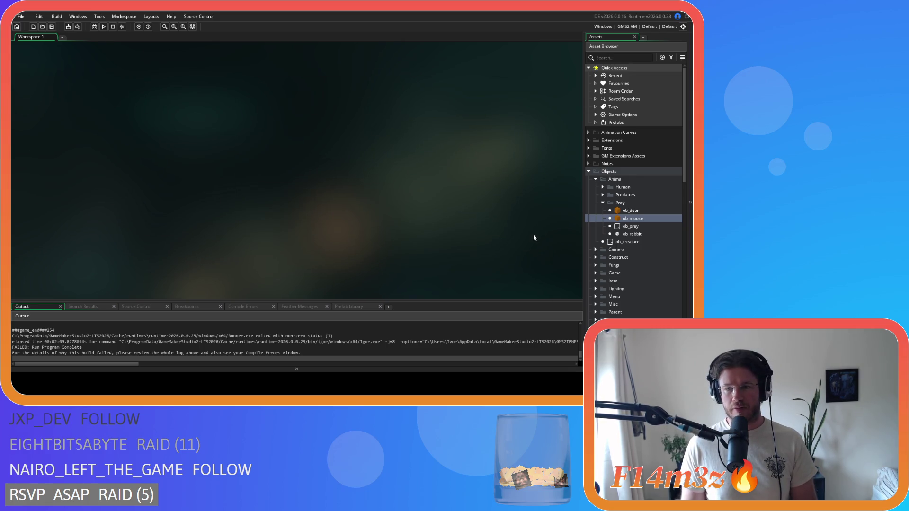
scroll(624, 232, "down", 5)
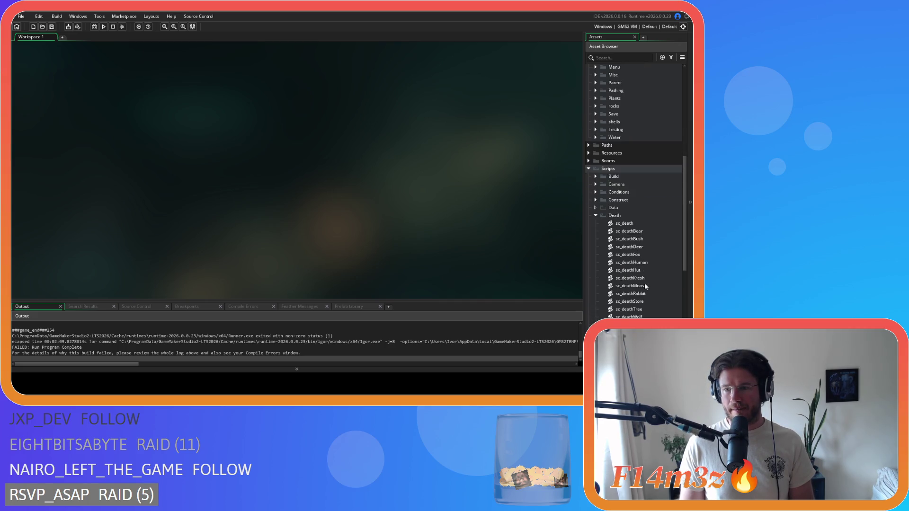
double_click(630, 286)
left_click(151, 110)
key("ctrl+s")
key("Down")
- Close all editor windows, collapse the Death, Scripts and Objects folders, and run the game
right_click(422, 116)
mouse_move(433, 127)
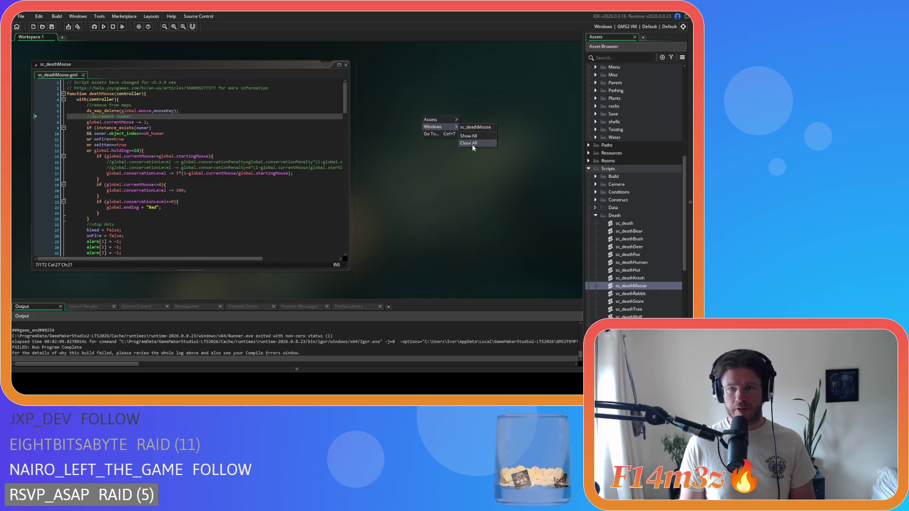
left_click(471, 143)
left_click(595, 215)
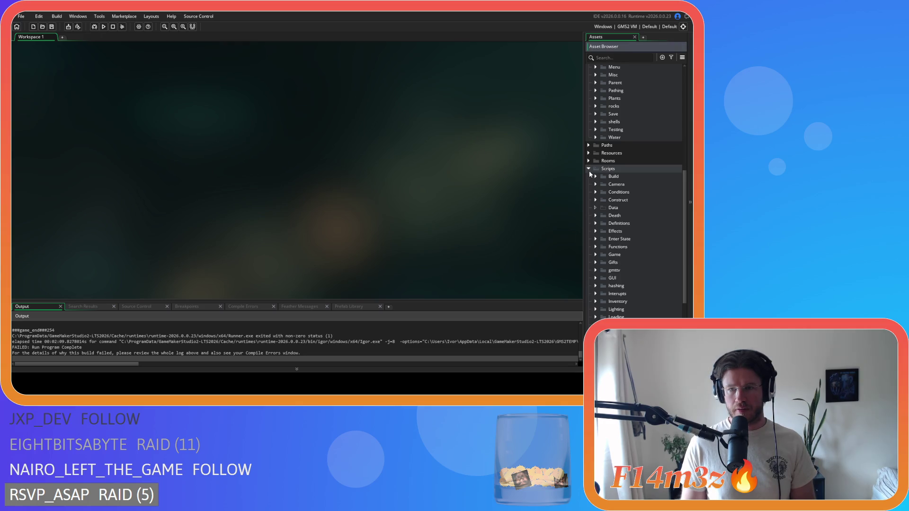
left_click(589, 168)
scroll(597, 156, "up", 3)
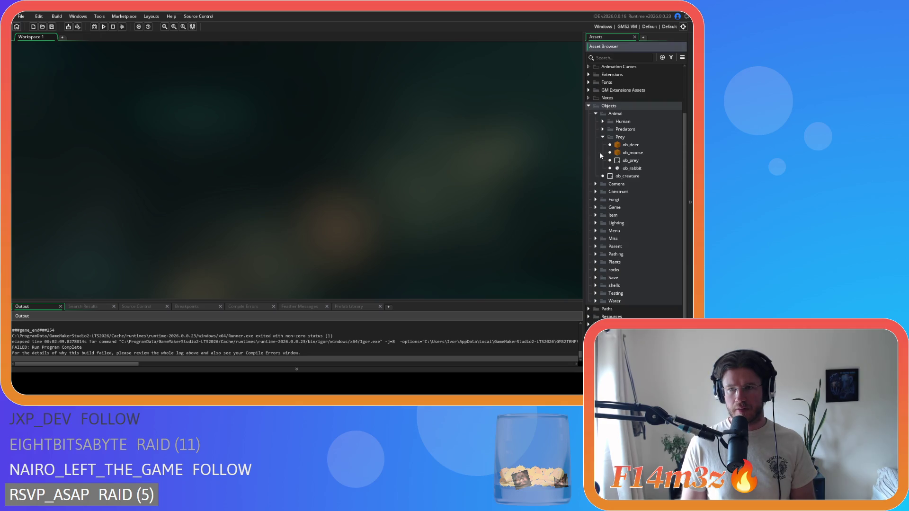
left_click(594, 112)
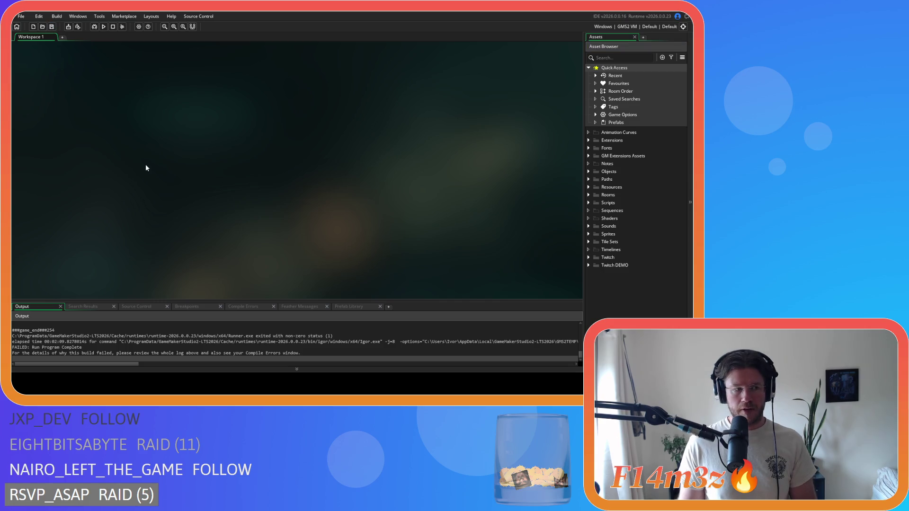
key("F5")
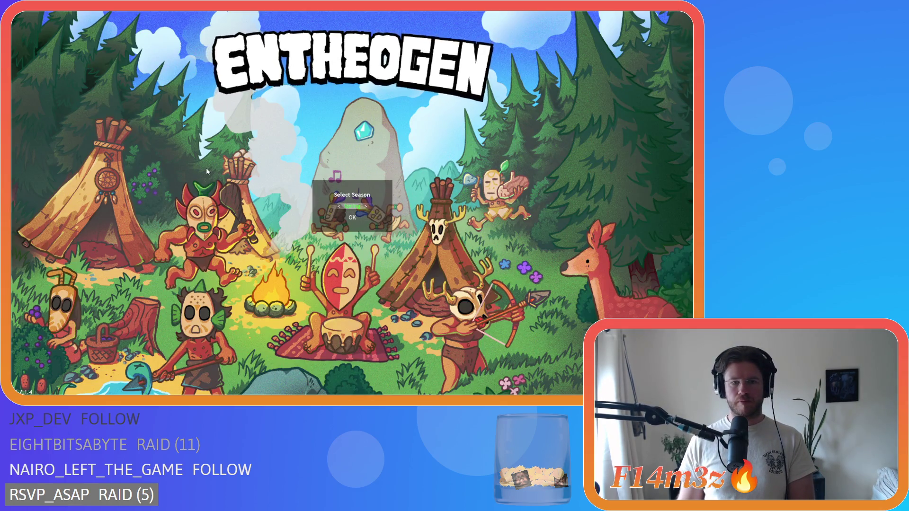
- Confirm the Select Season choice to load the spring forest world
key("Return")
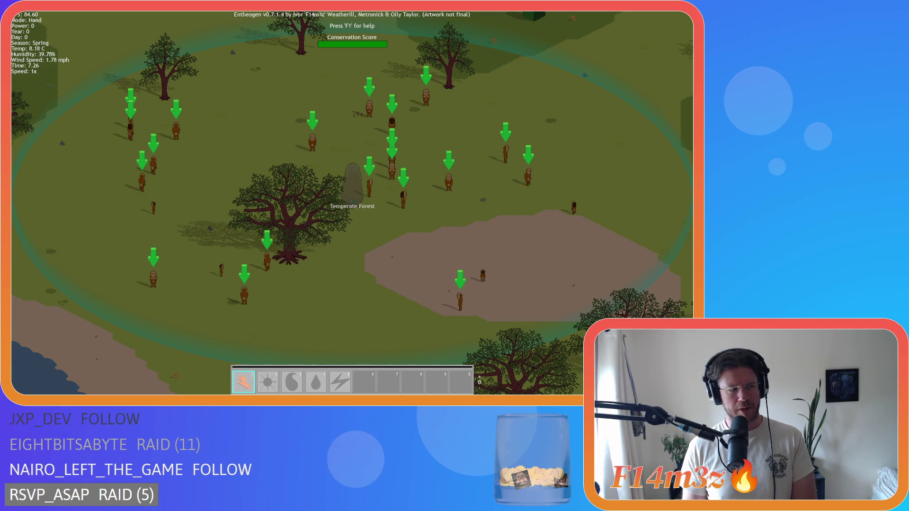
- Quit the game and inspect the huntingCount line in ob_bear's Create code
key("Escape")
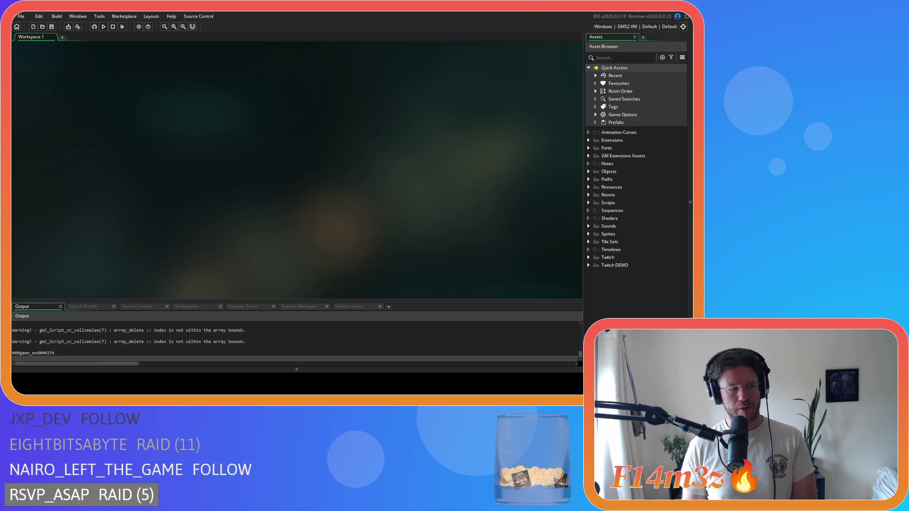
left_click(590, 171)
left_click(596, 179)
left_click(603, 195)
double_click(635, 203)
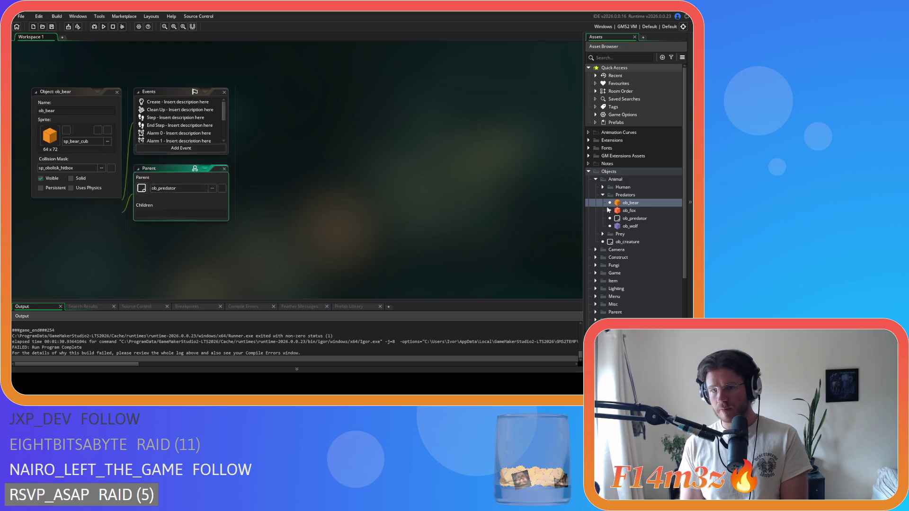
left_click(184, 103)
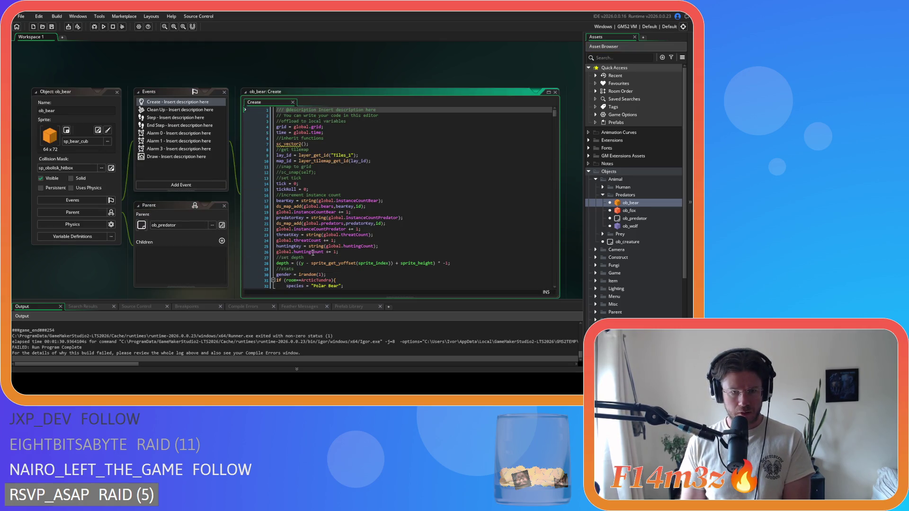
left_click(346, 252)
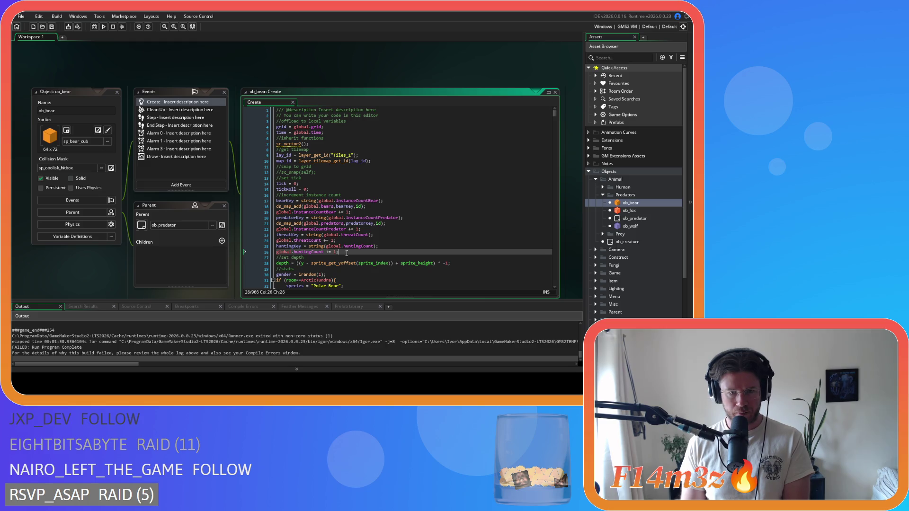
- Review the huntingCount line in ob_fox's Create code and open ob_wolf's Create code
double_click(632, 210)
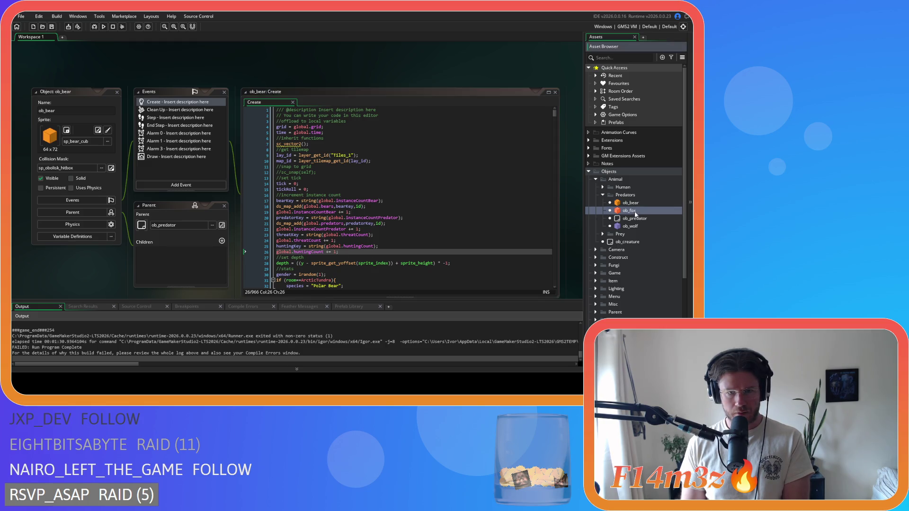
double_click(163, 82)
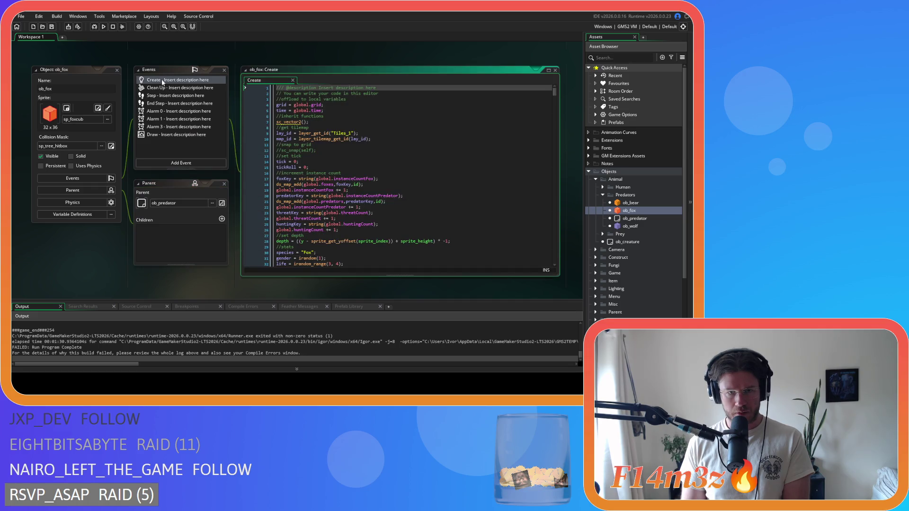
left_click(358, 230)
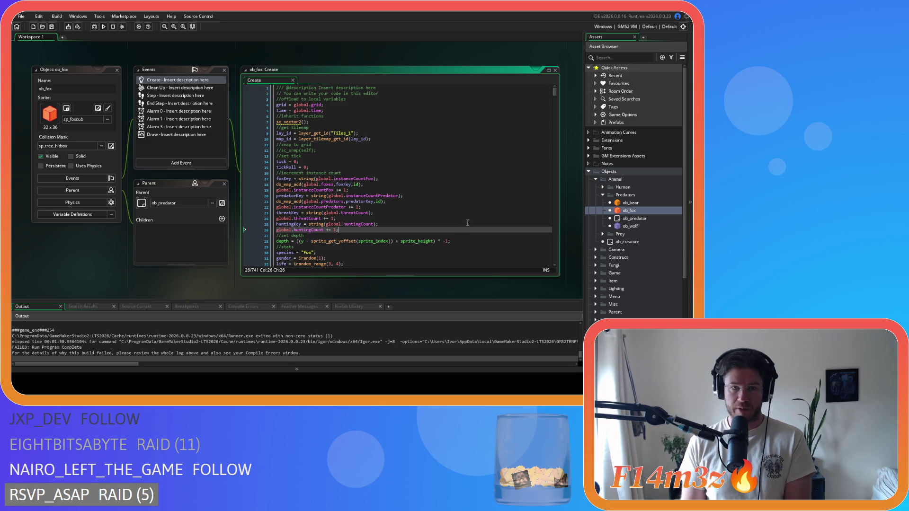
double_click(630, 226)
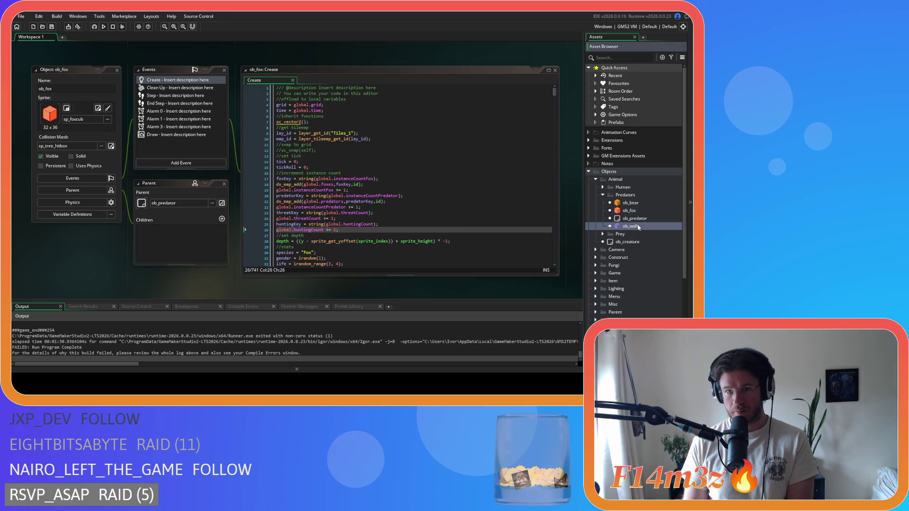
double_click(157, 81)
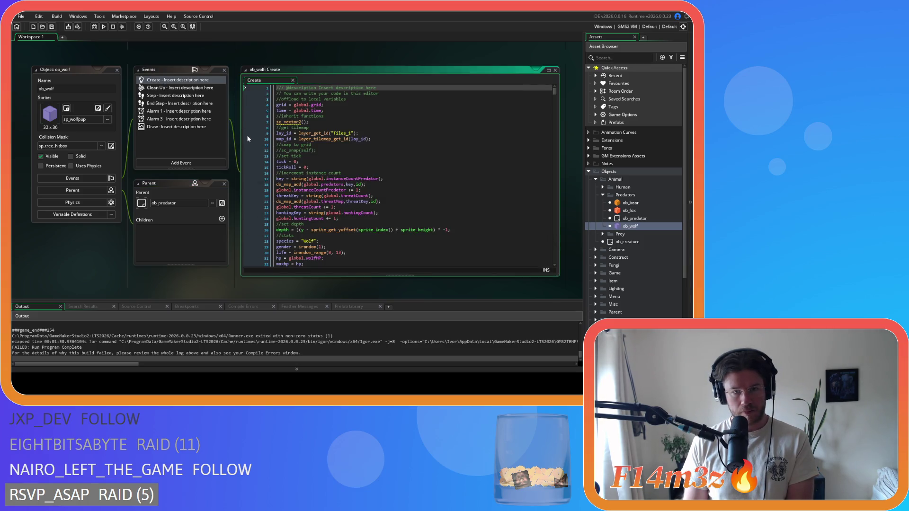
- Close all workspace windows, collapse the Predators folder and expand the Prey folder
left_click(101, 262)
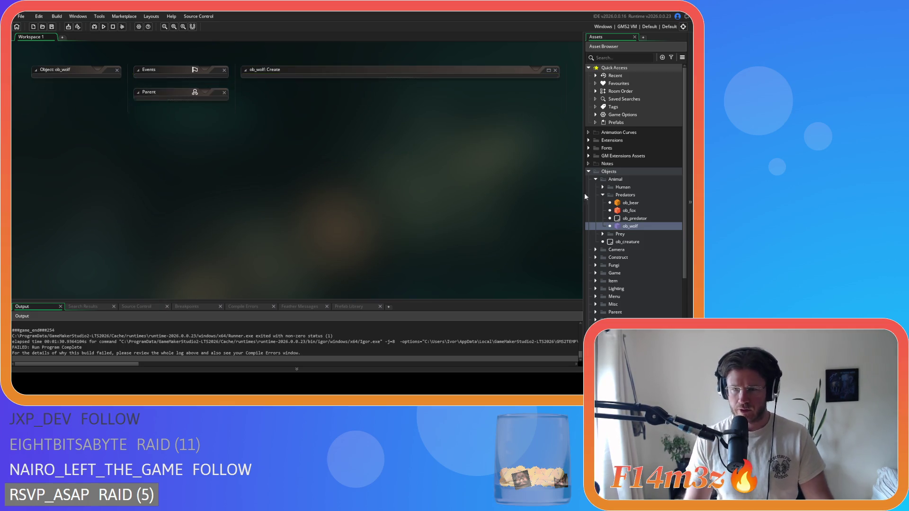
left_click(603, 195)
left_click(596, 180)
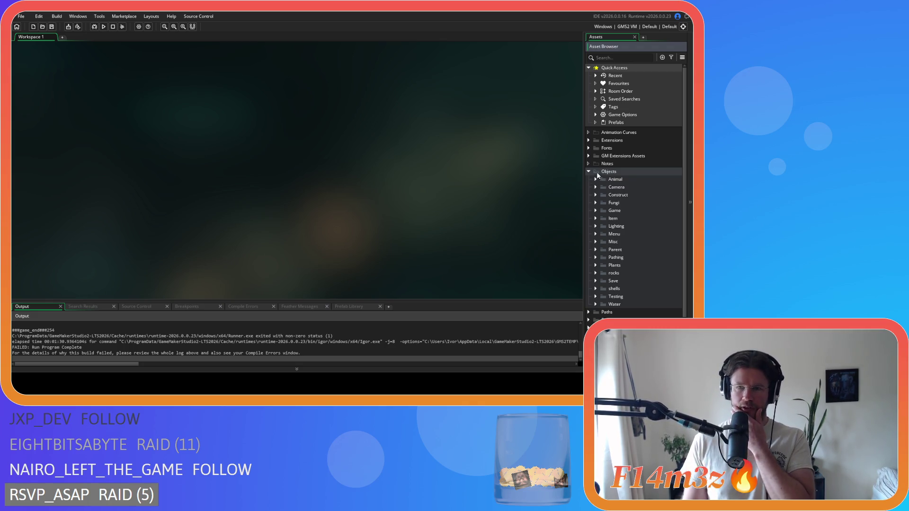
left_click(596, 179)
left_click(604, 195)
double_click(630, 203)
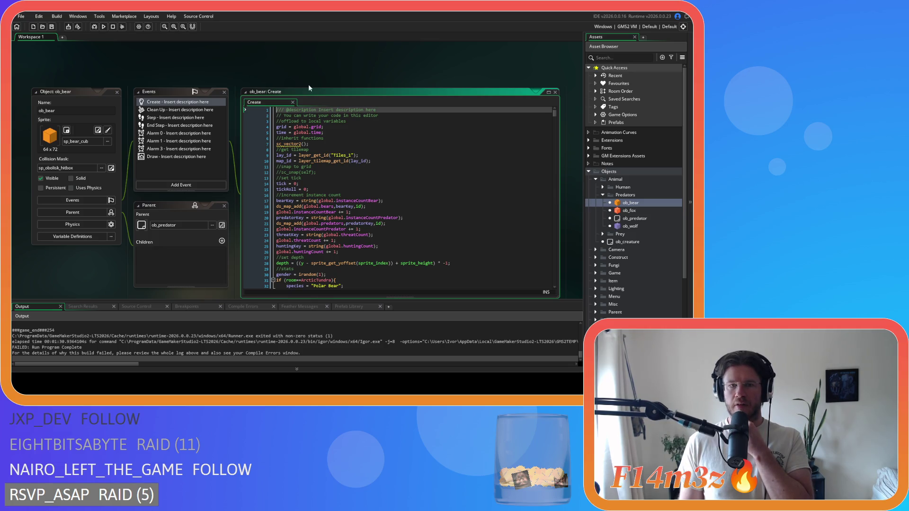
right_click(341, 94)
left_click(369, 98)
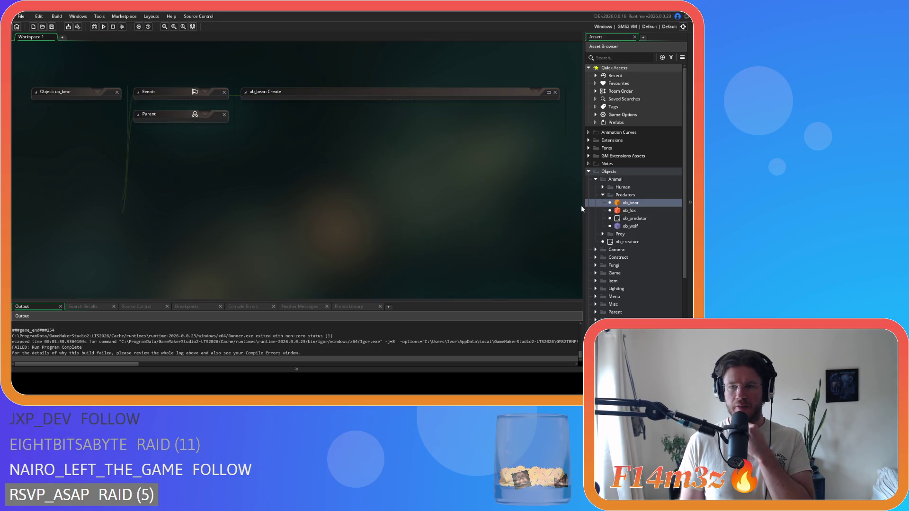
left_click(603, 195)
left_click(603, 203)
left_click(632, 212)
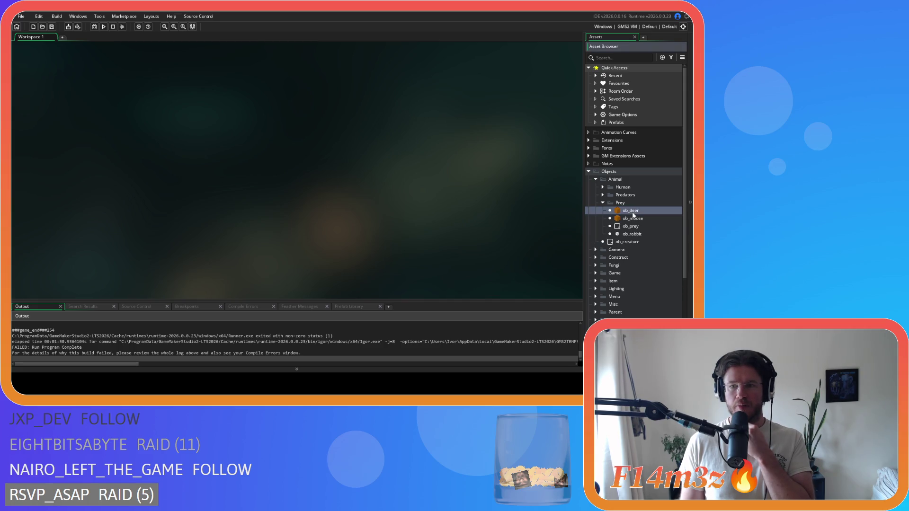
- Replace huntingMap with predators on line 171 of ob_deer's Step code
double_click(631, 211)
scroll(388, 175, "down", 10)
scroll(451, 184, "down", 11)
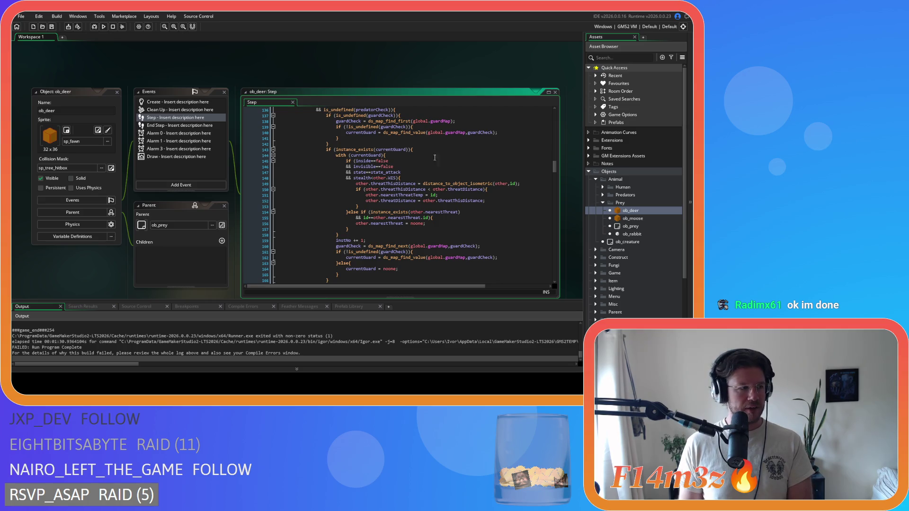
scroll(408, 142, "up", 8)
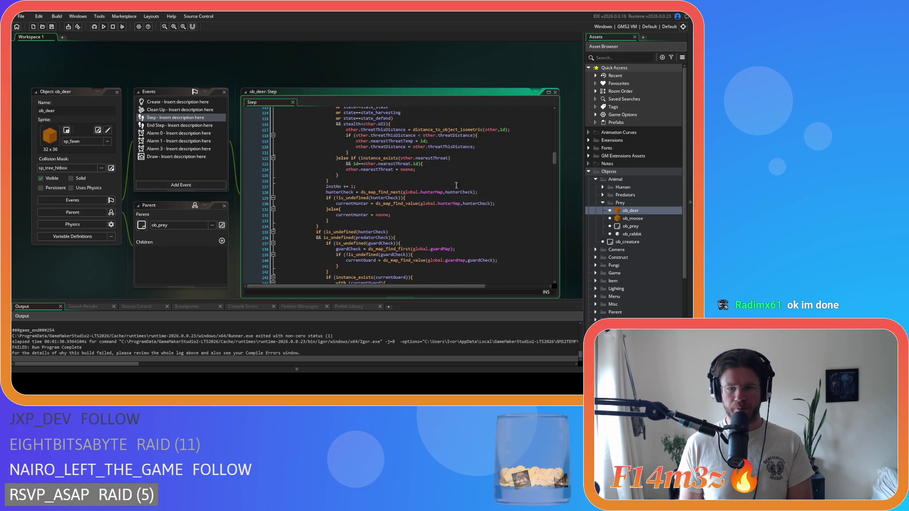
scroll(443, 207, "down", 15)
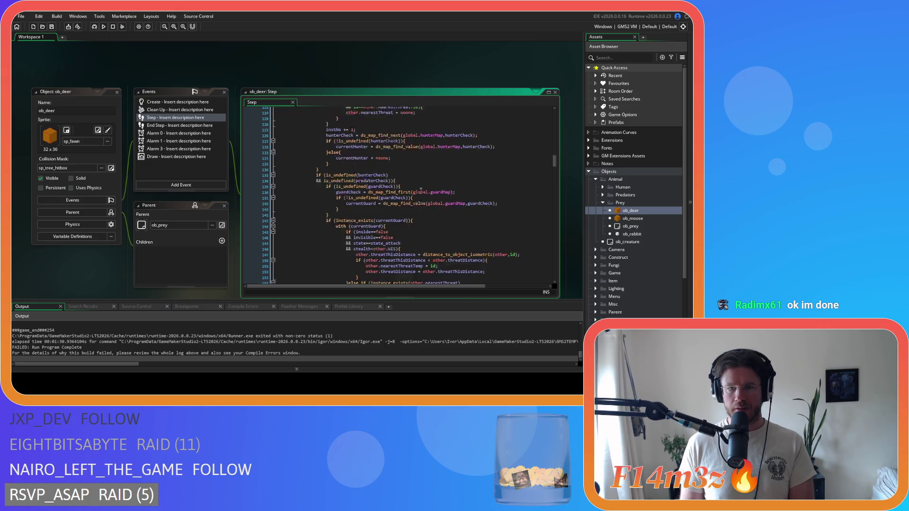
scroll(441, 185, "down", 17)
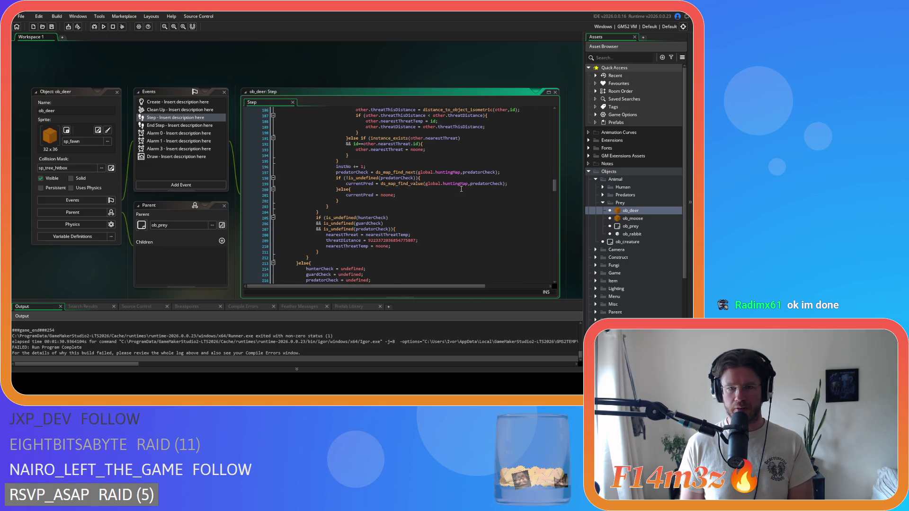
scroll(462, 189, "up", 17)
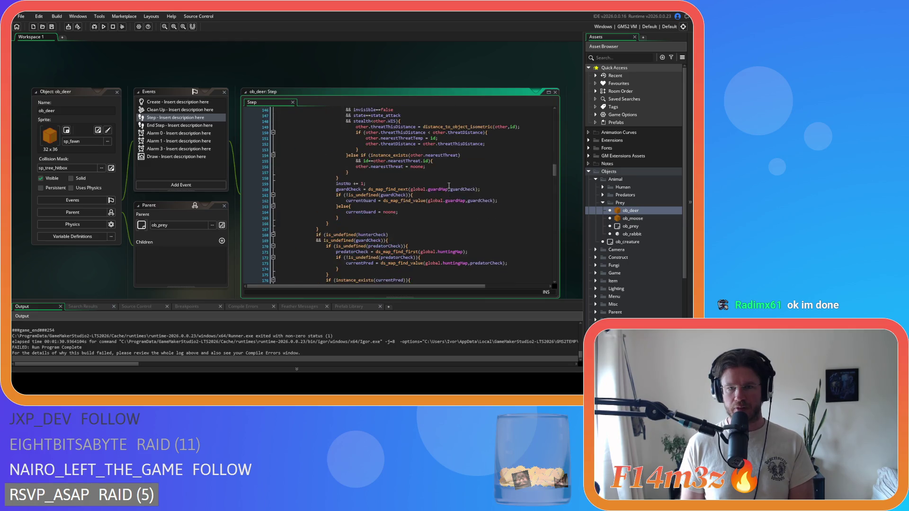
double_click(448, 195)
type("p")
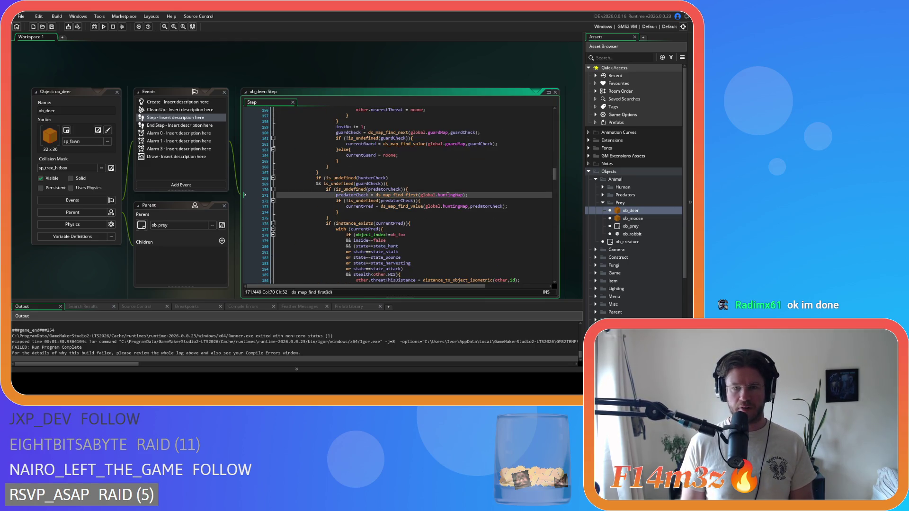
type("redators")
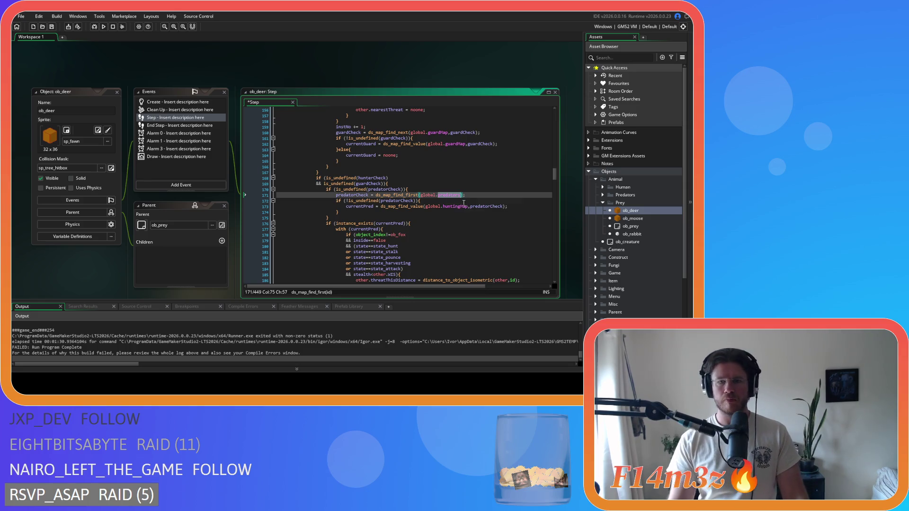
- Change huntingMap to predators on deer Step lines 197 and 199 as well
key("Down")
left_click(461, 208)
scroll(455, 211, "down", 8)
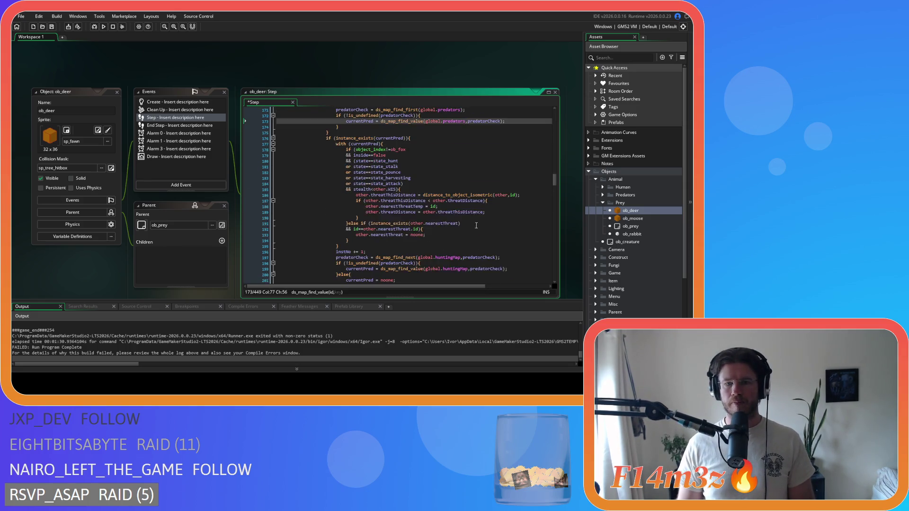
left_click(445, 214)
double_click(445, 214)
type("predators")
double_click(454, 226)
type("predators")
- Open ob_moose's Step event code
left_click(630, 220)
double_click(630, 220)
left_click(307, 75)
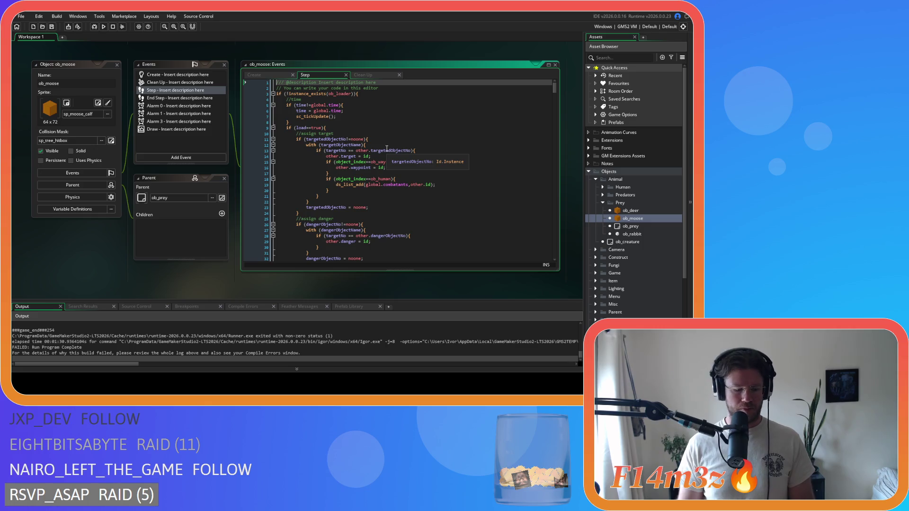
- Find huntingMap in ob_moose's Step code and replace it with predators on lines 219 and 221
key("ctrl+f")
type("hunting")
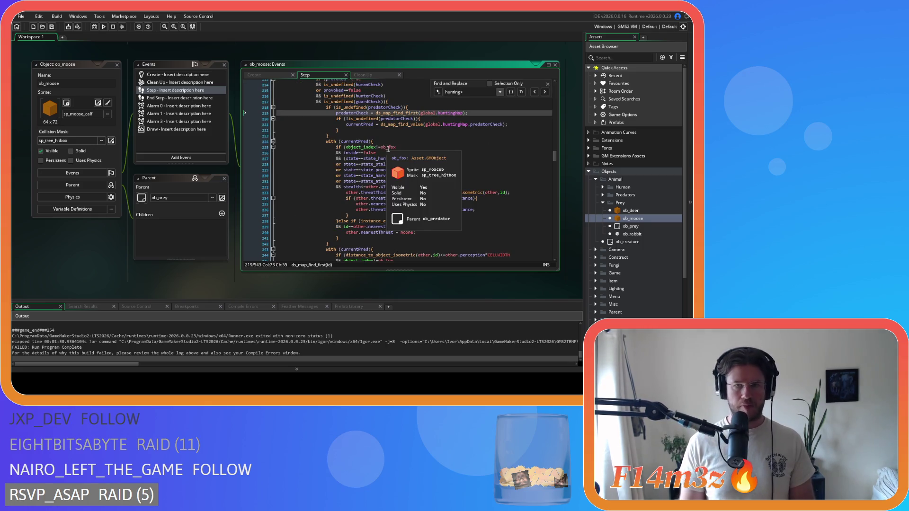
left_click(547, 83)
double_click(447, 113)
type("predators")
double_click(452, 124)
type("predators")
- Replace huntingMap with predators on moose Step lines 261 and 263
scroll(459, 169, "up", 1)
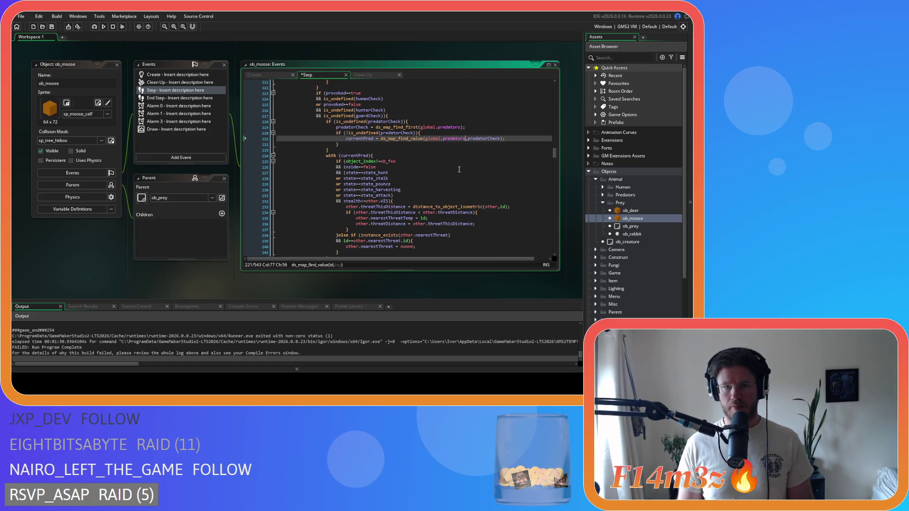
scroll(459, 170, "down", 9)
double_click(438, 210)
type("predators")
double_click(442, 221)
type("predators")
- Open ob_rabbit's Step code and change huntingMap to predators on line 177
double_click(639, 233)
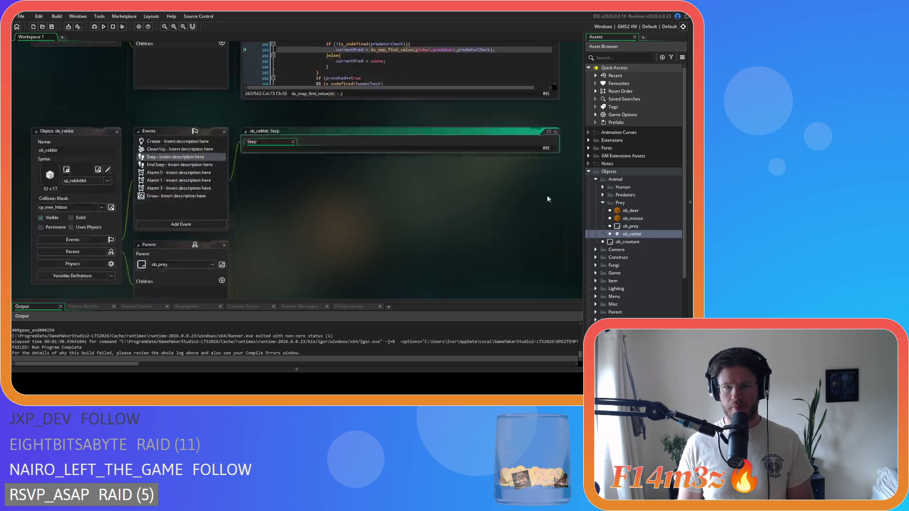
left_click(362, 124)
key("ctrl+f")
type("hun")
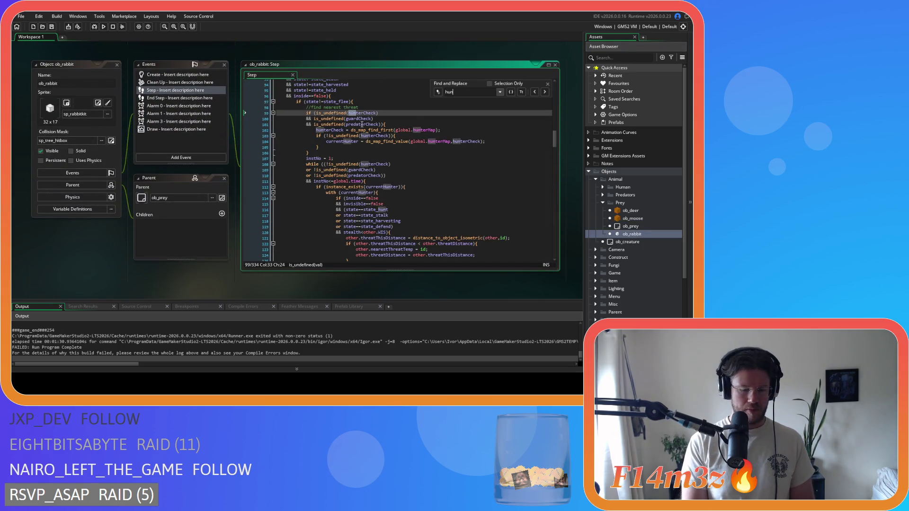
type("tingM")
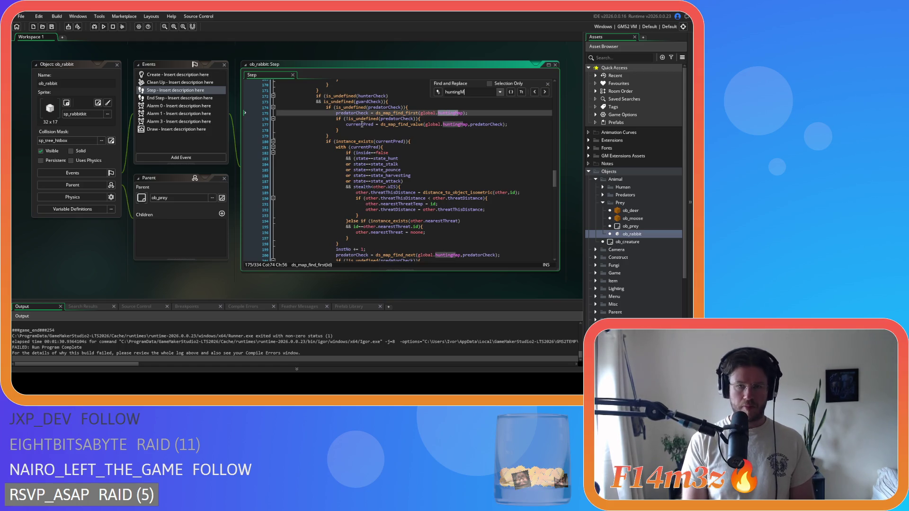
type("apredators")
double_click(454, 124)
type("predators")
- Switch rabbit Step line 200 to predators, select line 202's huntingMap, and run the game
scroll(475, 150, "down", 4)
double_click(447, 184)
type("predators")
double_click(454, 195)
type("predators")
key("F5")
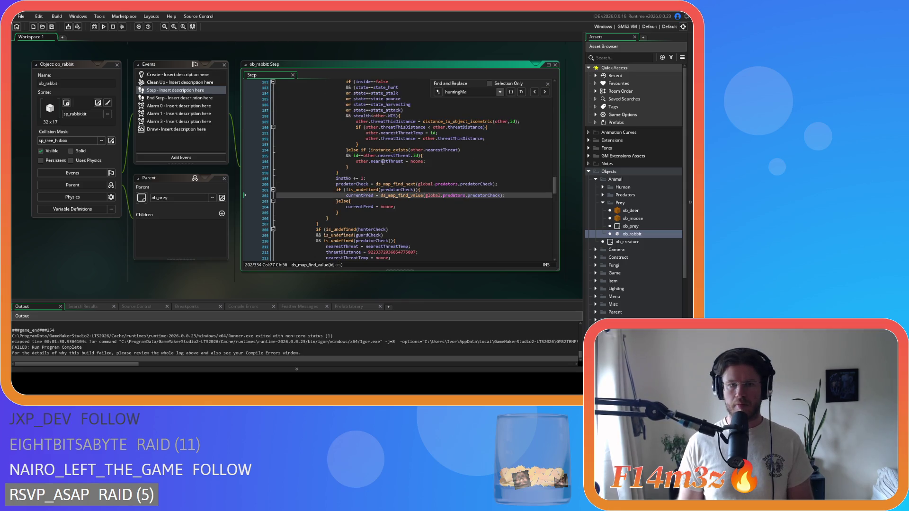
left_click(382, 162)
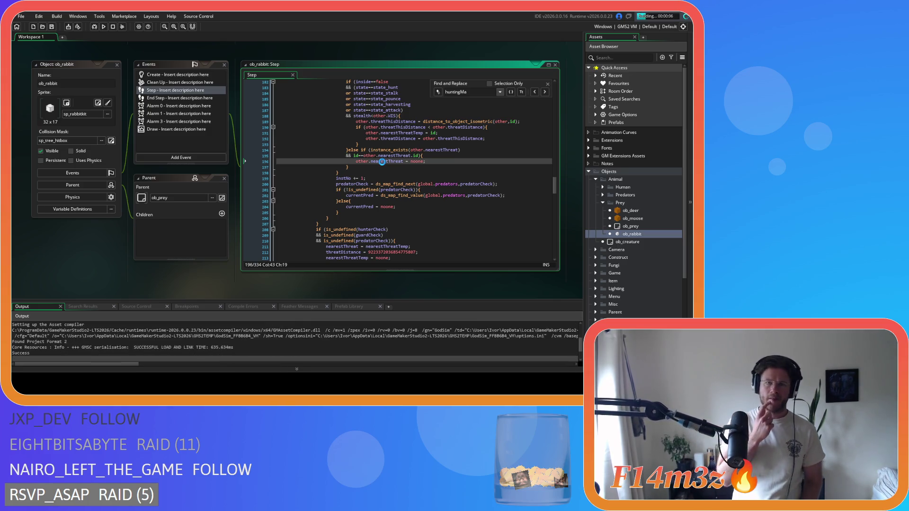